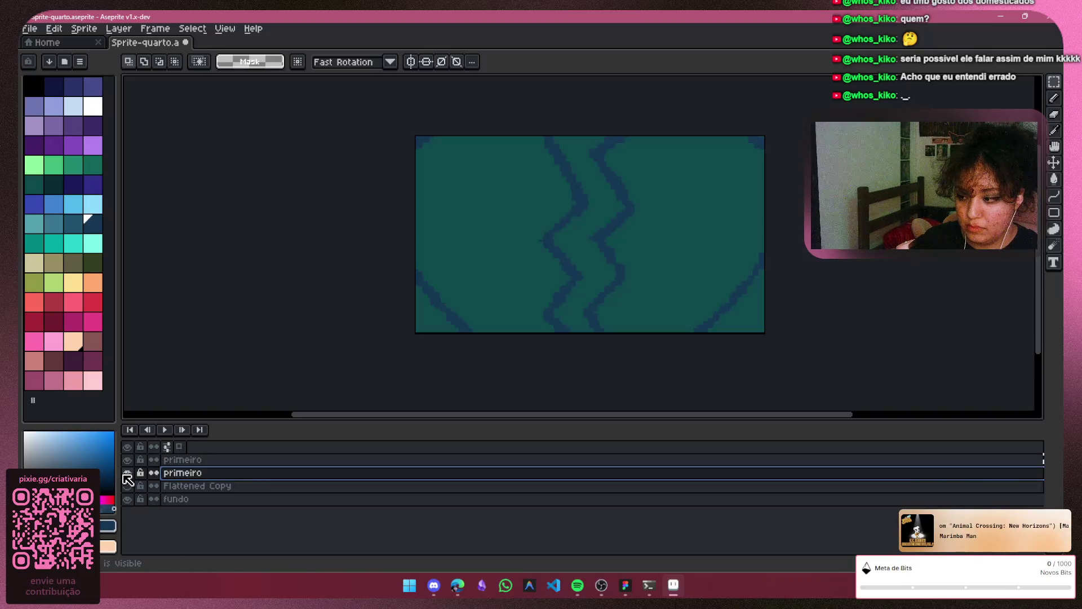
# Compare the Flattened Copy layer's visibility, then delete the duplicate primeiro layer
pyautogui.click(129, 486)
pyautogui.click(129, 486)
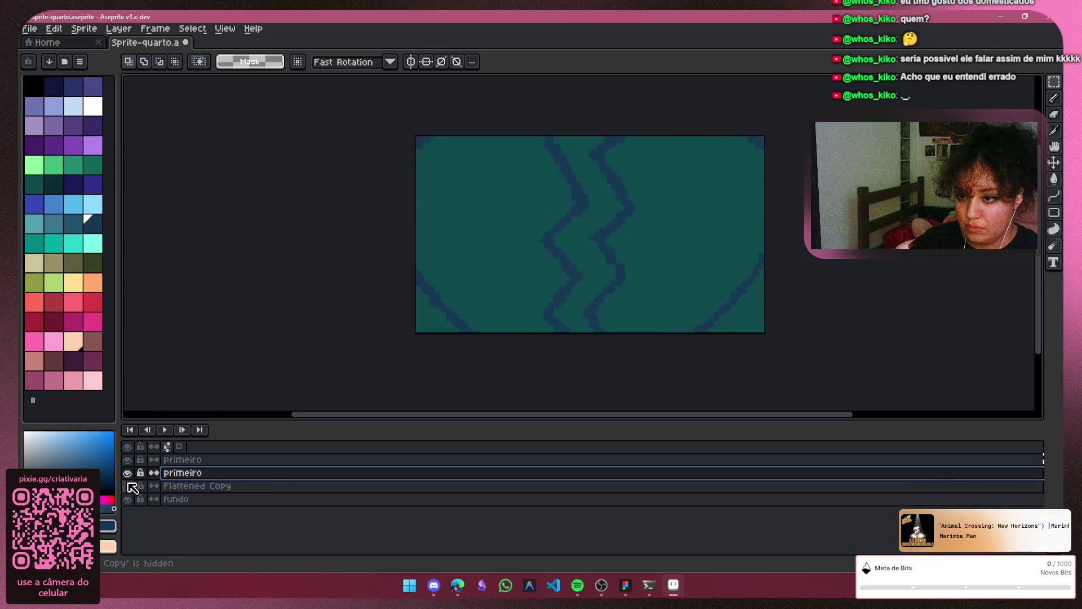
pyautogui.click(129, 486)
pyautogui.click(129, 486)
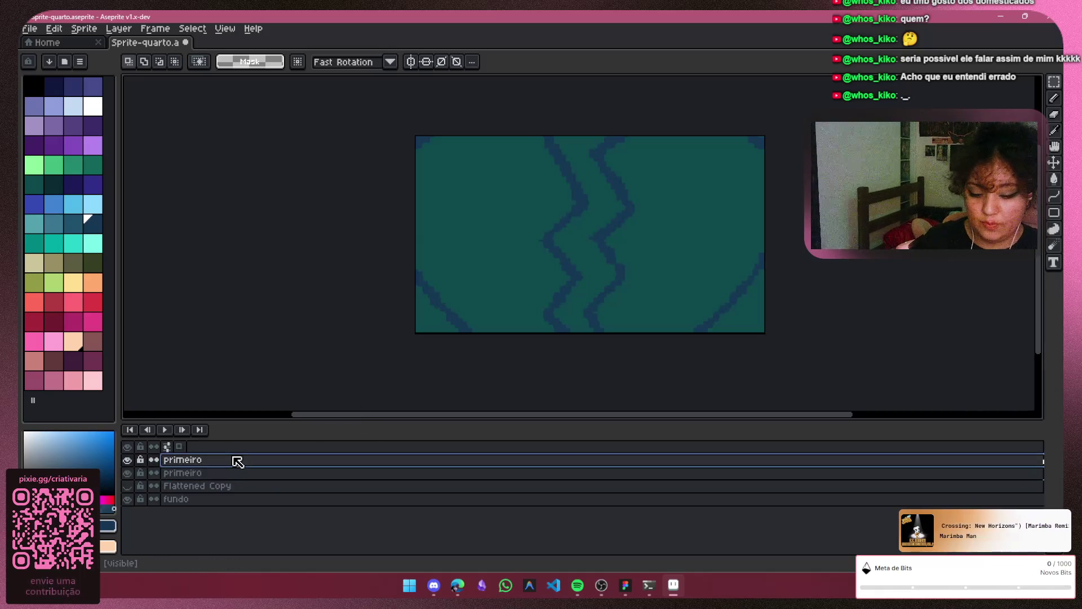
pyautogui.press('Delete')
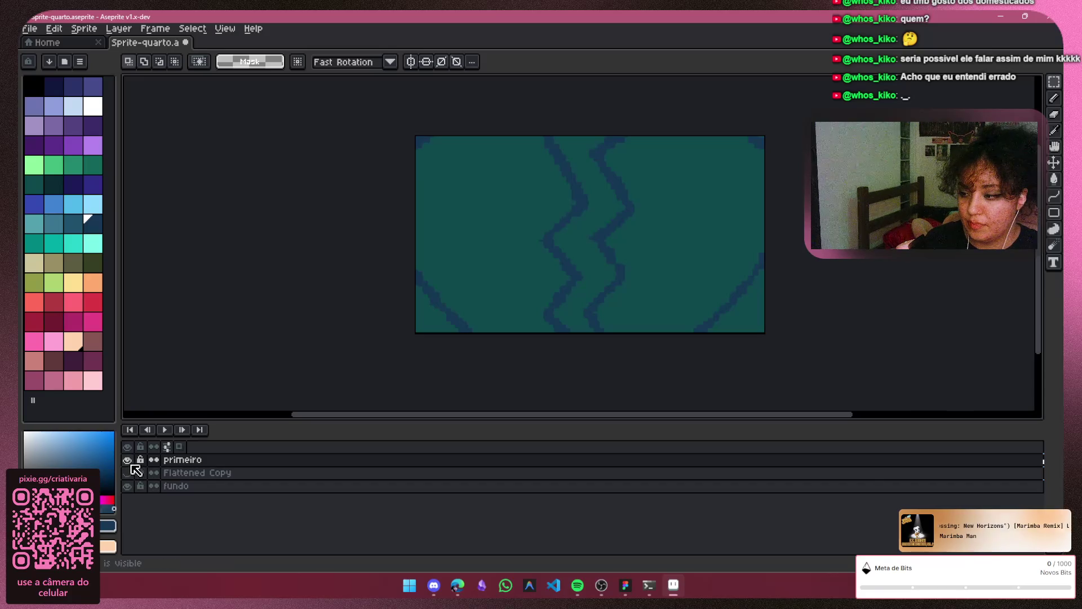
# Hide Flattened Copy and leave only the primeiro layer visible
pyautogui.click(127, 459)
pyautogui.click(127, 472)
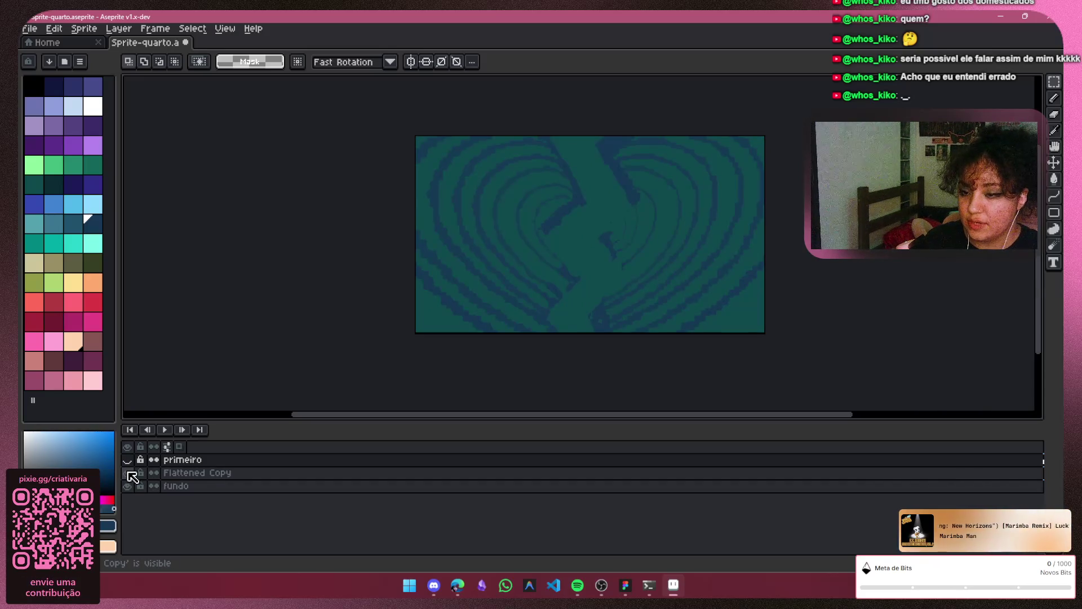
pyautogui.click(127, 472)
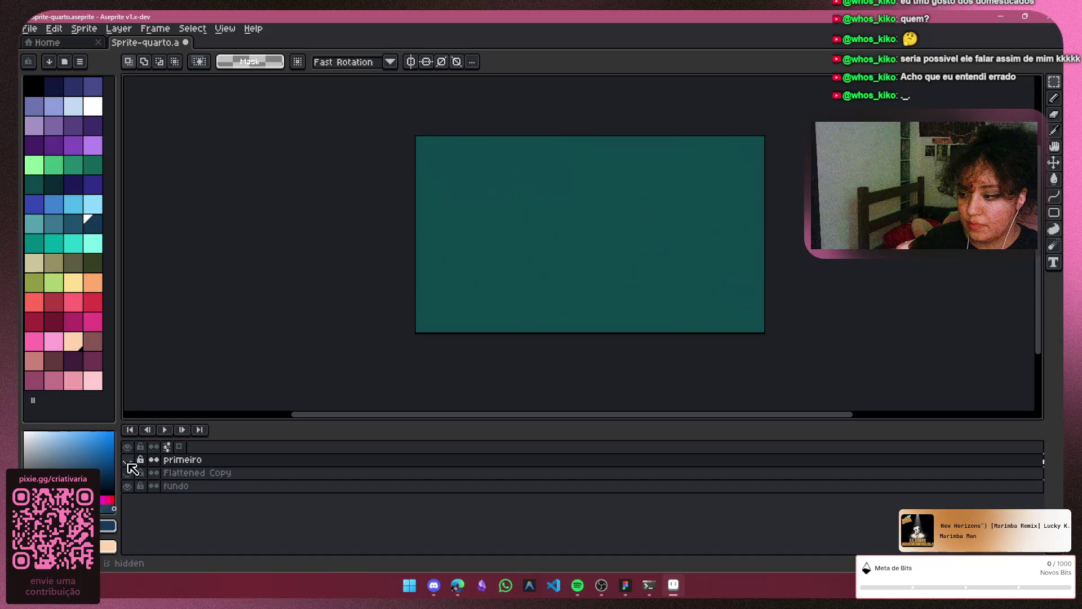
pyautogui.click(127, 459)
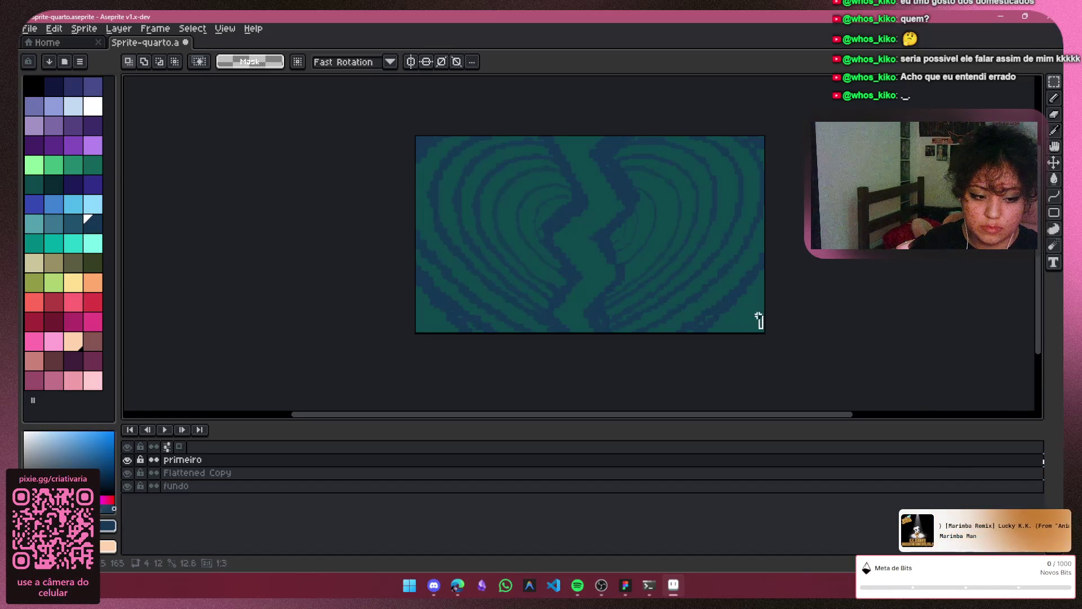
# Try a rectangular selection, drop it, and reposition the view of the sprite
pyautogui.moveTo(758, 317)
pyautogui.mouseDown()
pyautogui.moveTo(723, 108)
pyautogui.moveTo(633, 127)
pyautogui.moveTo(414, 137)
pyautogui.mouseUp()
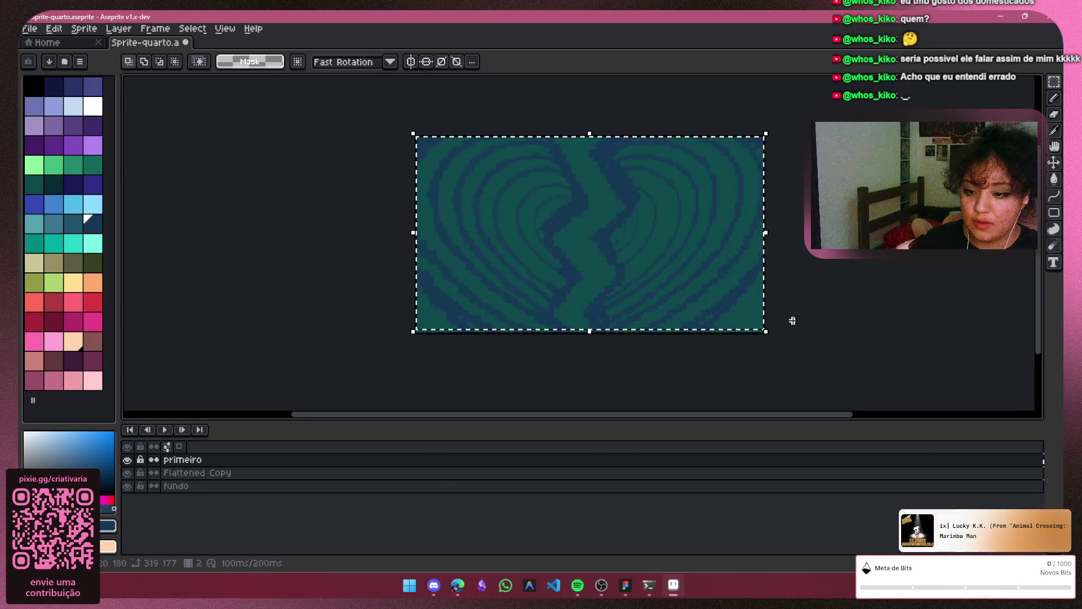
pyautogui.hotkey('ctrl', 'd')
pyautogui.scroll(1, 770, 302)
pyautogui.moveTo(771, 302); pyautogui.dragTo(946, 384)
pyautogui.scroll(-2, 916, 331)
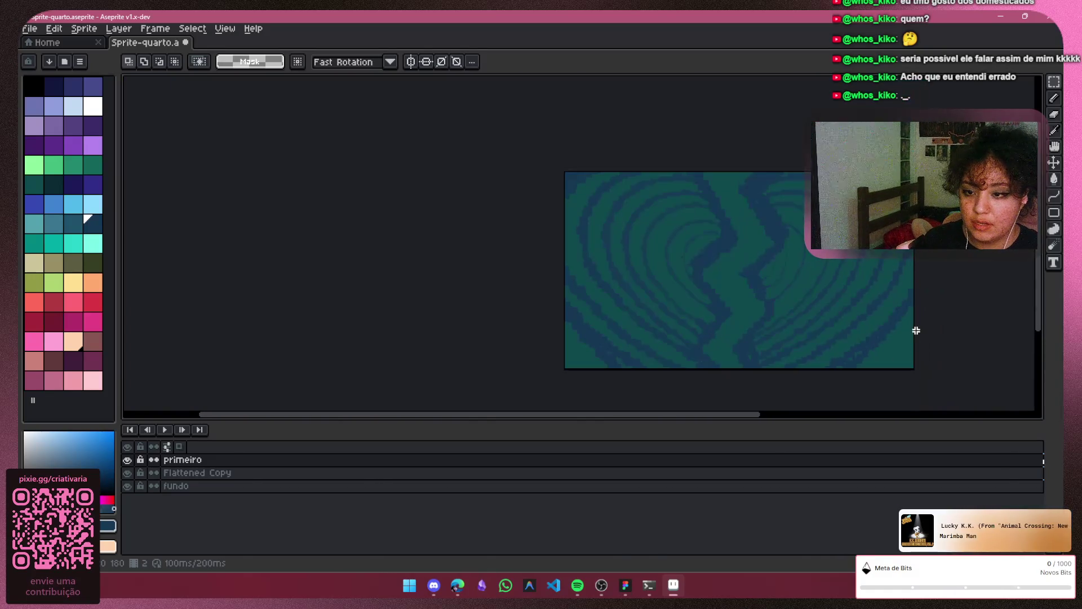
pyautogui.moveTo(910, 326); pyautogui.dragTo(840, 280)
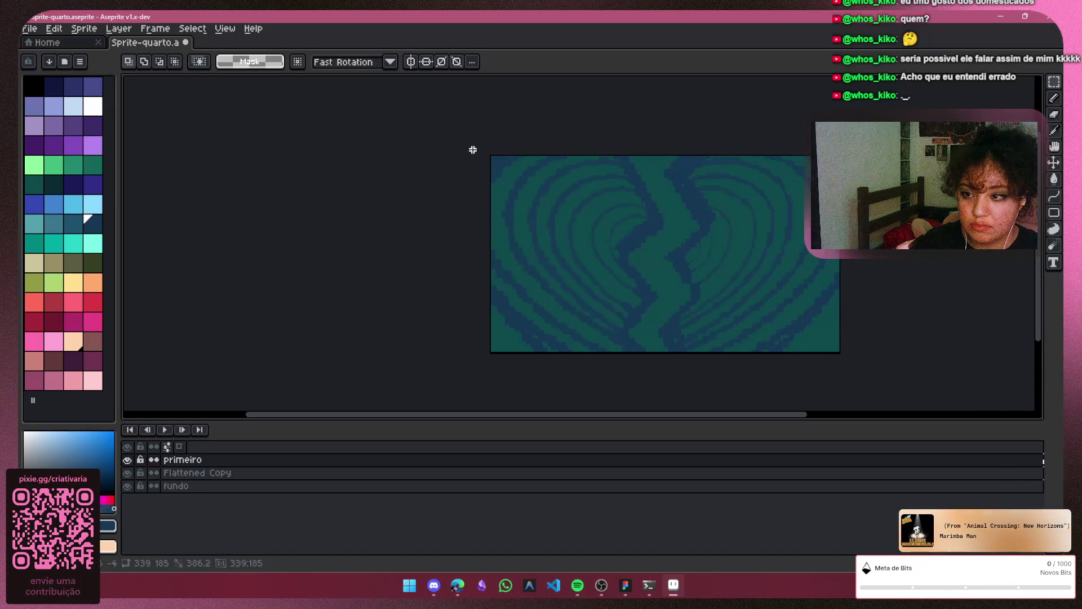
# Select all and scale the heart swirl up to 361×215, shifted up beyond the canvas edges
pyautogui.hotkey('ctrl', 'a')
pyautogui.moveTo(488, 359); pyautogui.dragTo(478, 371)
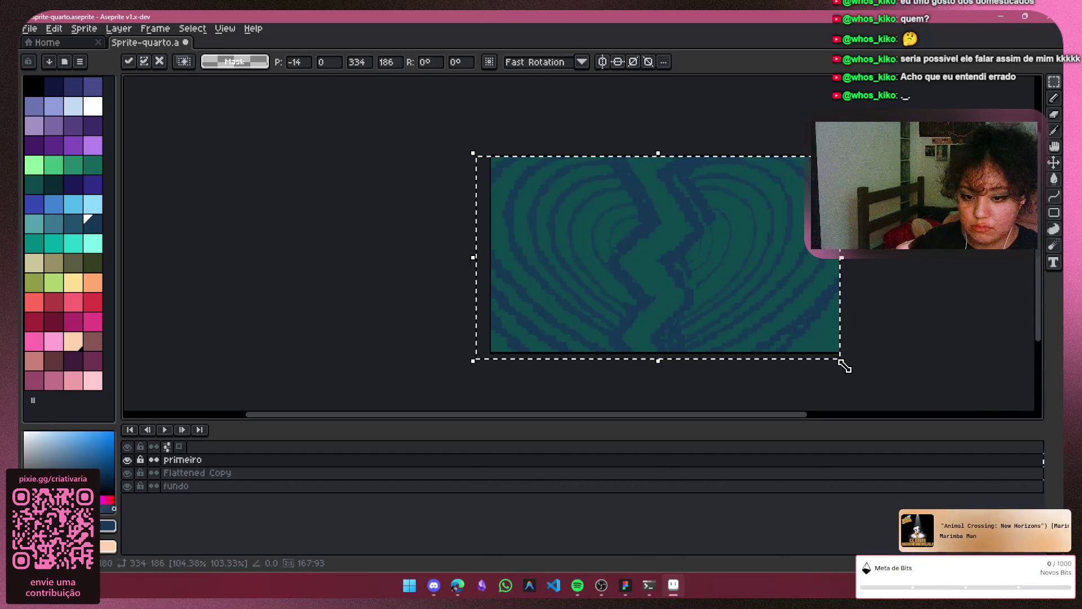
pyautogui.moveTo(843, 361); pyautogui.dragTo(868, 386)
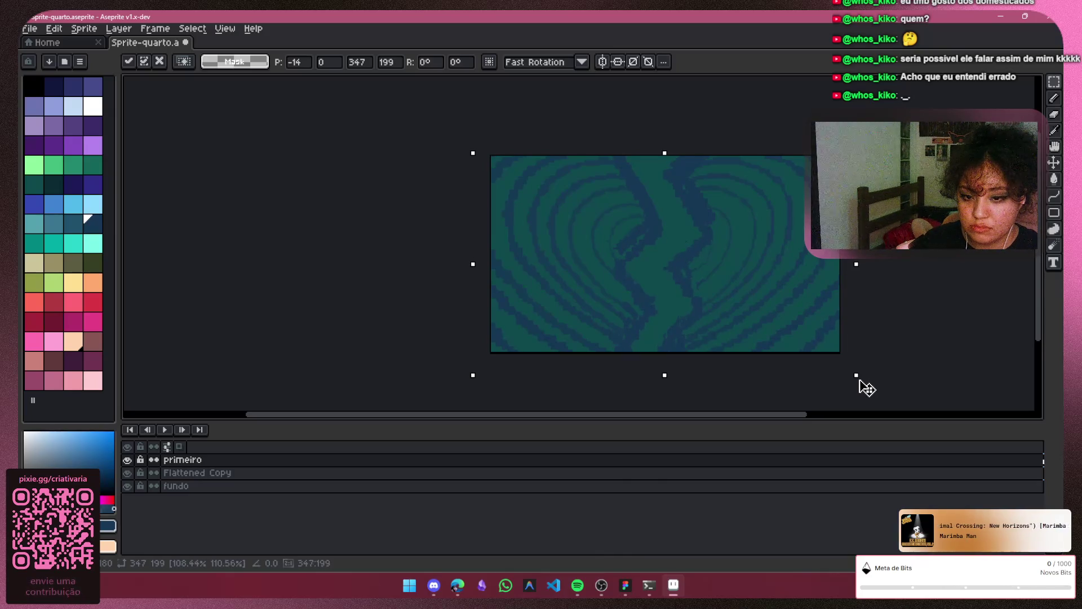
pyautogui.moveTo(771, 288); pyautogui.dragTo(780, 277)
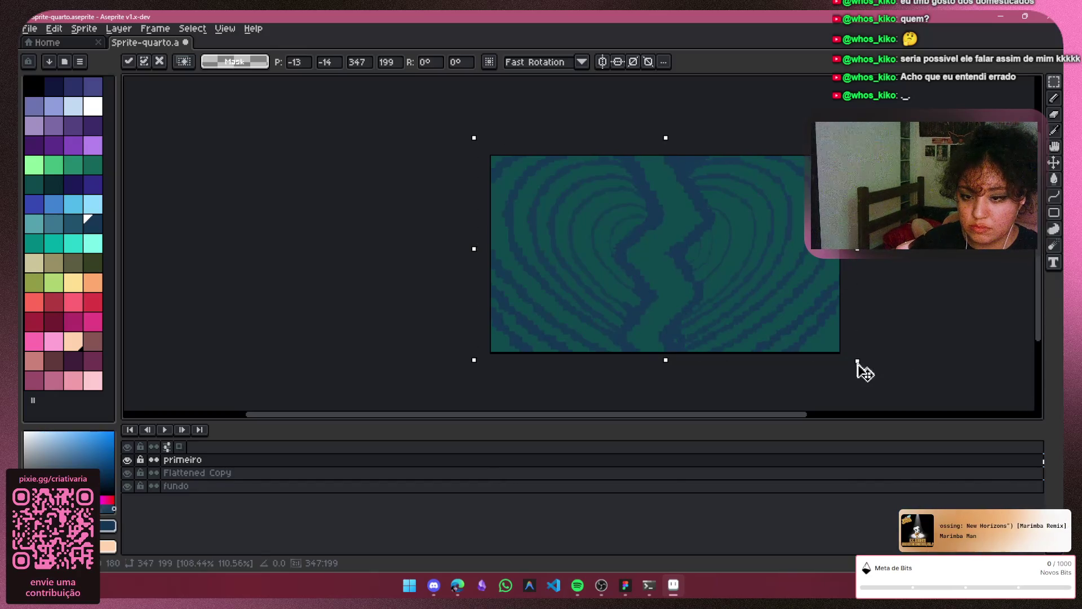
pyautogui.moveTo(862, 367)
pyautogui.mouseDown()
pyautogui.moveTo(828, 370)
pyautogui.moveTo(757, 300)
pyautogui.mouseUp()
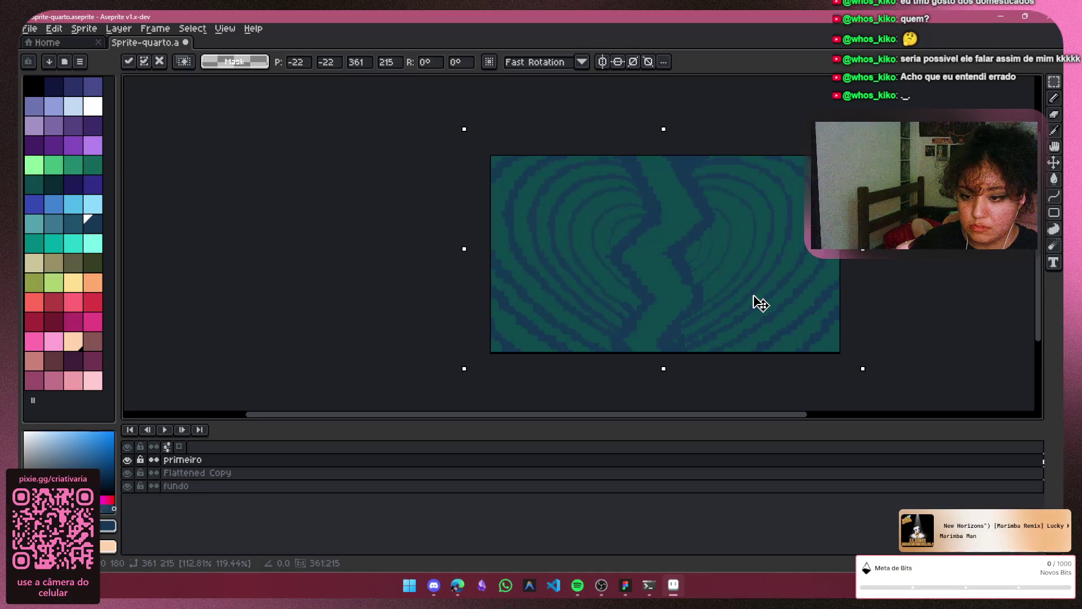
# Apply the resize, deselect, and step back and forth through the animation frames
pyautogui.click(249, 472)
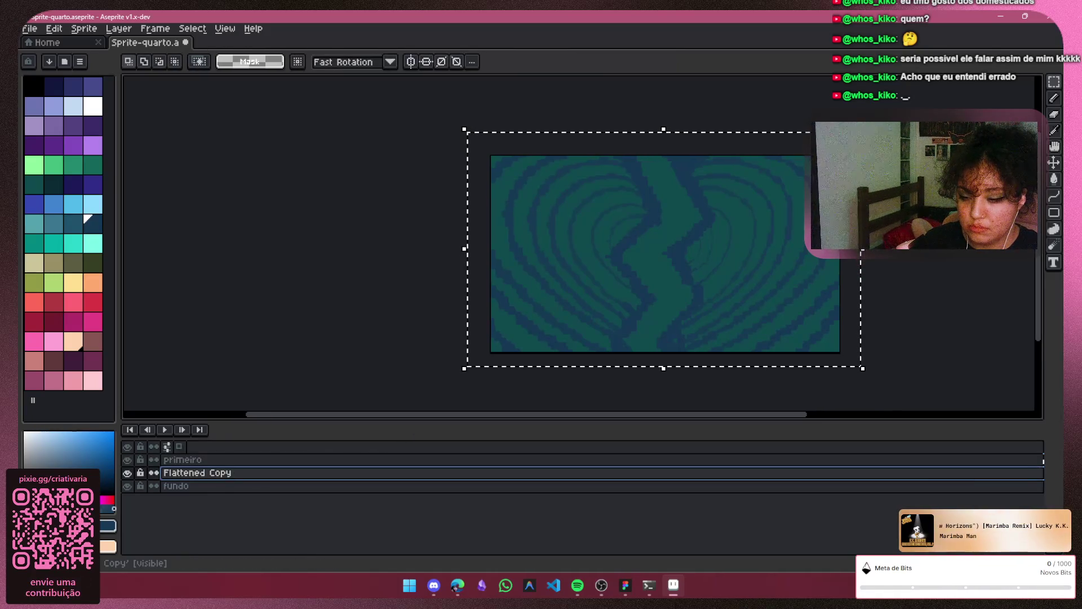
pyautogui.hotkey('ctrl', 'd')
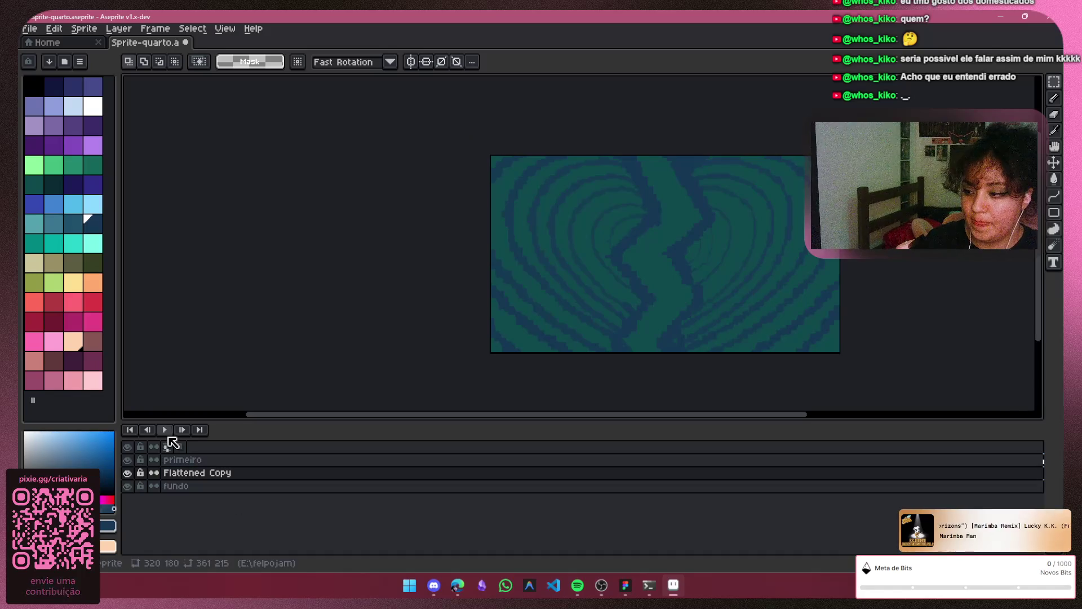
pyautogui.click(147, 431)
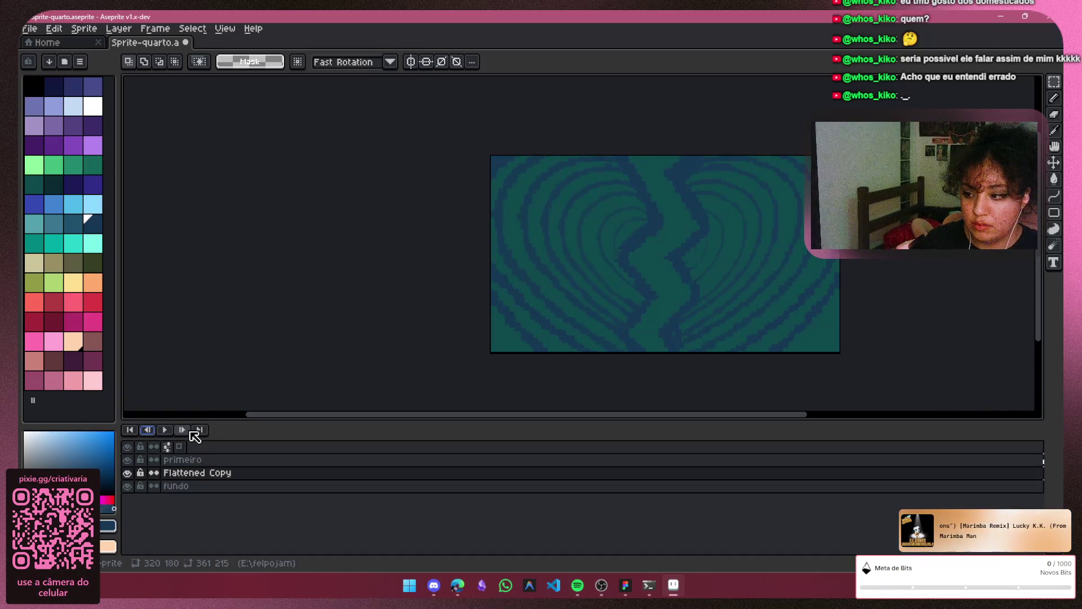
pyautogui.click(183, 430)
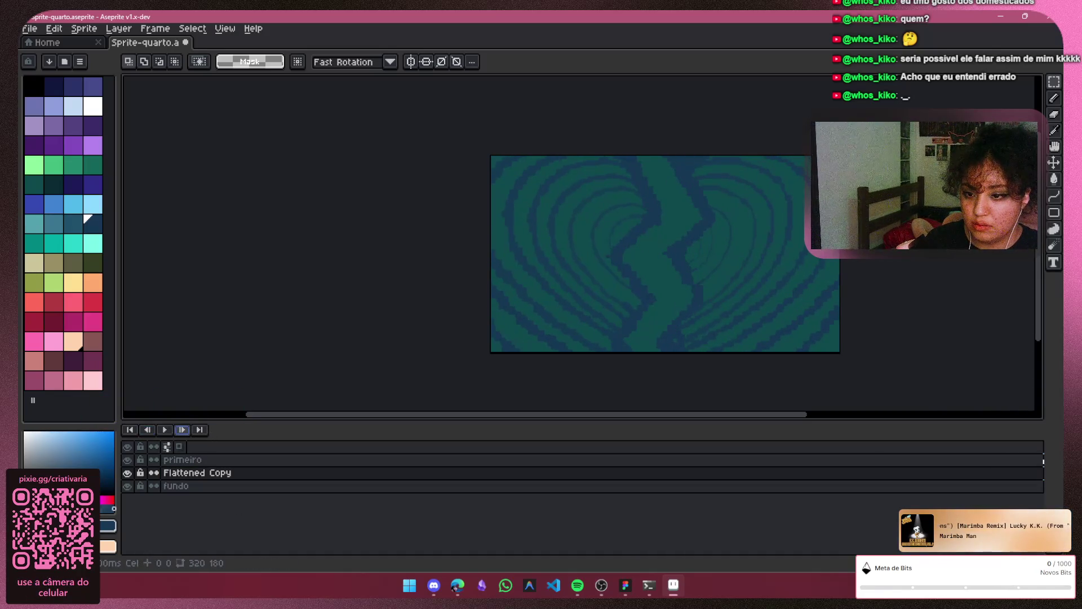
pyautogui.click(153, 430)
# Play and stop the heart swirl animation, then replay it with primeiro selected
pyautogui.click(164, 429)
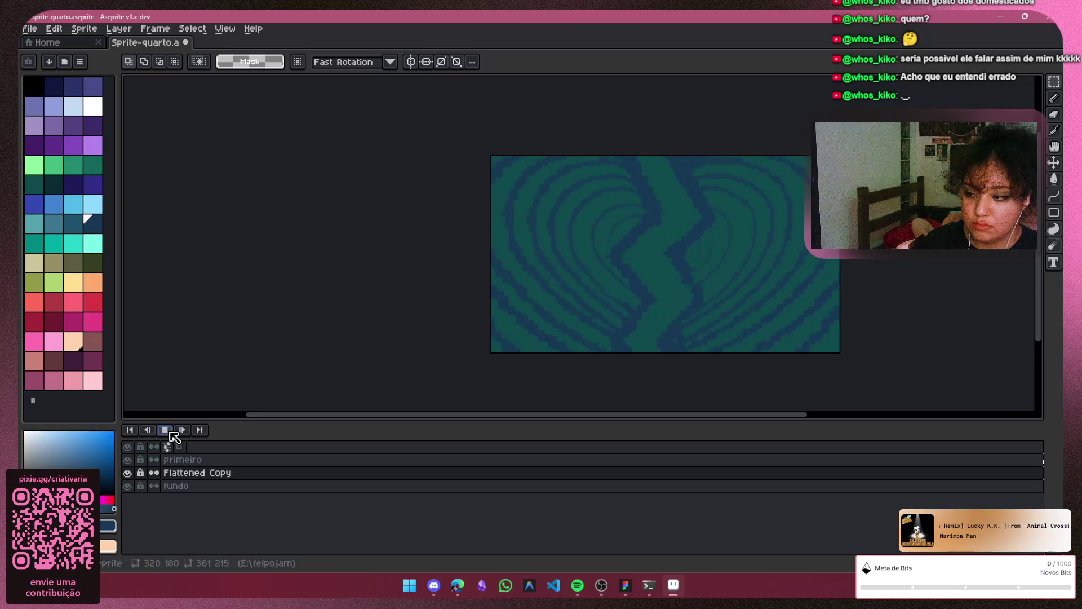
pyautogui.click(184, 431)
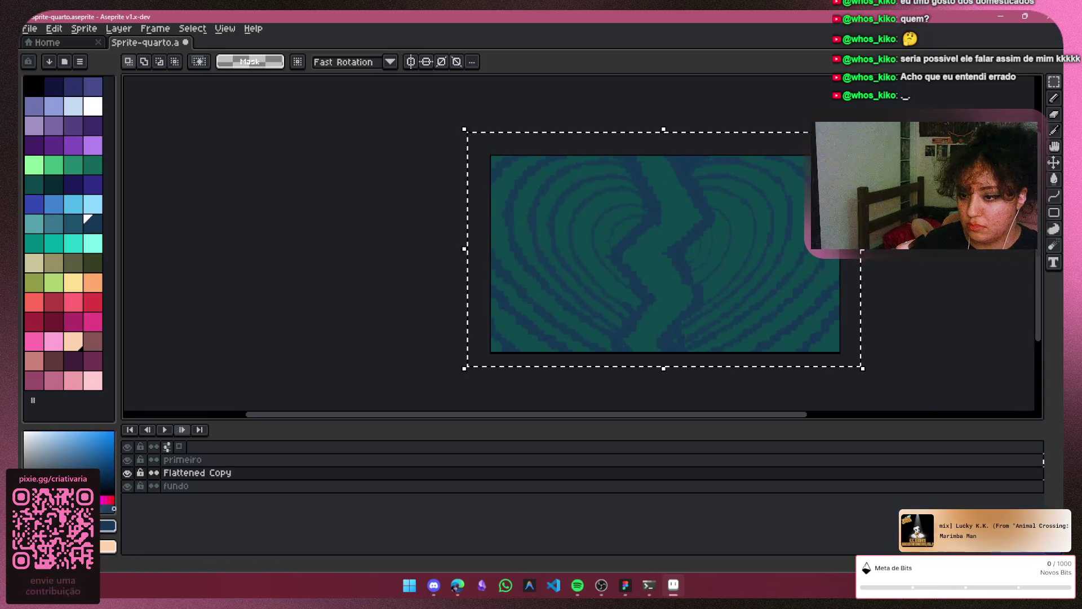
pyautogui.click(182, 459)
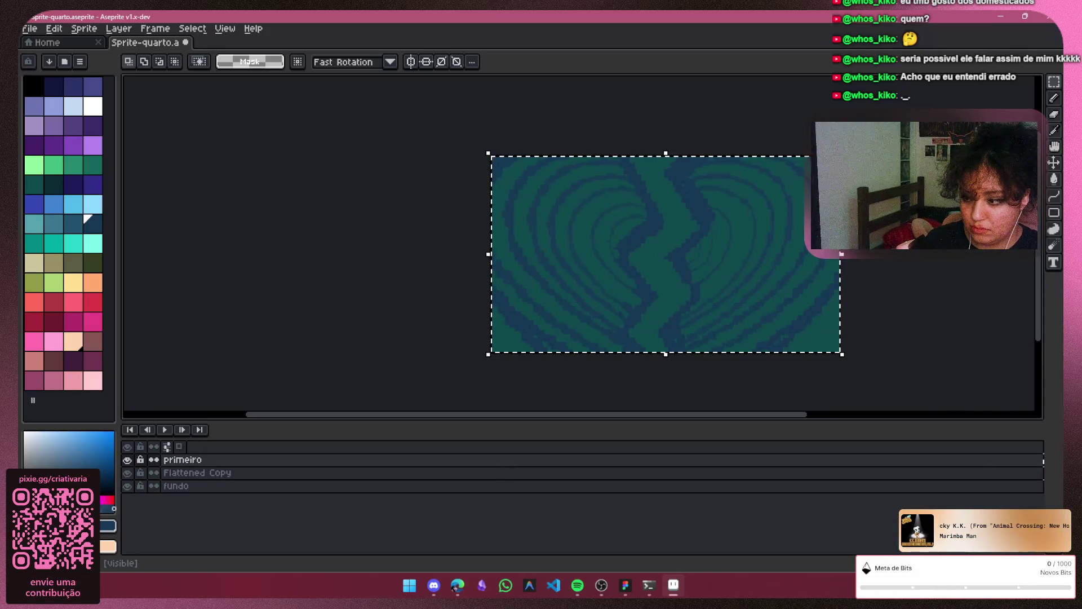
pyautogui.rightClick(165, 430)
pyautogui.click(165, 430)
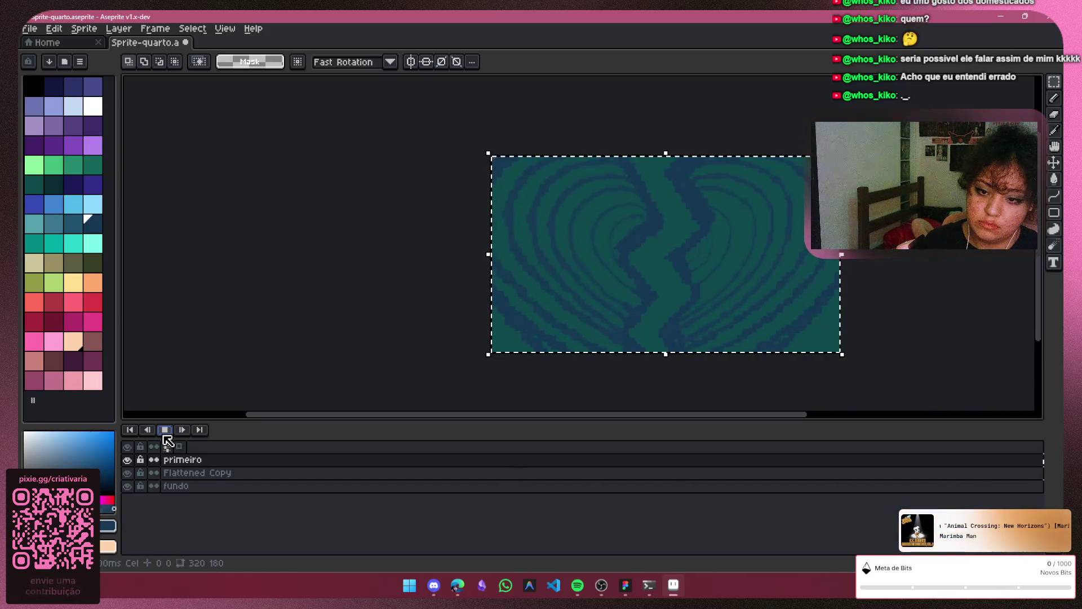
pyautogui.click(165, 430)
pyautogui.click(873, 366)
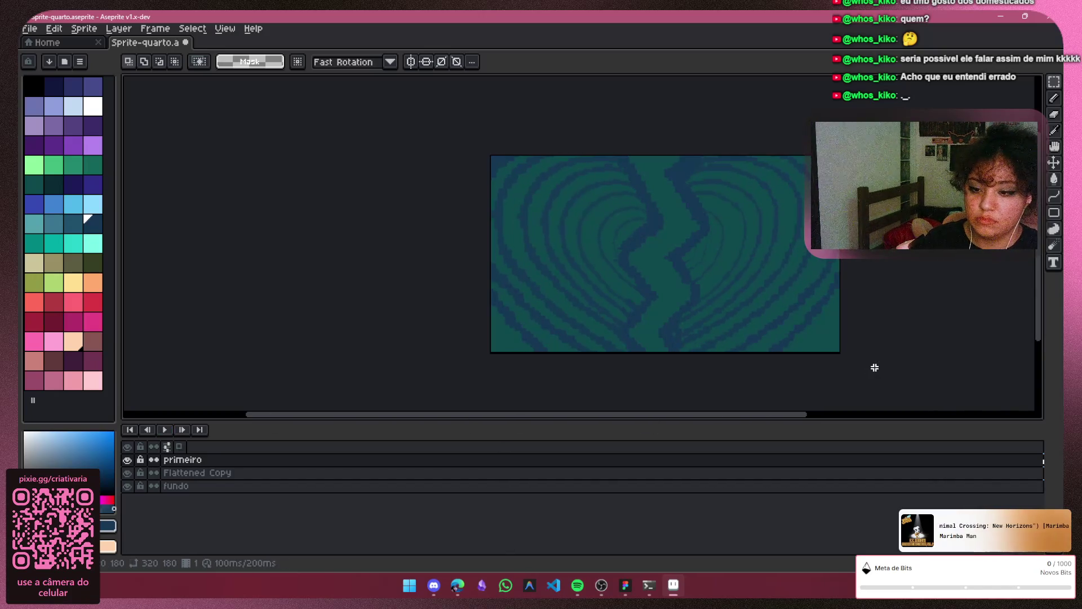
# Switch the editor into full screen mode, then leave it with F11
pyautogui.click(192, 29)
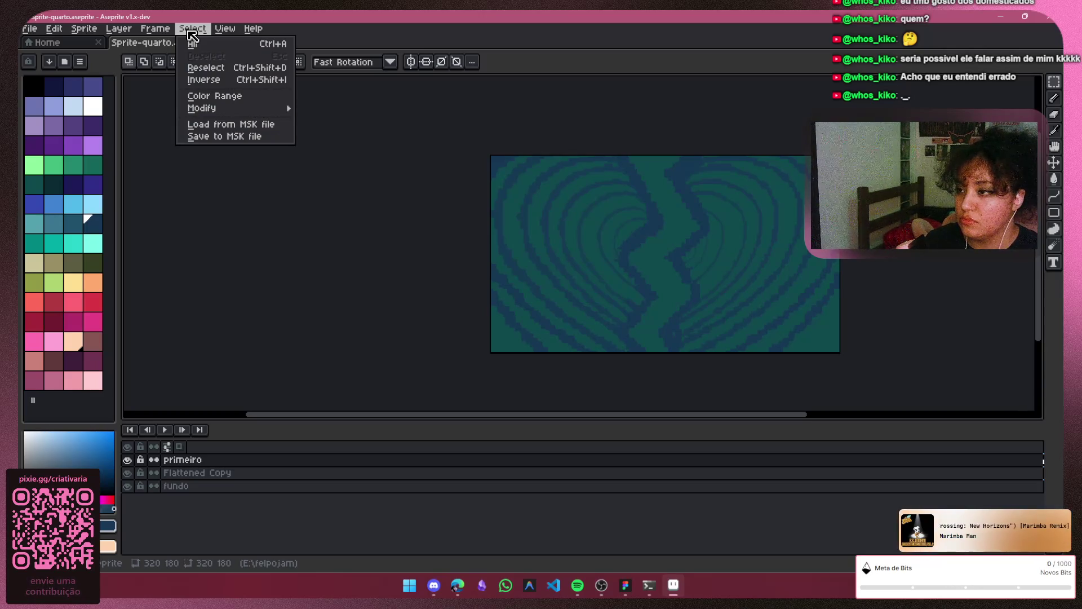
pyautogui.moveTo(156, 36)
pyautogui.moveTo(234, 32)
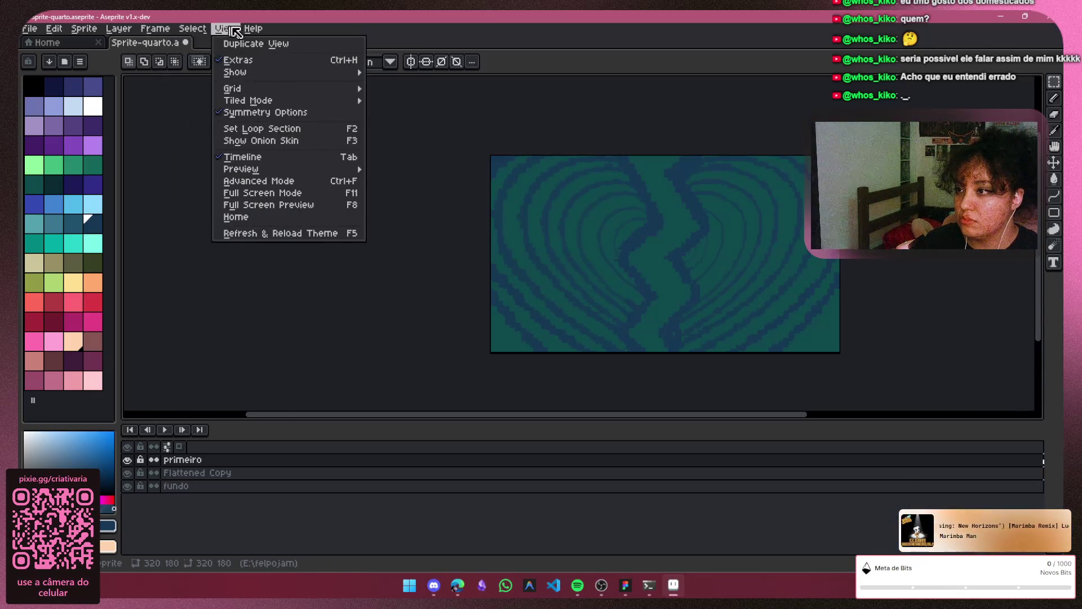
pyautogui.click(264, 193)
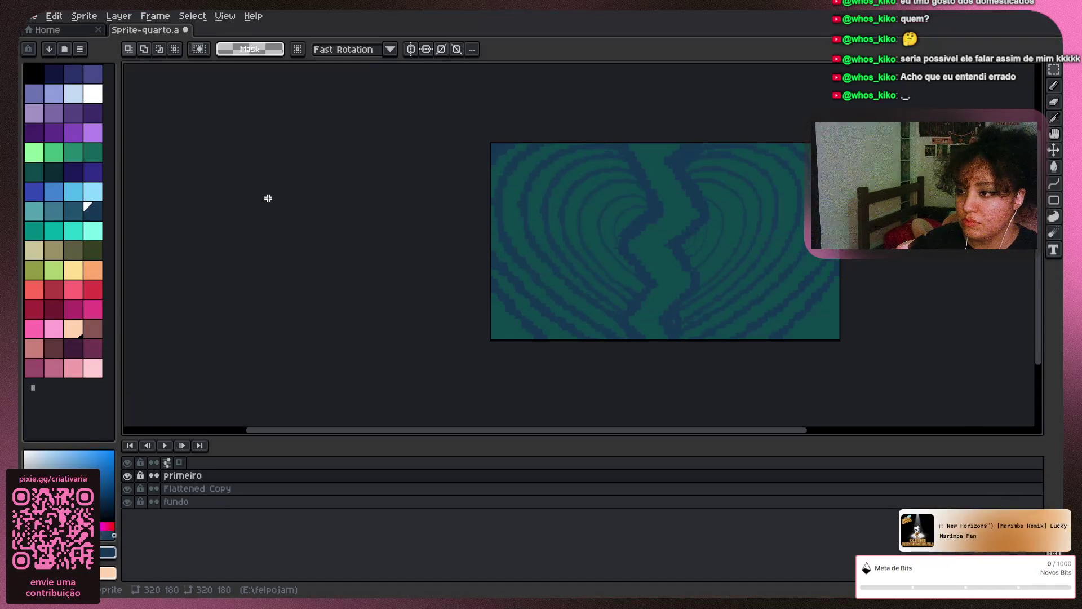
pyautogui.click(191, 15)
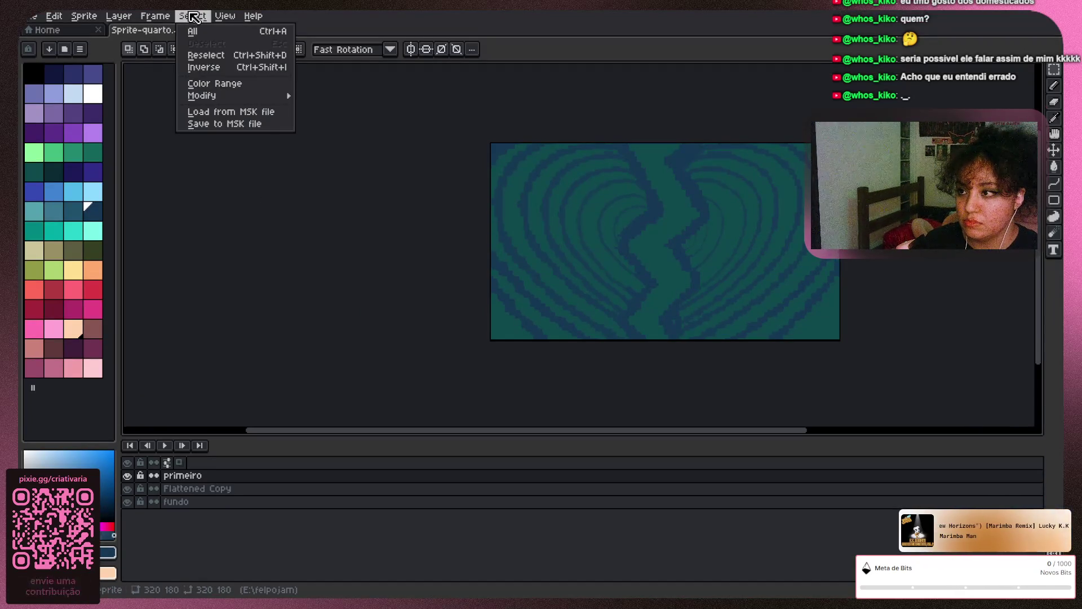
pyautogui.click(365, 274)
pyautogui.press('F11')
# Show a full-screen preview of the sprite, then close it
pyautogui.click(203, 29)
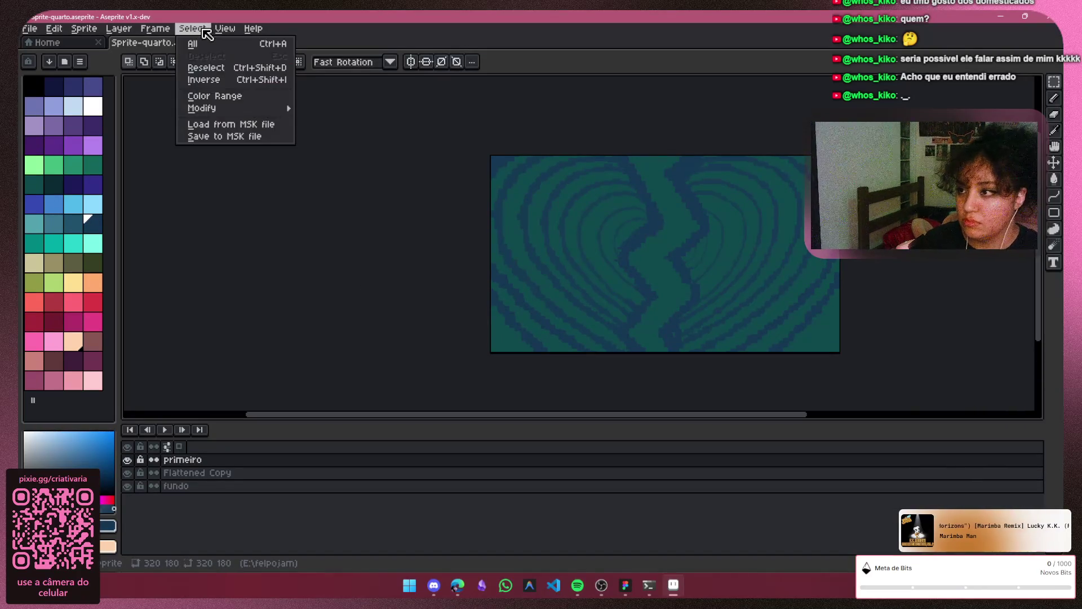
pyautogui.moveTo(225, 28)
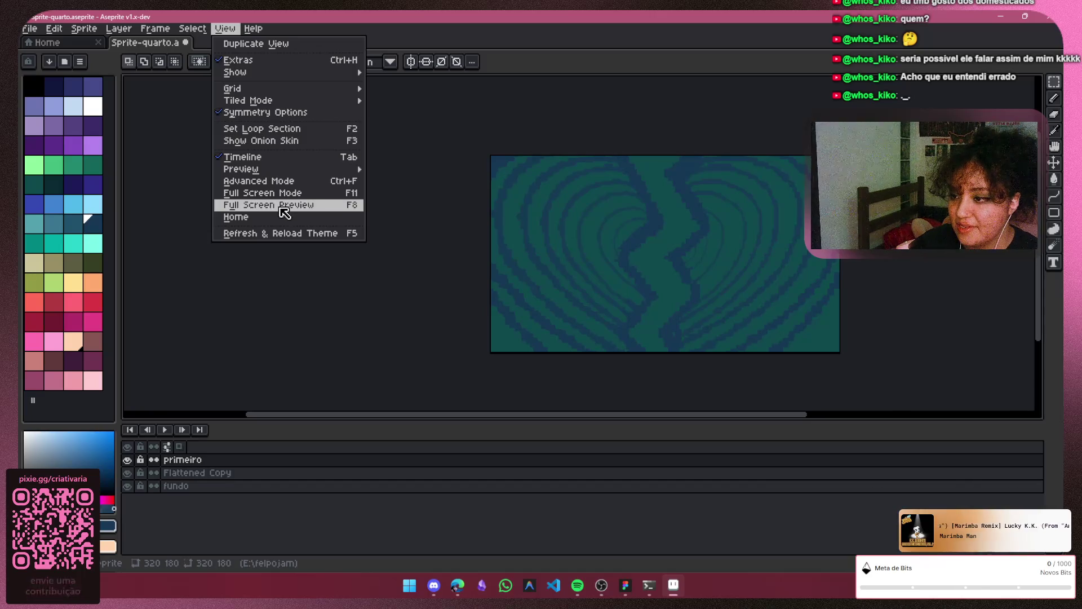
pyautogui.click(282, 206)
pyautogui.click(175, 214)
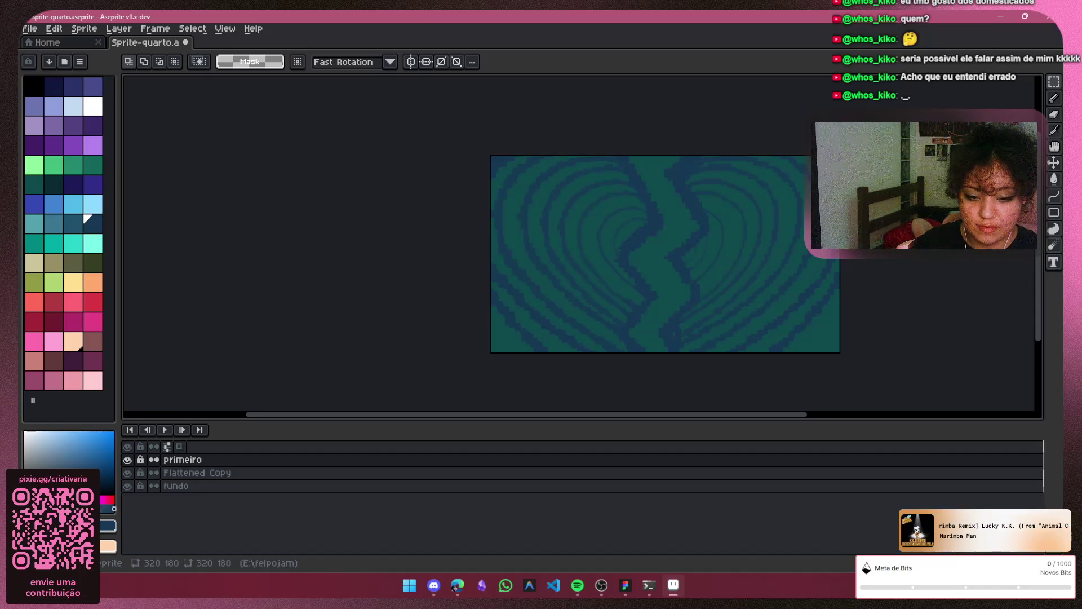
# Open the floating Preview window with F7, reposition it and enlarge it
pyautogui.press('Tab')
pyautogui.press('Tab')
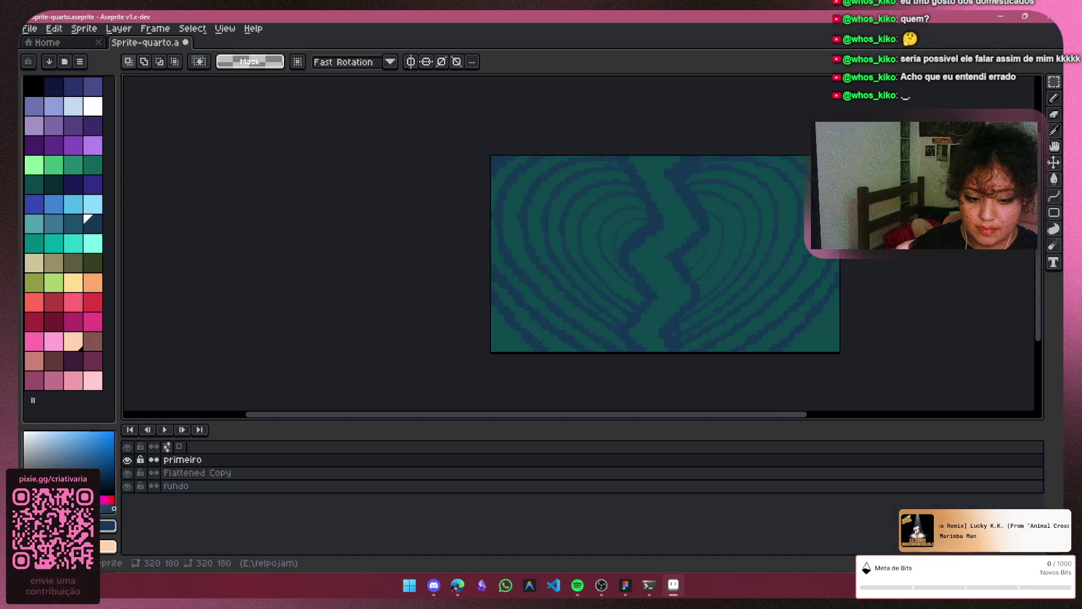
pyautogui.press('F7')
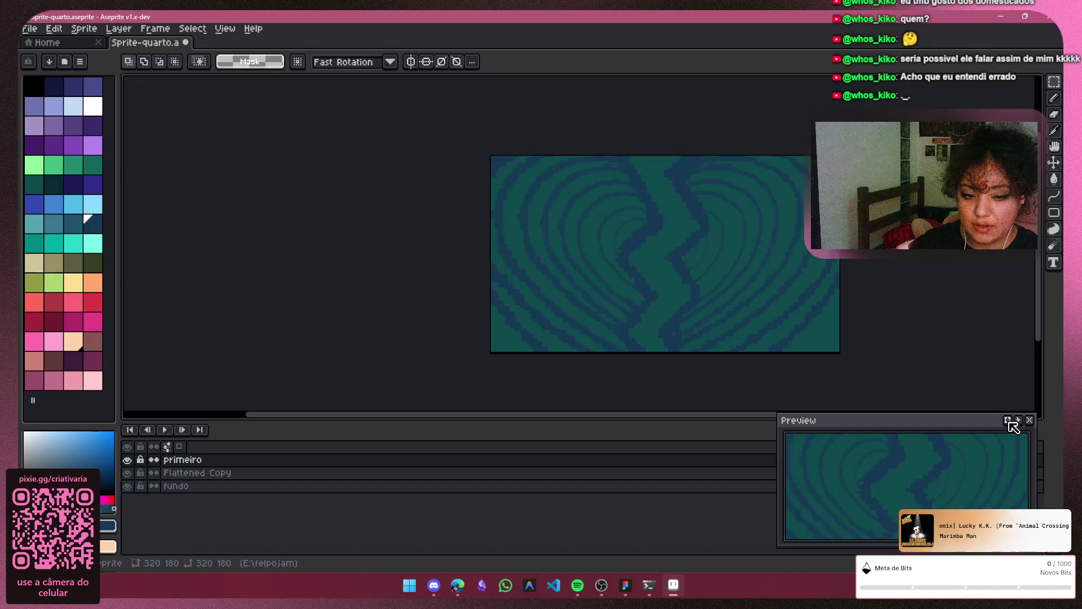
pyautogui.moveTo(900, 424)
pyautogui.mouseDown()
pyautogui.moveTo(672, 382)
pyautogui.moveTo(632, 385)
pyautogui.mouseUp()
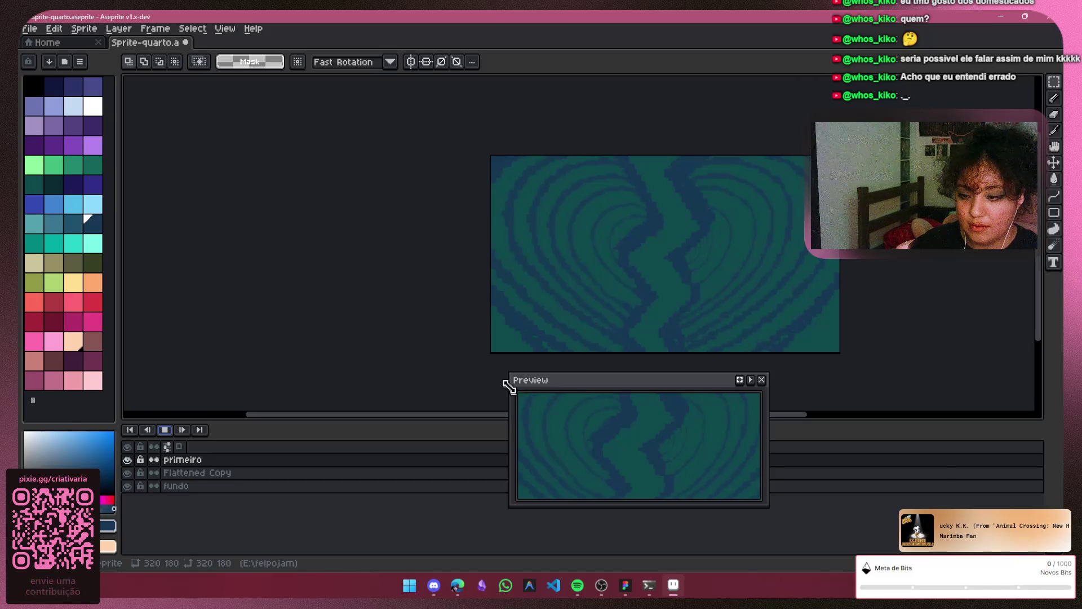
pyautogui.moveTo(513, 373)
pyautogui.mouseDown()
pyautogui.moveTo(267, 58)
pyautogui.moveTo(166, 106)
pyautogui.moveTo(151, 84)
pyautogui.mouseUp()
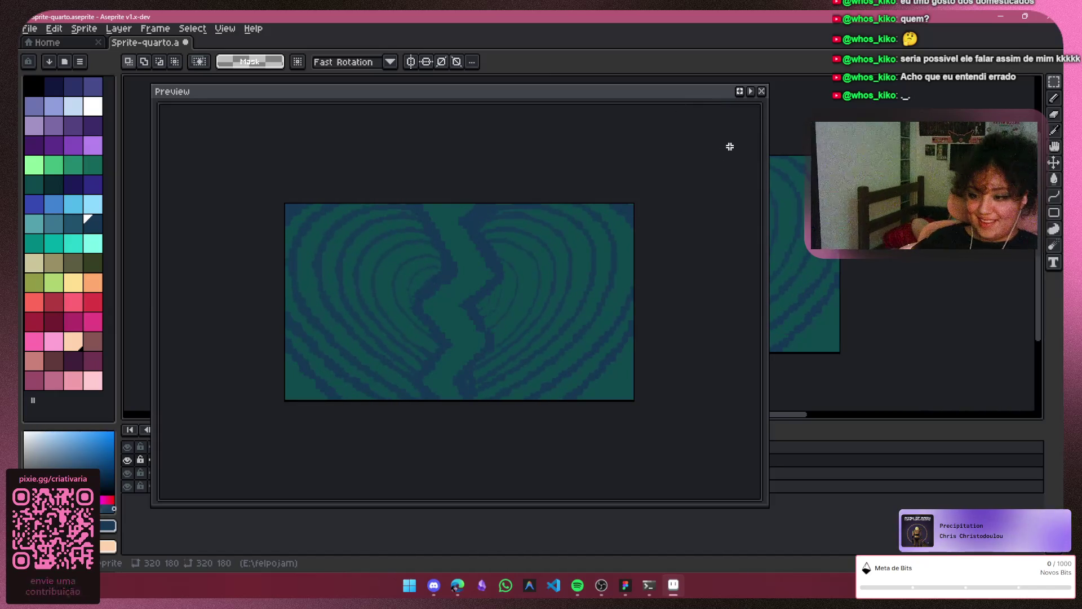
# Close the Preview window, stop playback and zoom into the canvas
pyautogui.click(762, 91)
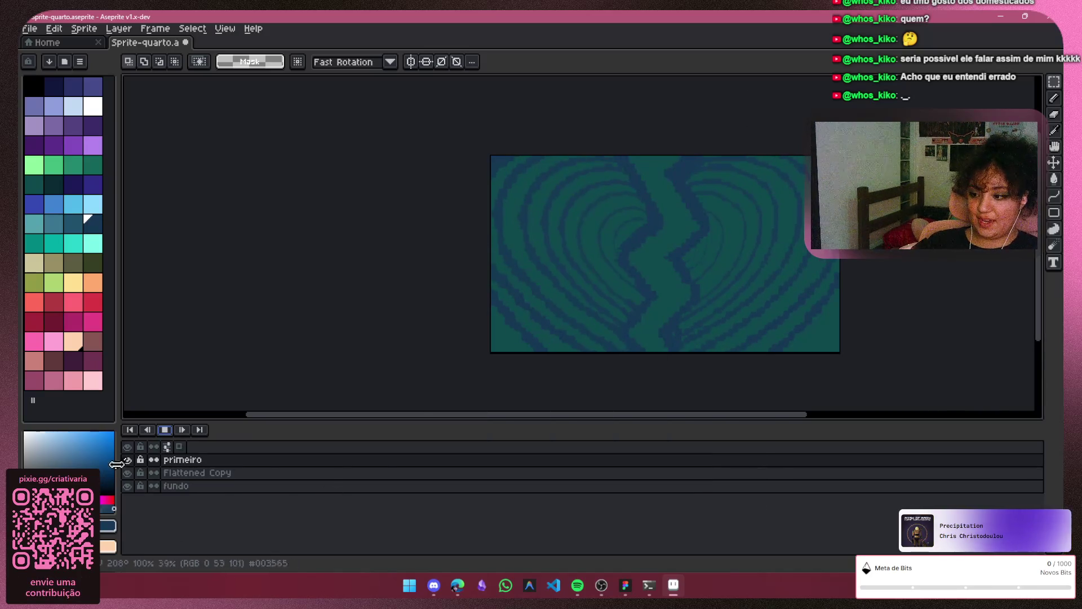
pyautogui.click(182, 430)
pyautogui.scroll(4, 652, 177)
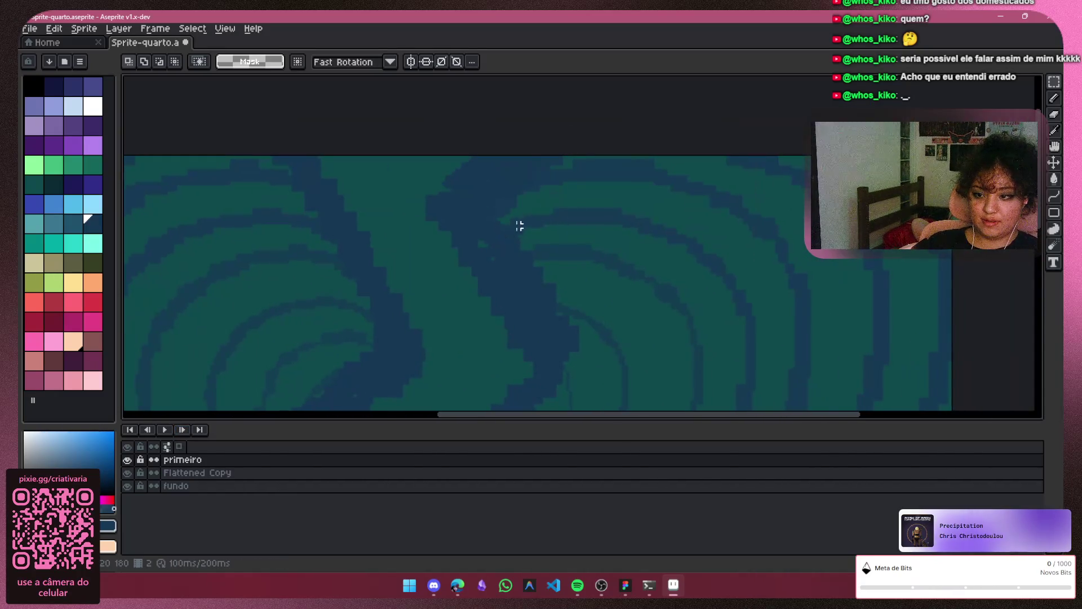
pyautogui.scroll(3, 518, 243)
# Switch to the Pencil and select Flattened Copy, toggling layer visibility to compare
pyautogui.press('b')
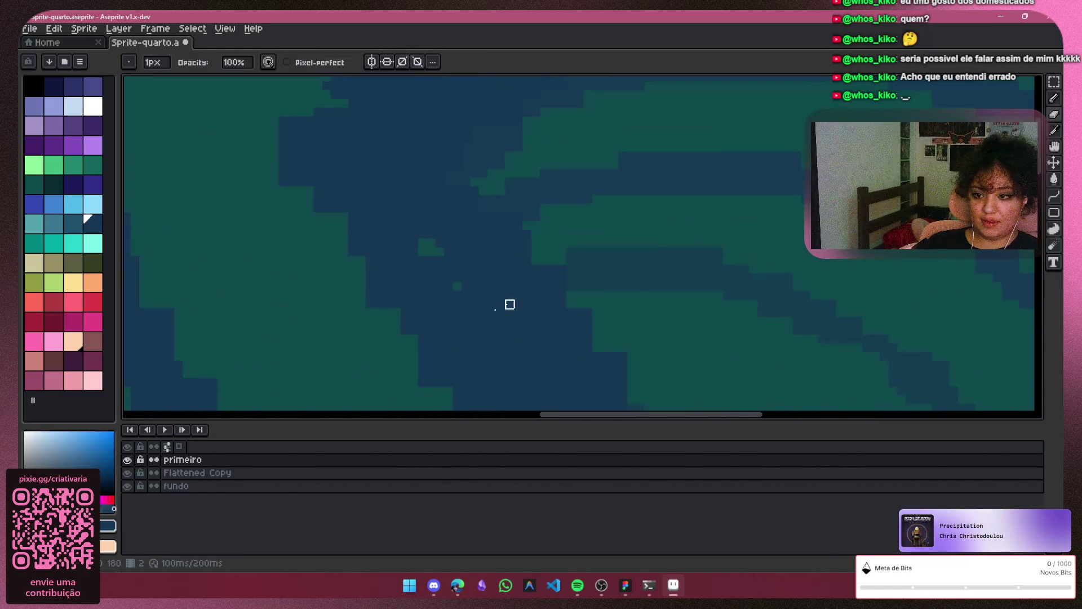
pyautogui.click(127, 472)
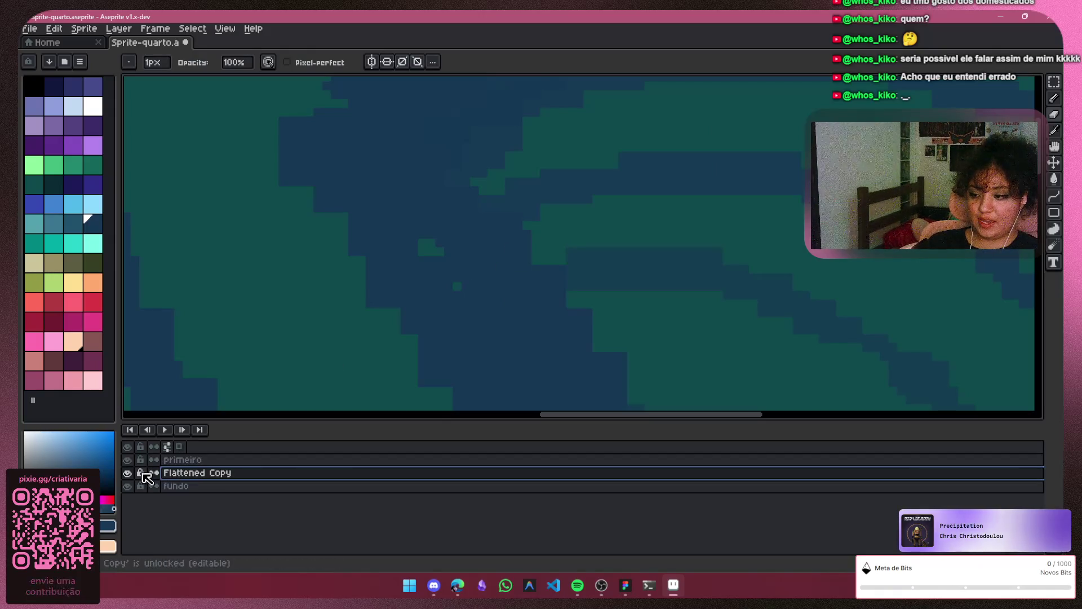
pyautogui.click(128, 459)
pyautogui.click(127, 459)
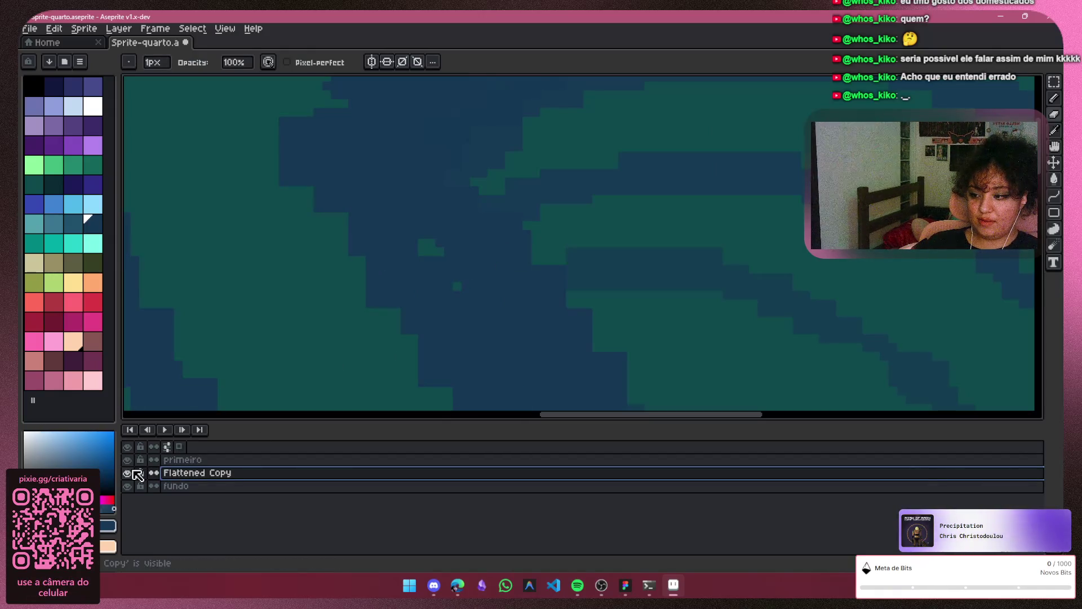
pyautogui.click(128, 472)
pyautogui.click(128, 472)
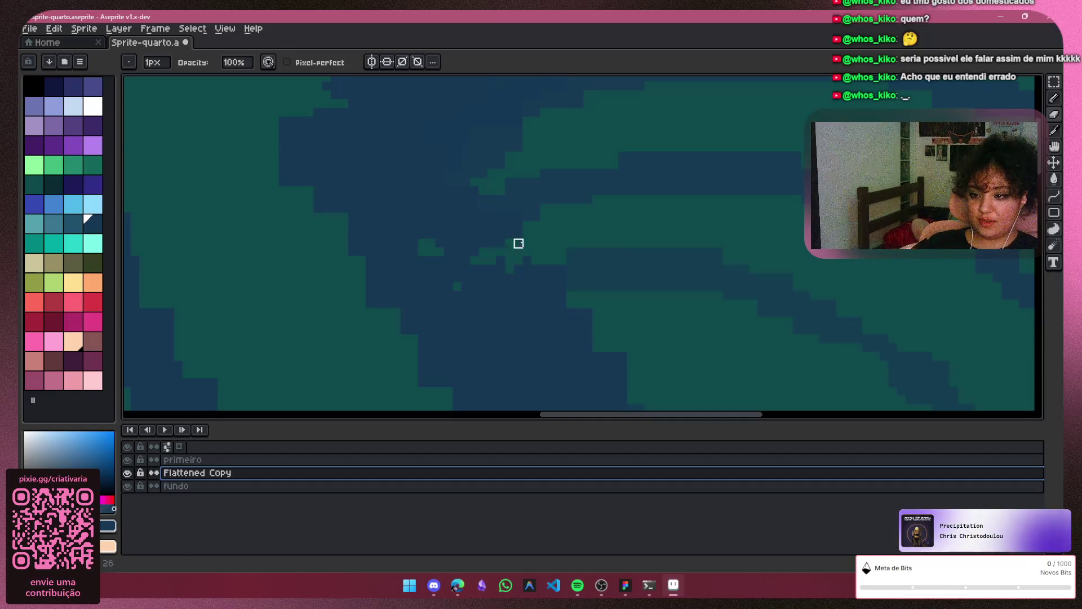
# Fill the dark gap with 5px green and redraw a thin 1px green diagonal edge
pyautogui.press('+')
pyautogui.press('+')
pyautogui.press('+')
pyautogui.moveTo(558, 237)
pyautogui.mouseDown()
pyautogui.moveTo(505, 273)
pyautogui.moveTo(512, 244)
pyautogui.mouseUp()
pyautogui.press('-')
pyautogui.keyDown('alt'); pyautogui.click(454, 201); pyautogui.keyUp('alt')
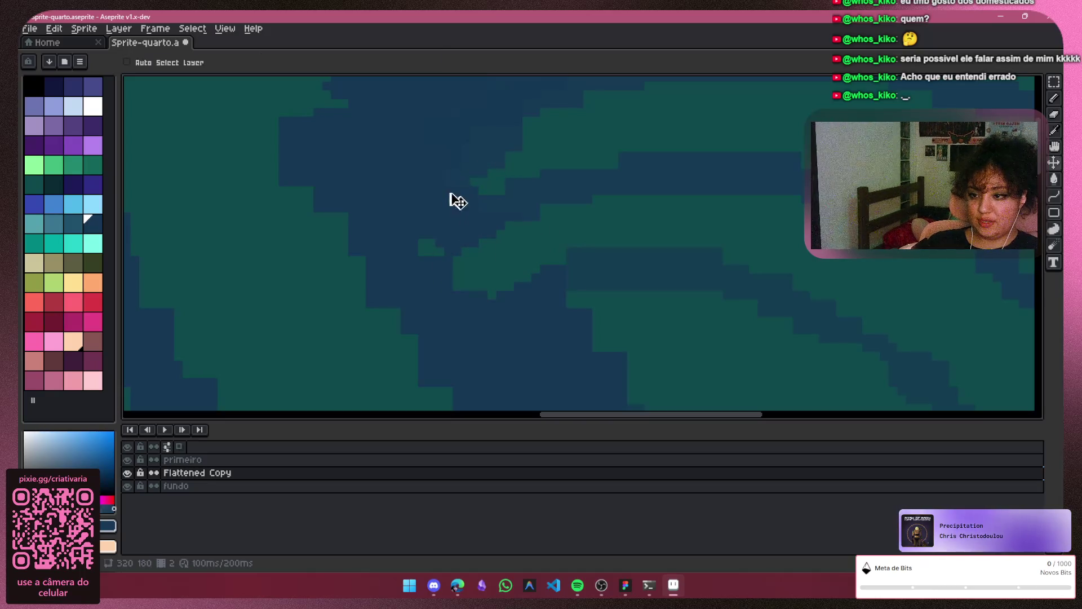
pyautogui.press('-')
pyautogui.press('-')
pyautogui.press('-')
pyautogui.moveTo(483, 189)
pyautogui.mouseDown()
pyautogui.moveTo(449, 226)
pyautogui.moveTo(474, 200)
pyautogui.mouseUp()
pyautogui.keyDown('alt'); pyautogui.click(449, 226); pyautogui.keyUp('alt')
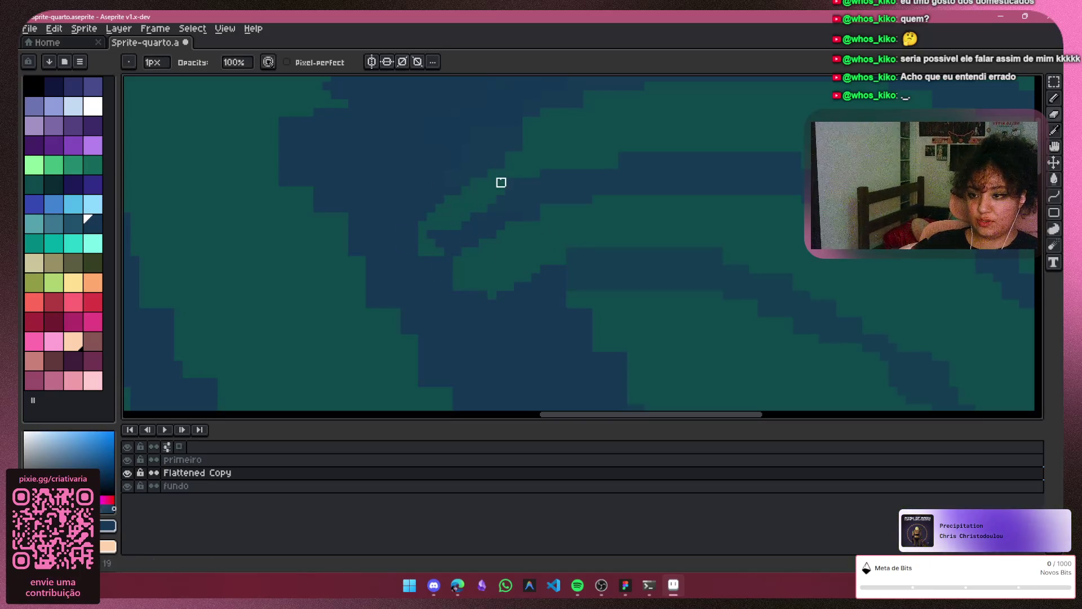
pyautogui.scroll(-3, 431, 234)
pyautogui.scroll(4, 520, 186)
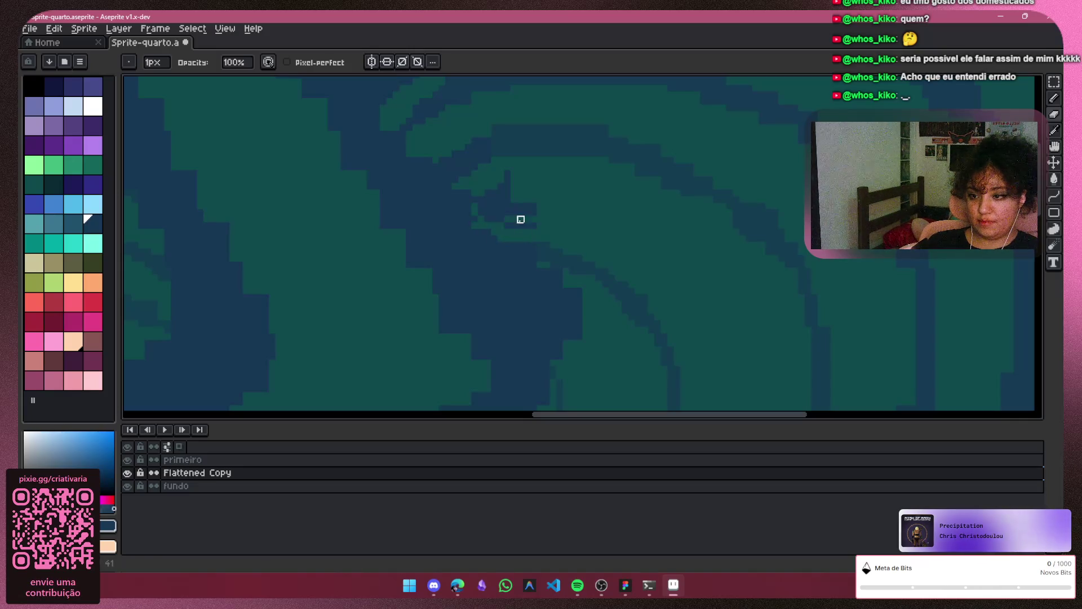
# Enlarge the pencil to 6px and reposition the view over the swirl
pyautogui.press('+')
pyautogui.press('+')
pyautogui.press('+')
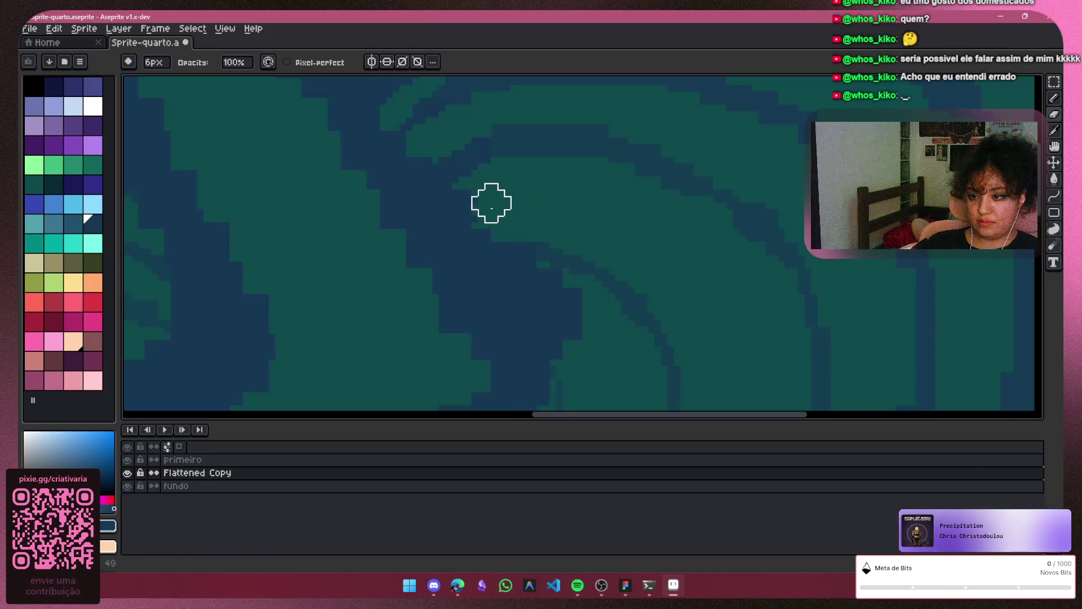
pyautogui.scroll(-2, 497, 201)
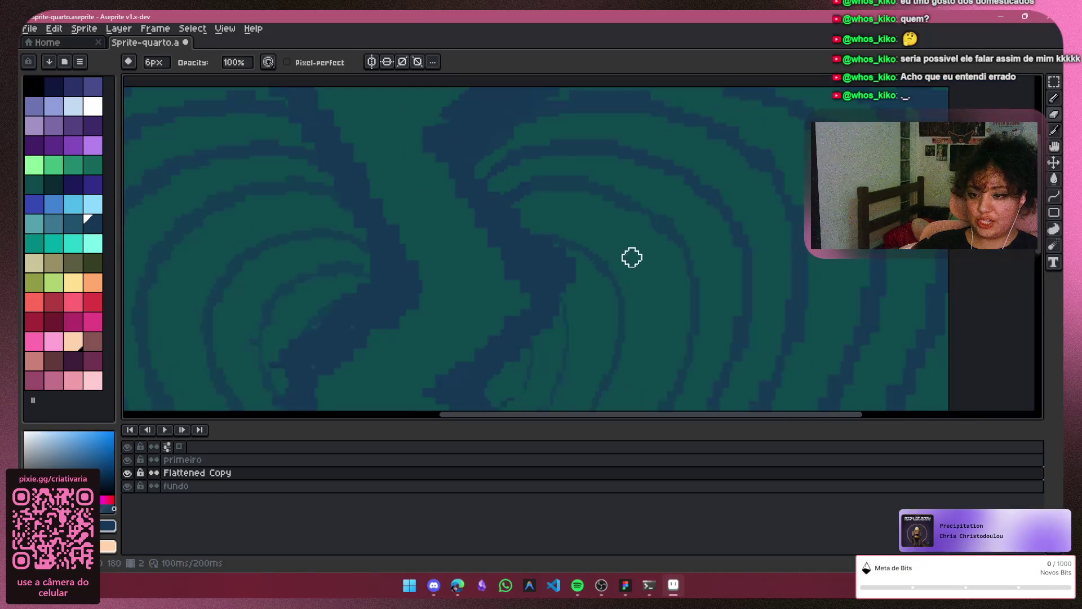
pyautogui.moveTo(533, 326)
pyautogui.mouseDown()
pyautogui.moveTo(683, 253)
pyautogui.moveTo(524, 85)
pyautogui.mouseUp()
pyautogui.scroll(1, 601, 258)
pyautogui.scroll(1, 600, 268)
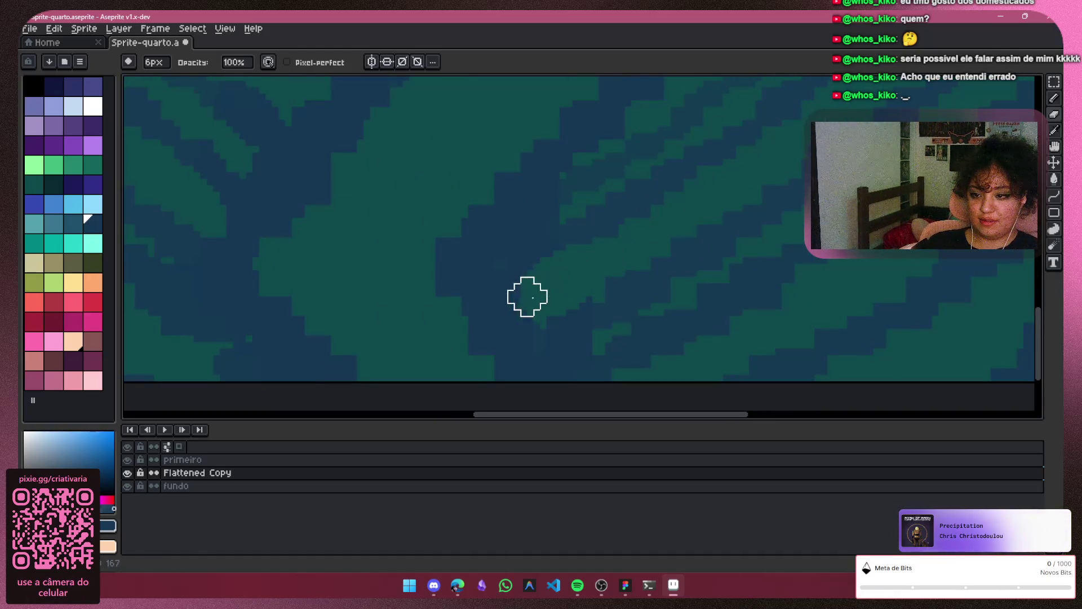
pyautogui.scroll(1, 541, 254)
pyautogui.press('v')
pyautogui.press('b')
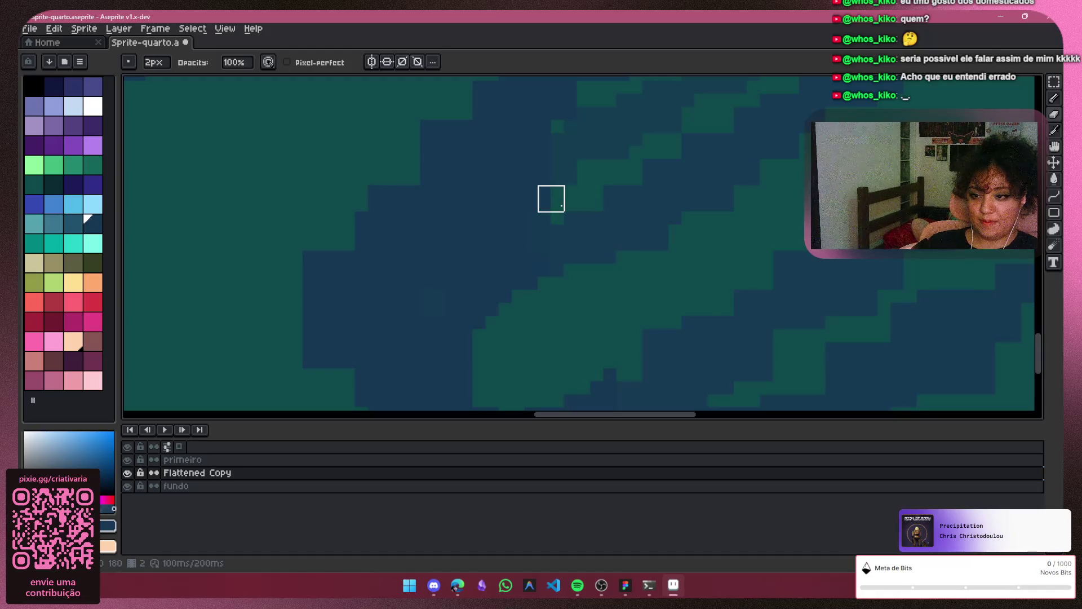
# Paint navy pixels over the teal area along the swirl's jagged edges
pyautogui.moveTo(447, 251)
pyautogui.mouseDown()
pyautogui.moveTo(577, 213)
pyautogui.moveTo(375, 330)
pyautogui.moveTo(515, 302)
pyautogui.moveTo(597, 232)
pyautogui.moveTo(561, 228)
pyautogui.mouseUp()
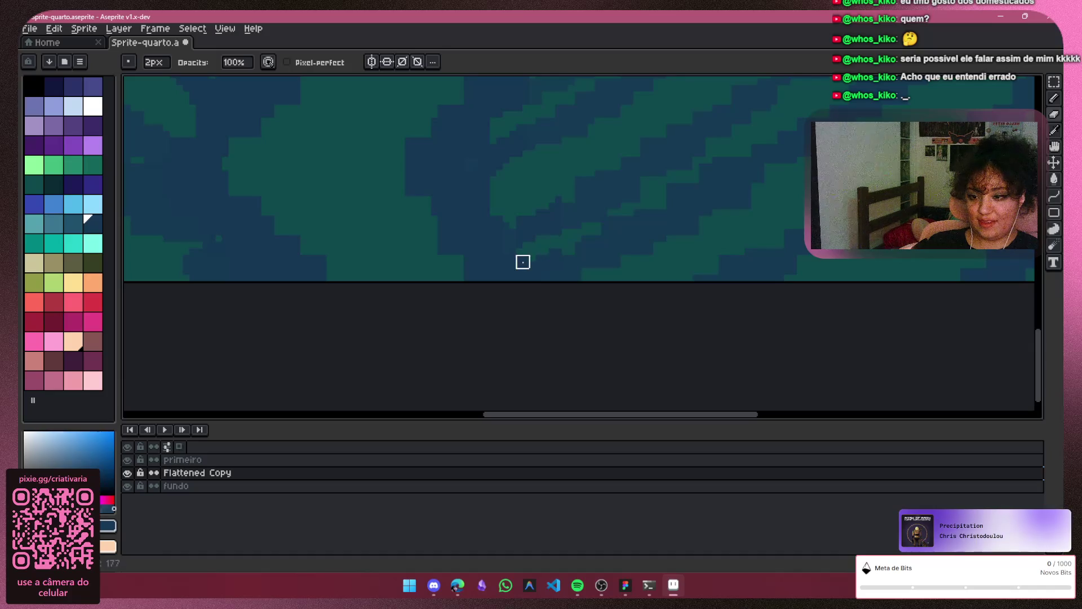
pyautogui.moveTo(522, 262)
pyautogui.mouseDown()
pyautogui.moveTo(568, 208)
pyautogui.moveTo(542, 209)
pyautogui.mouseUp()
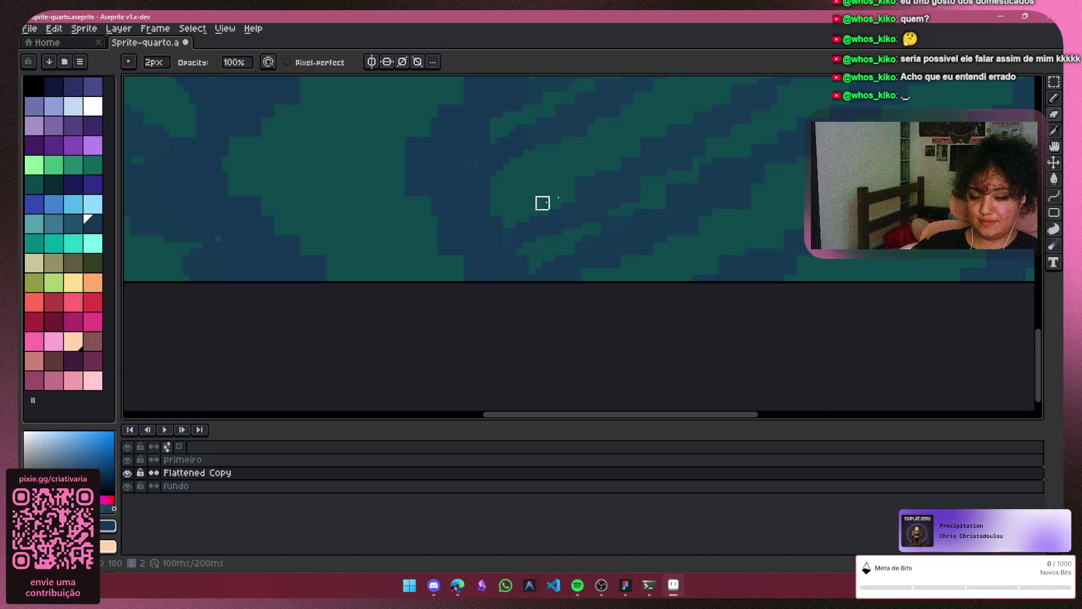
pyautogui.scroll(-4, 542, 203)
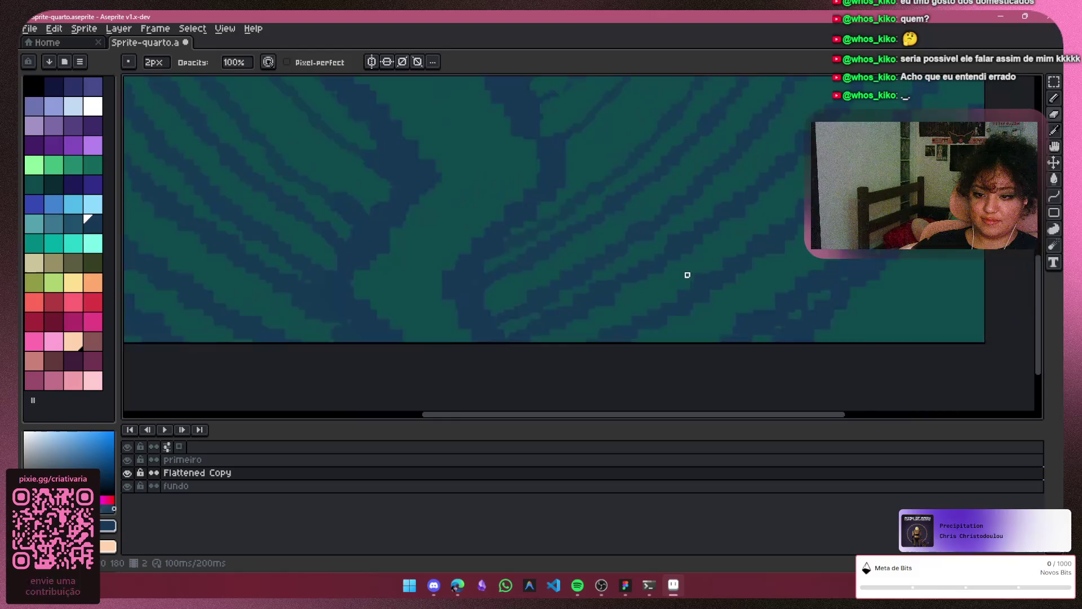
pyautogui.scroll(-3, 687, 275)
pyautogui.scroll(6, 657, 244)
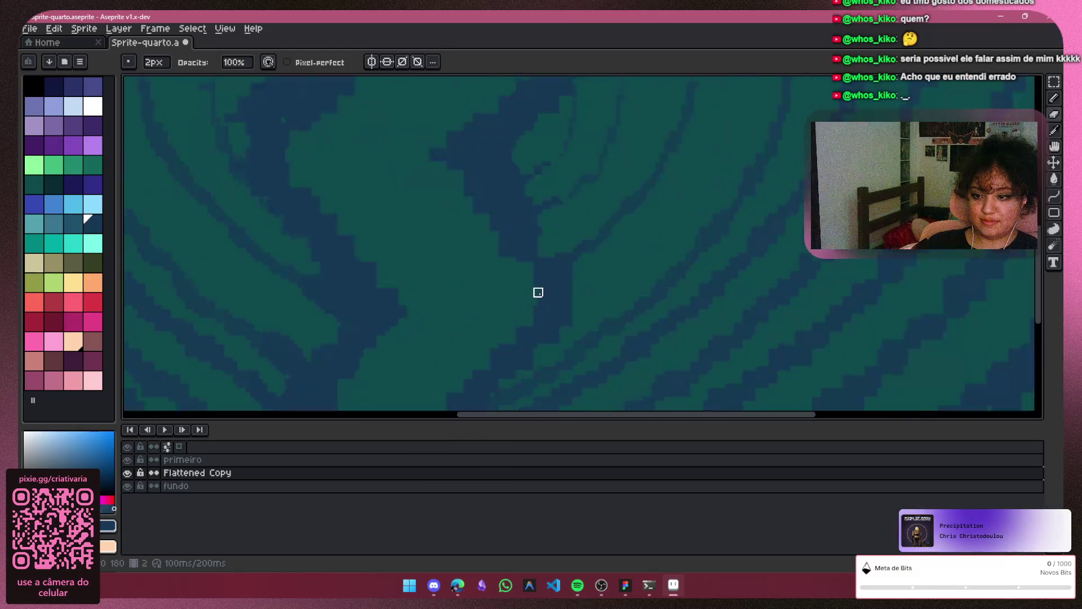
pyautogui.scroll(2, 571, 212)
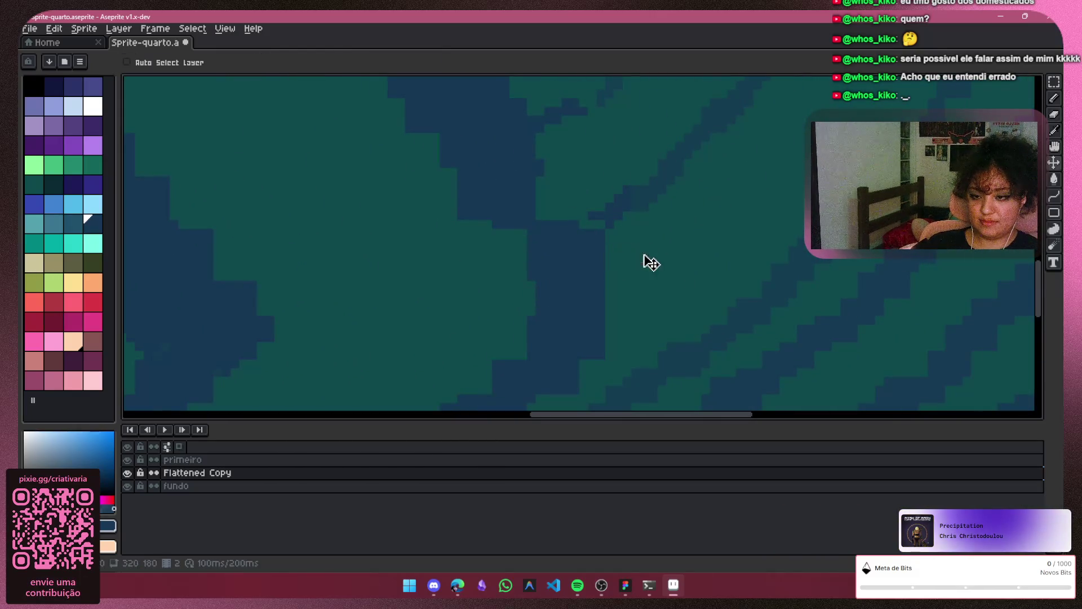
pyautogui.scroll(-5, 623, 247)
pyautogui.scroll(5, 580, 242)
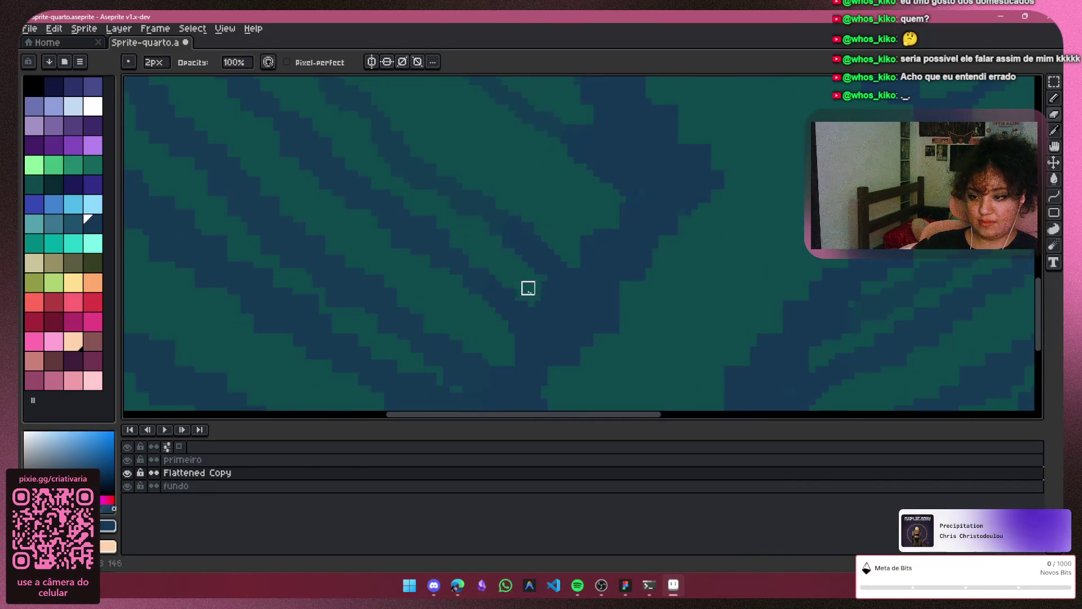
pyautogui.scroll(-2, 535, 277)
pyautogui.scroll(2, 501, 299)
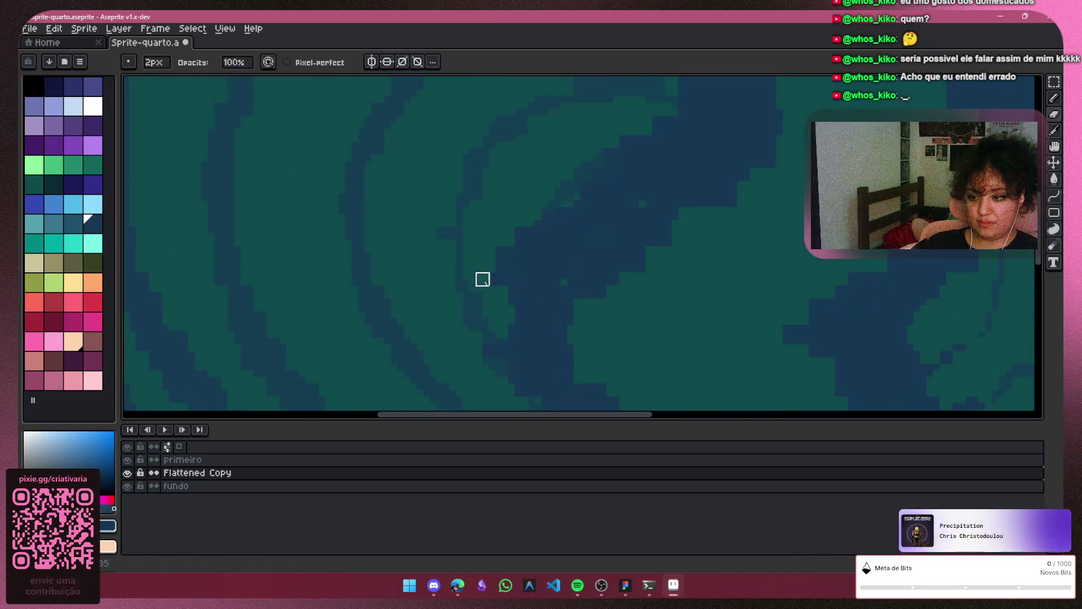
pyautogui.moveTo(496, 234)
pyautogui.mouseDown()
pyautogui.moveTo(380, 325)
pyautogui.moveTo(552, 299)
pyautogui.mouseUp()
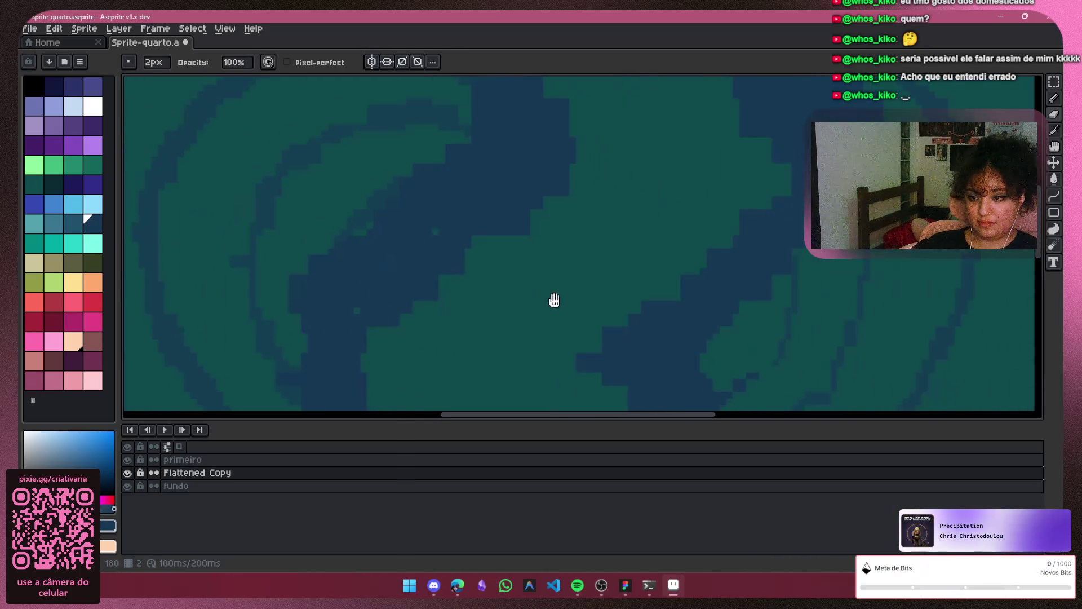
pyautogui.click(183, 459)
pyautogui.moveTo(550, 209)
pyautogui.mouseDown()
pyautogui.moveTo(418, 282)
pyautogui.moveTo(510, 249)
pyautogui.mouseUp()
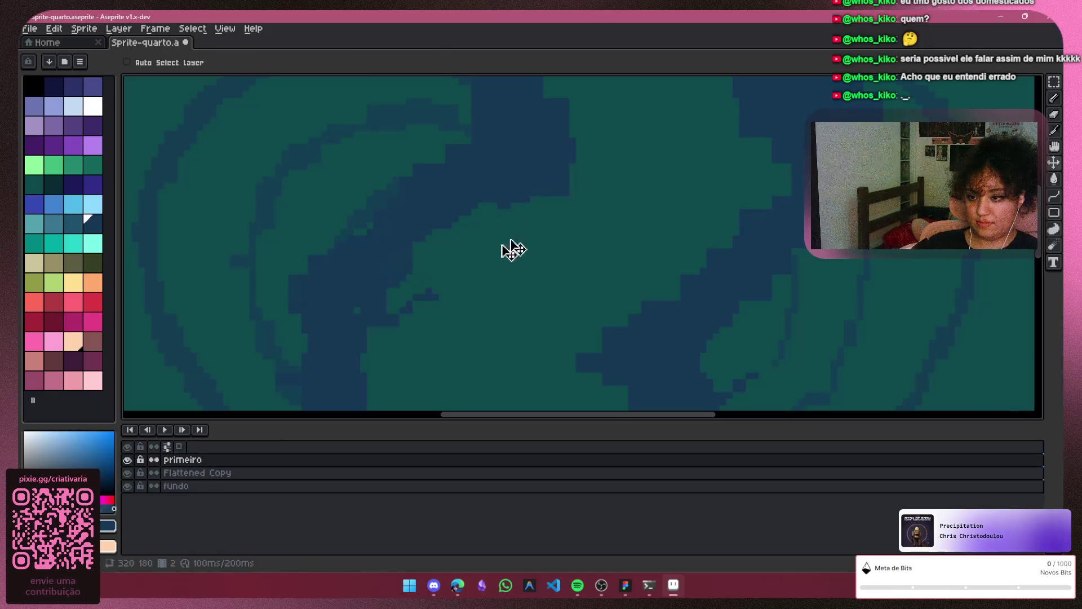
pyautogui.hotkey('ctrl', 'z')
pyautogui.moveTo(564, 181)
pyautogui.mouseDown()
pyautogui.moveTo(451, 269)
pyautogui.moveTo(543, 222)
pyautogui.mouseUp()
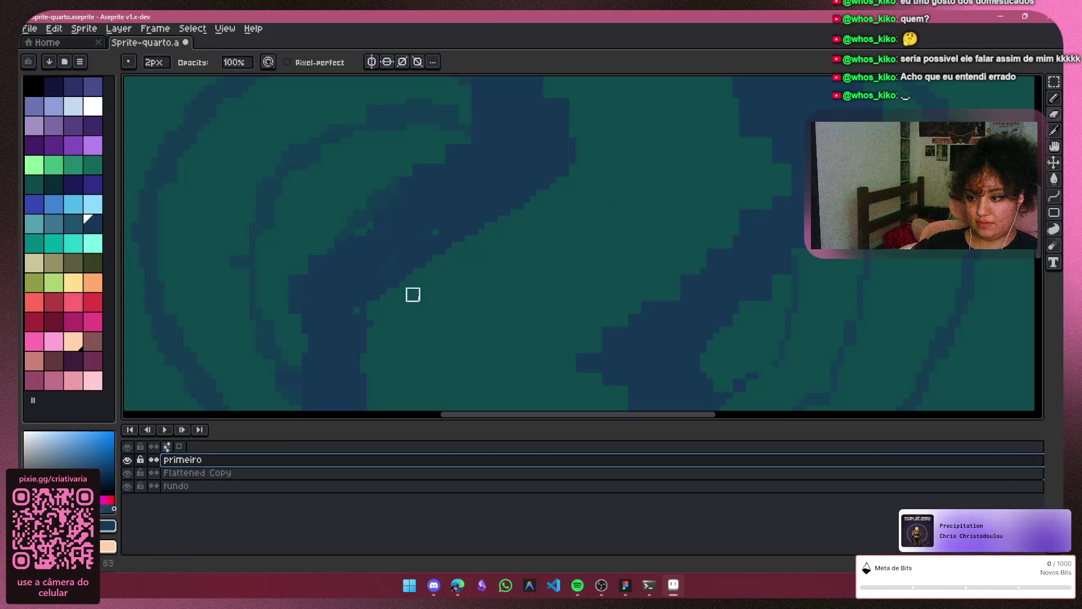
pyautogui.scroll(-3, 452, 343)
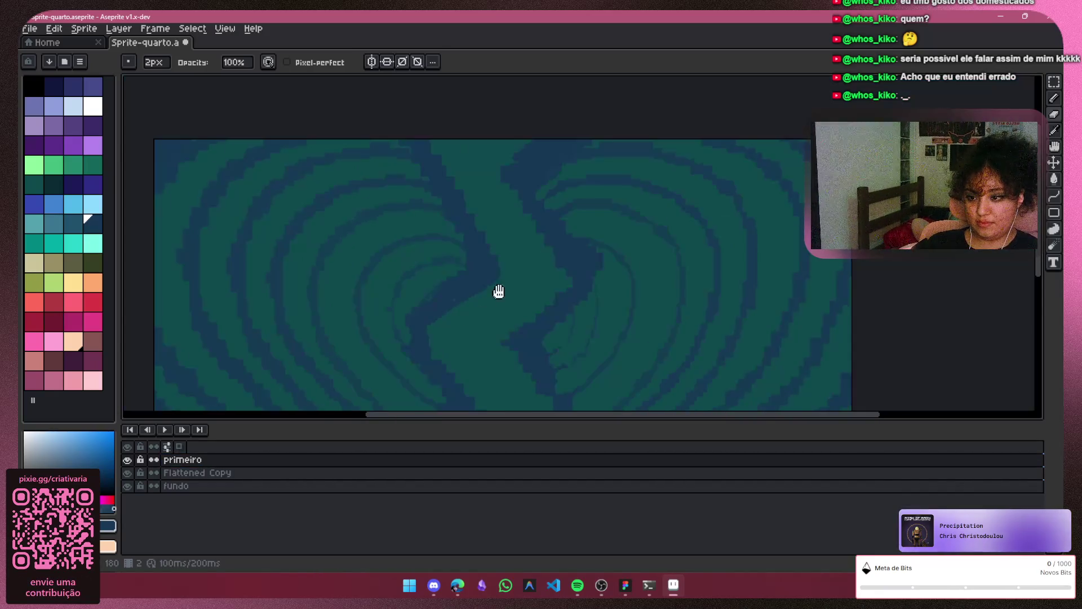
pyautogui.moveTo(495, 290)
pyautogui.mouseDown()
pyautogui.moveTo(573, 208)
pyautogui.moveTo(509, 260)
pyautogui.moveTo(571, 215)
pyautogui.mouseUp()
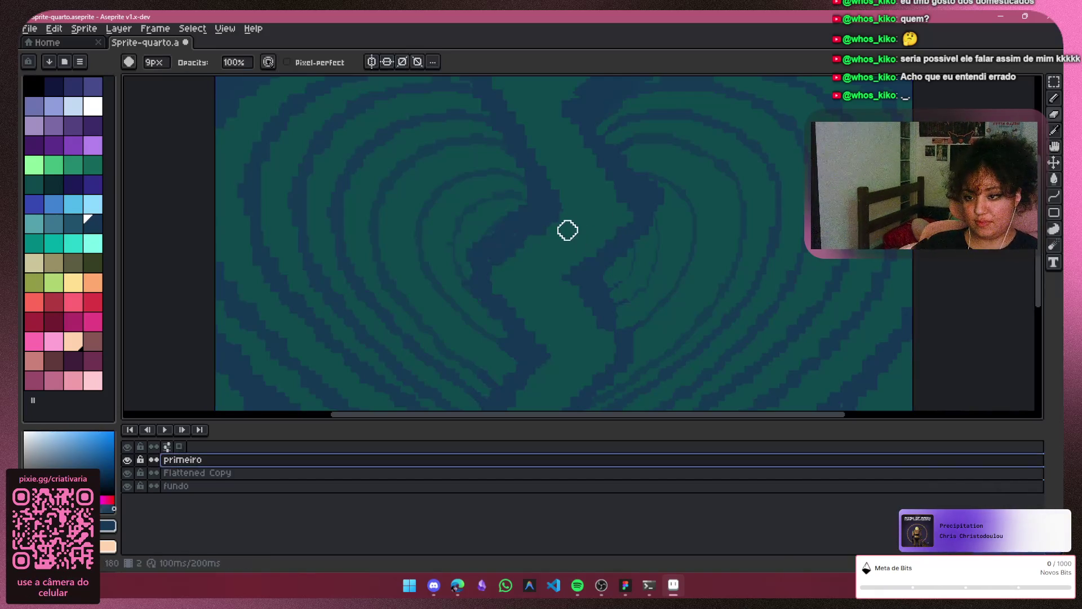
pyautogui.press('+')
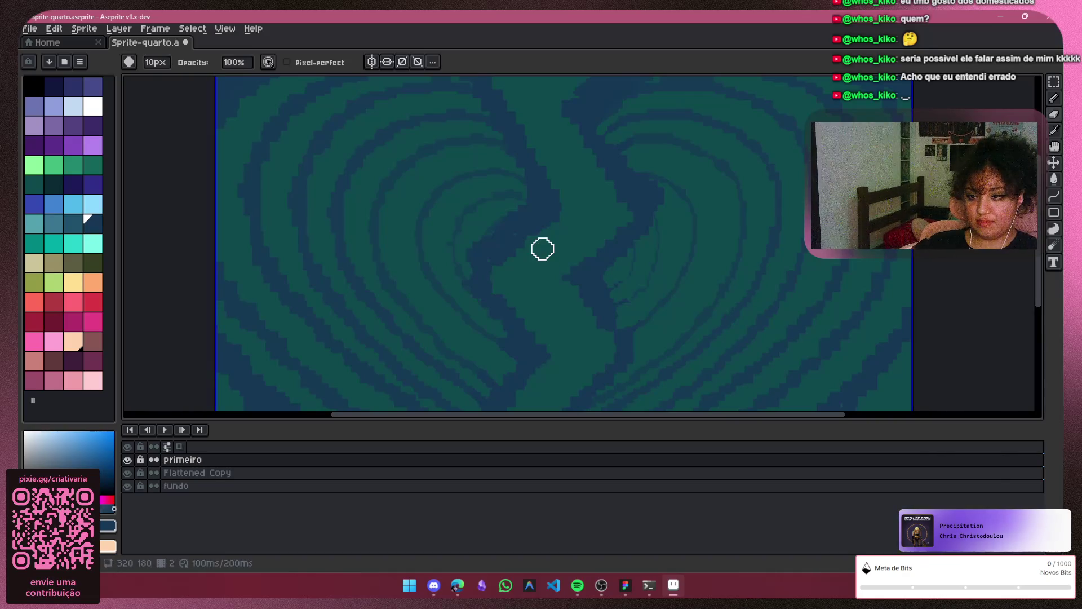
pyautogui.press('+')
pyautogui.press('+')
pyautogui.press('+')
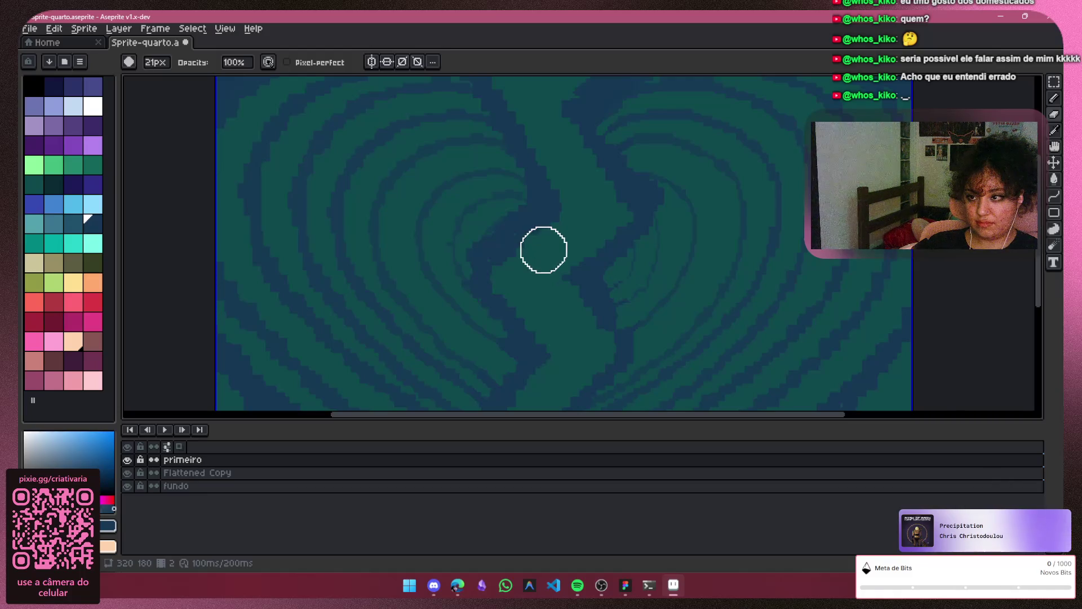
pyautogui.press('-')
pyautogui.press('-')
pyautogui.press('-')
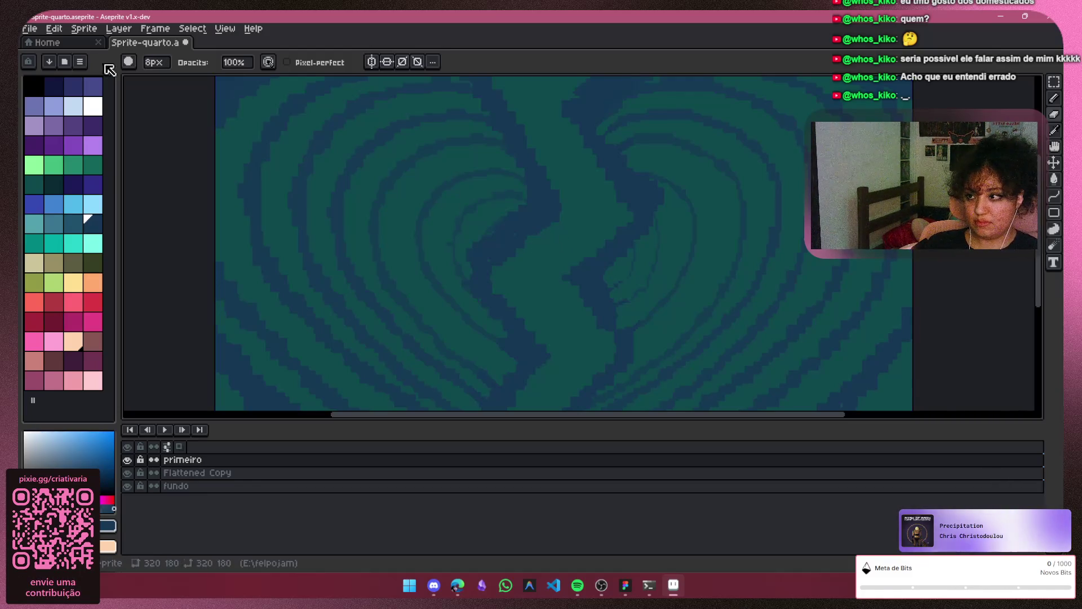
pyautogui.click(135, 67)
pyautogui.click(151, 84)
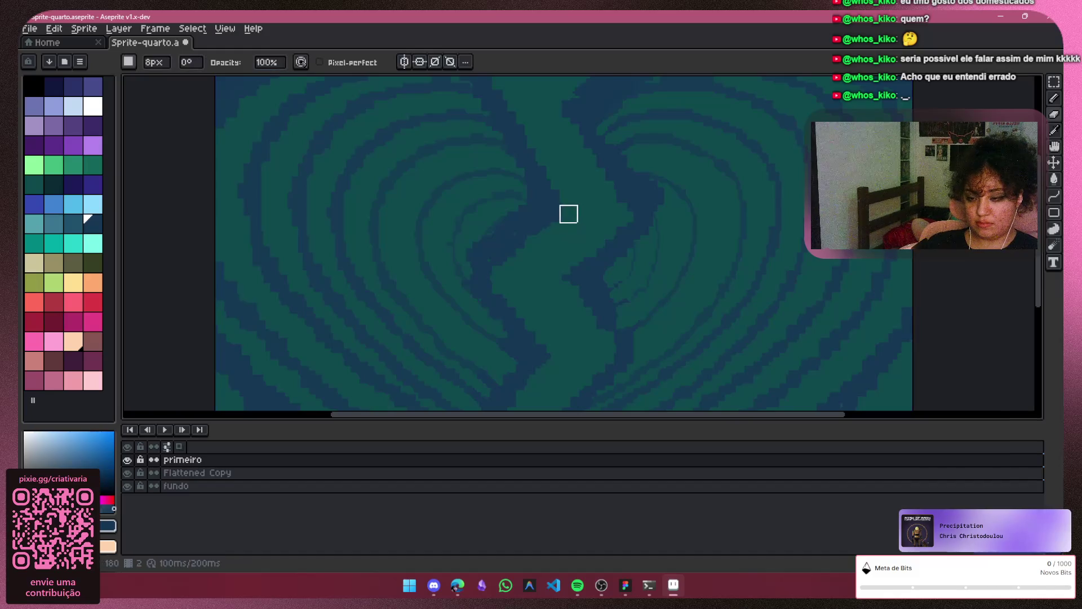
pyautogui.scroll(-6, 570, 213)
pyautogui.scroll(5, 592, 186)
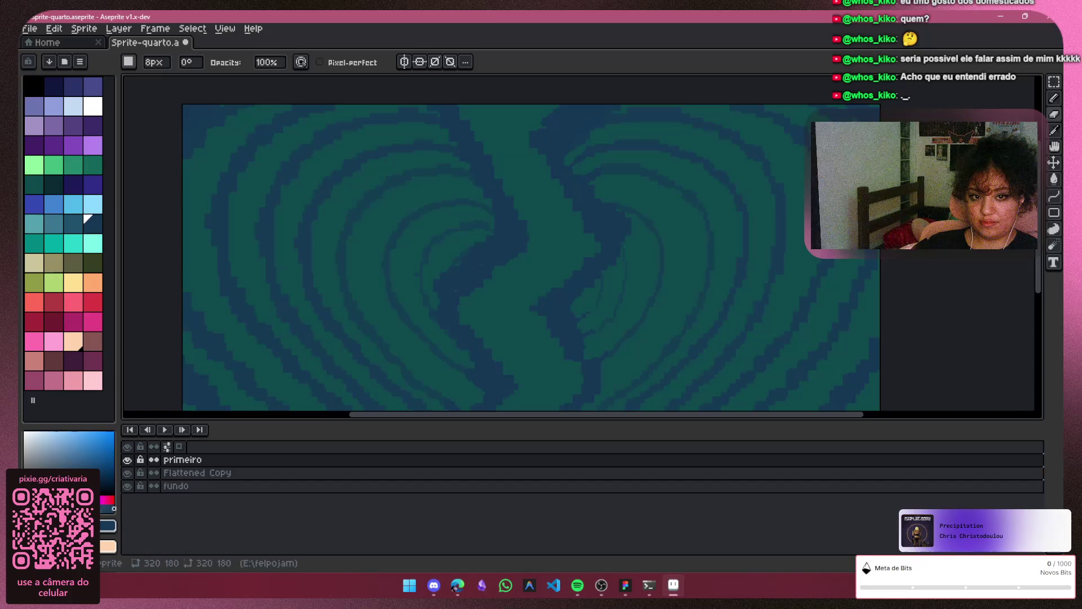
pyautogui.click(1053, 98)
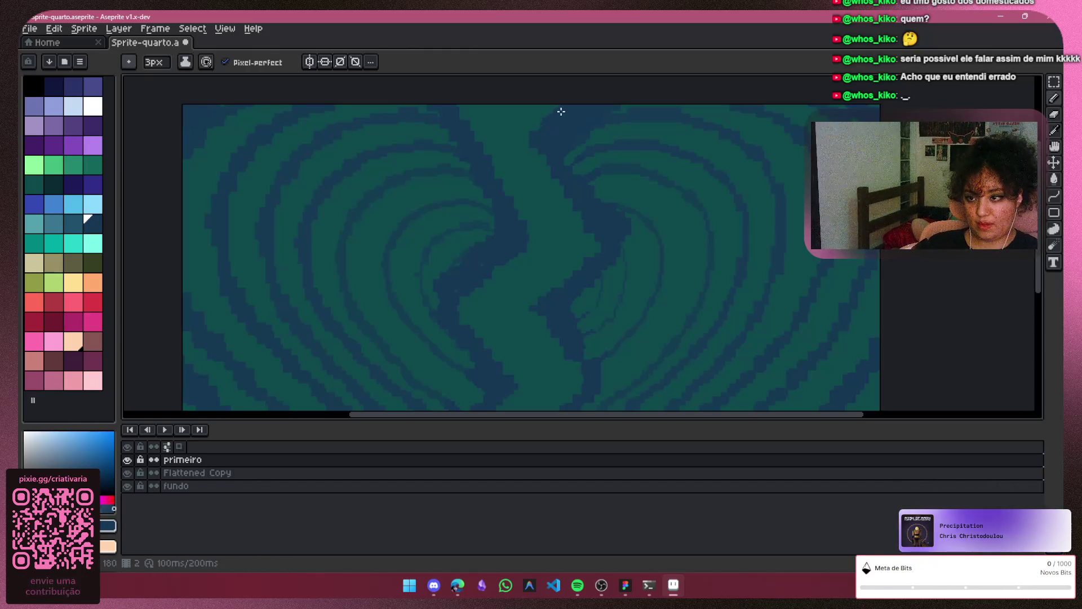
pyautogui.scroll(-3, 561, 112)
pyautogui.scroll(1, 557, 152)
# Recentre the sprite, zoom in, and step to a different frame
pyautogui.moveTo(557, 152); pyautogui.dragTo(538, 239)
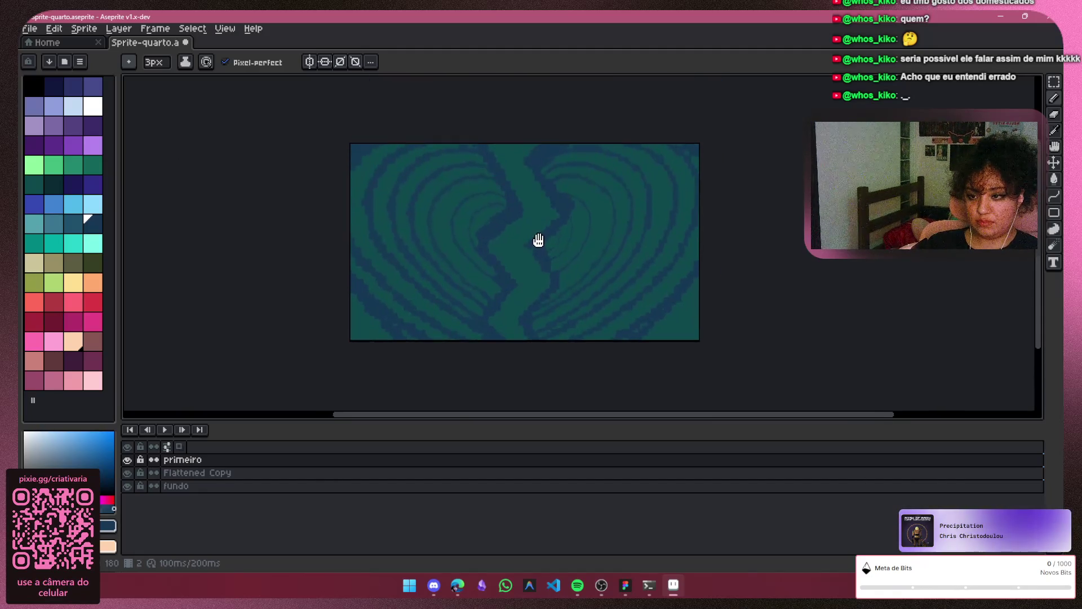
pyautogui.scroll(3, 587, 193)
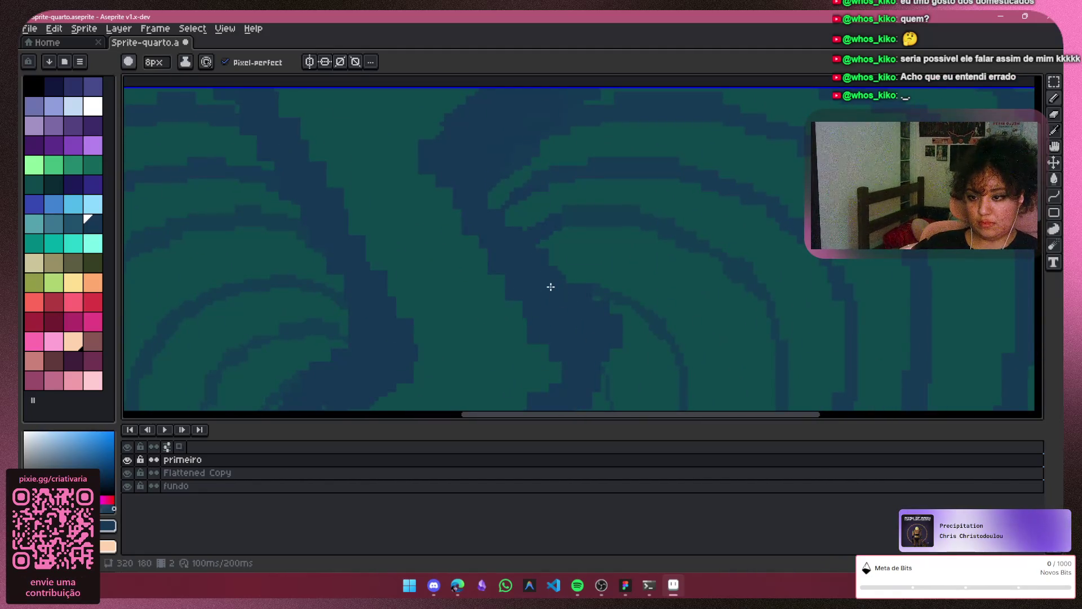
pyautogui.scroll(1, 582, 314)
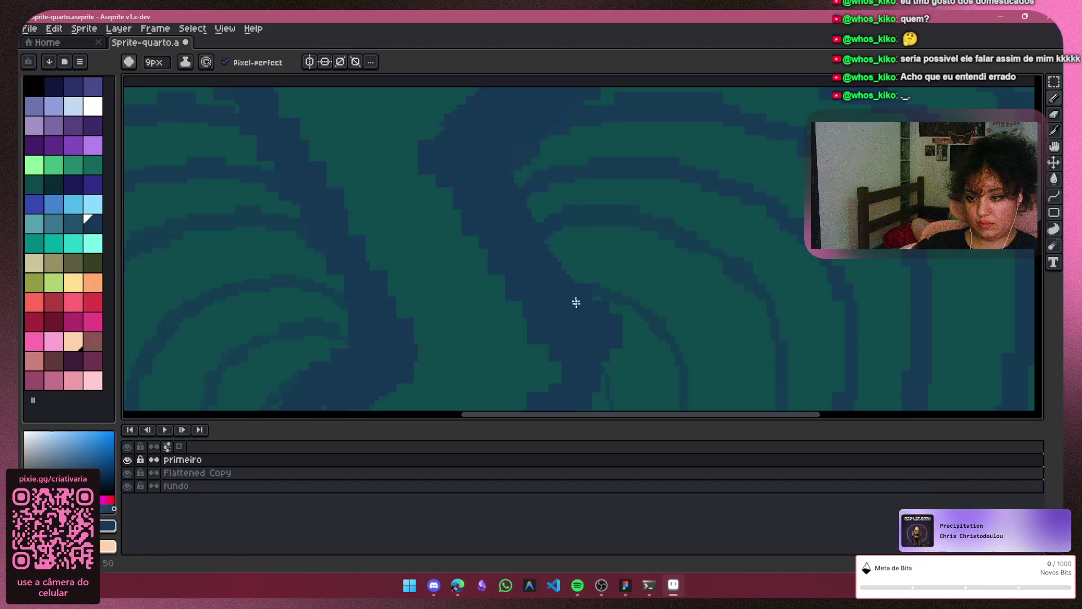
pyautogui.scroll(-5, 613, 197)
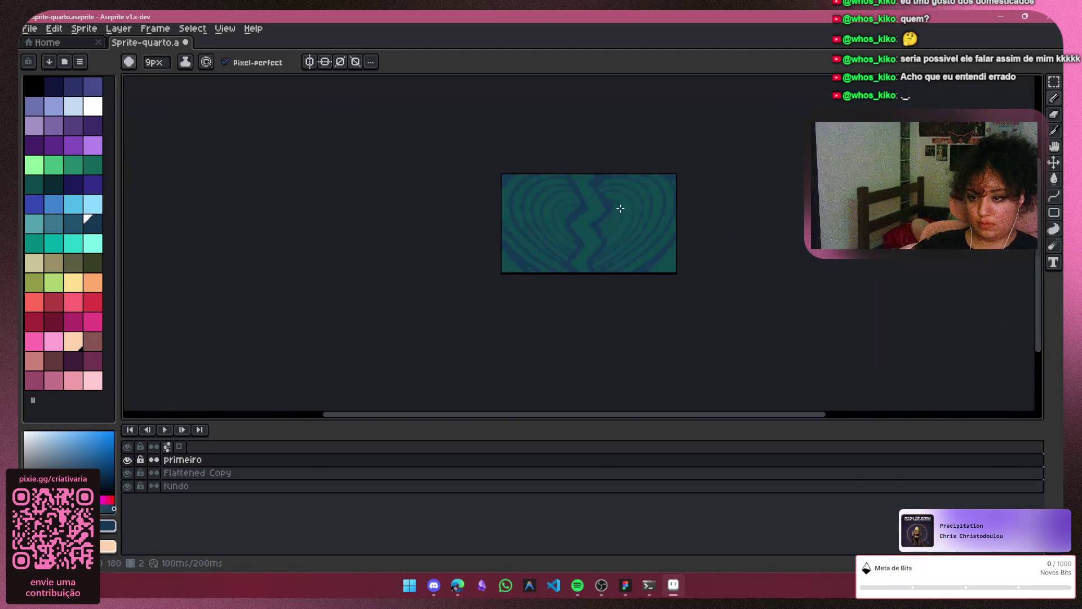
pyautogui.scroll(1, 619, 206)
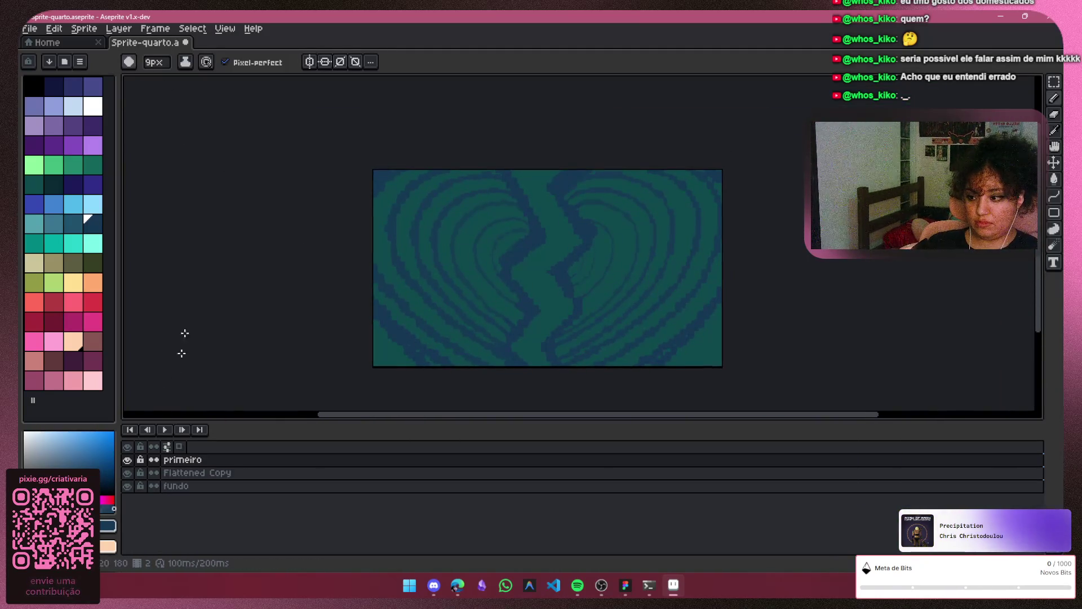
pyautogui.click(147, 430)
# Play the swirl animation, pan the zoomed view to inspect it, then stop it
pyautogui.click(164, 429)
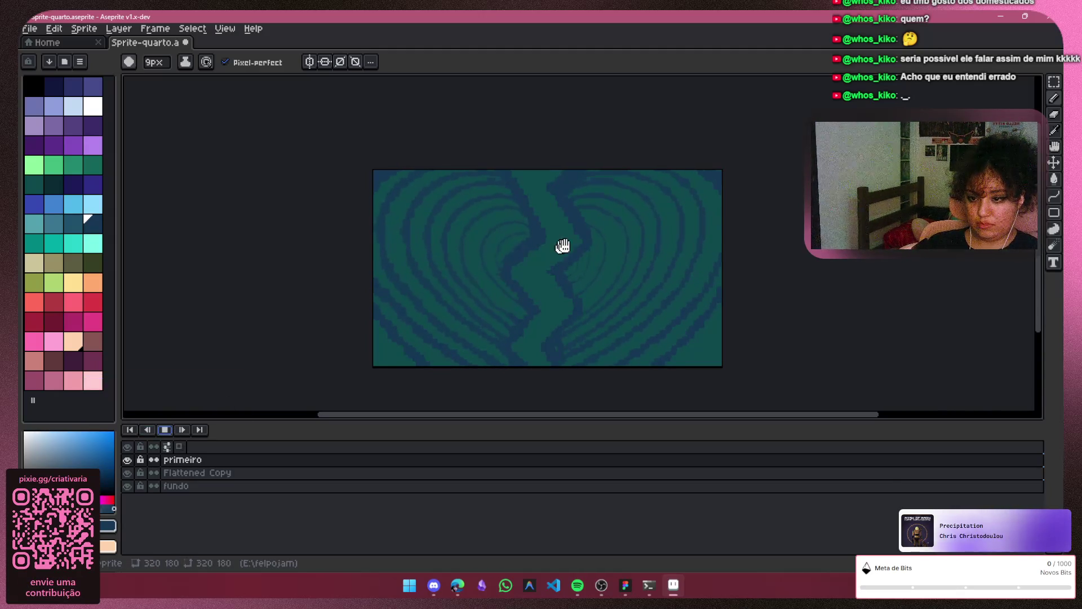
pyautogui.scroll(5, 510, 253)
pyautogui.scroll(-5, 614, 280)
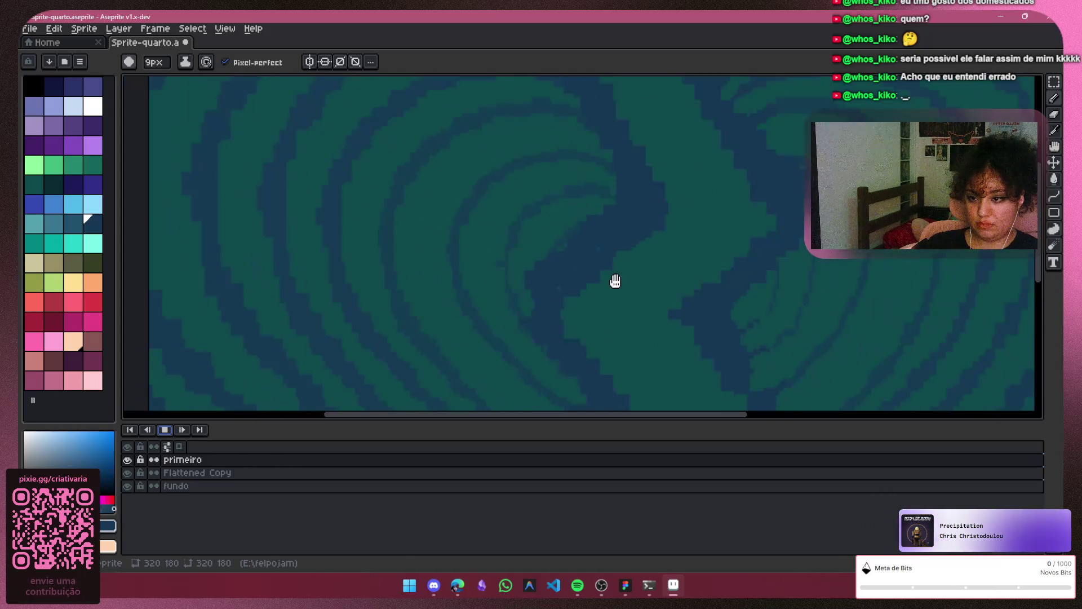
pyautogui.scroll(5, 601, 241)
pyautogui.moveTo(601, 241); pyautogui.dragTo(633, 280)
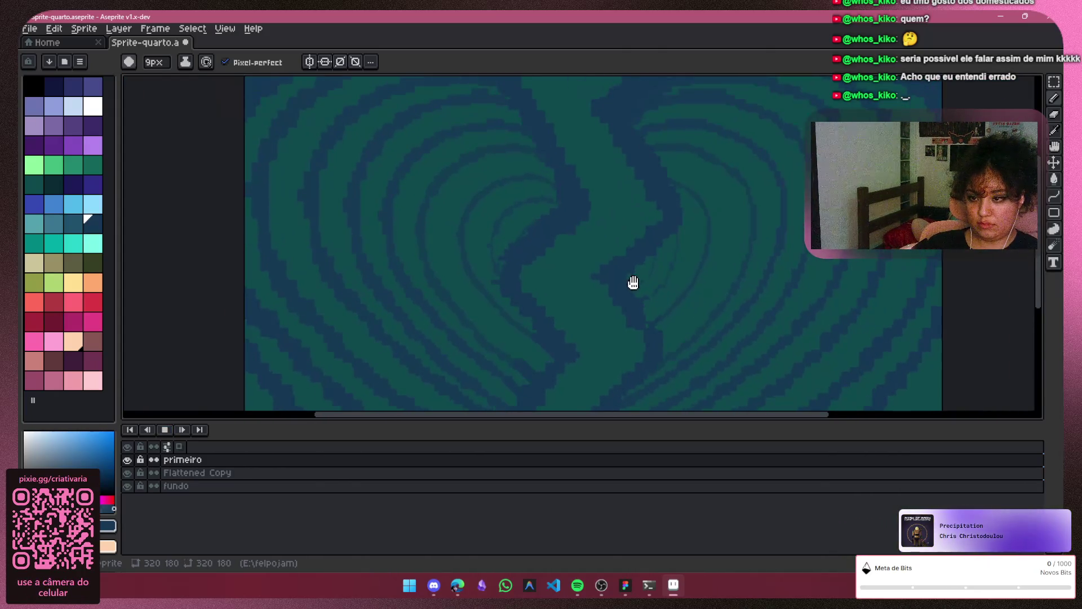
pyautogui.click(165, 430)
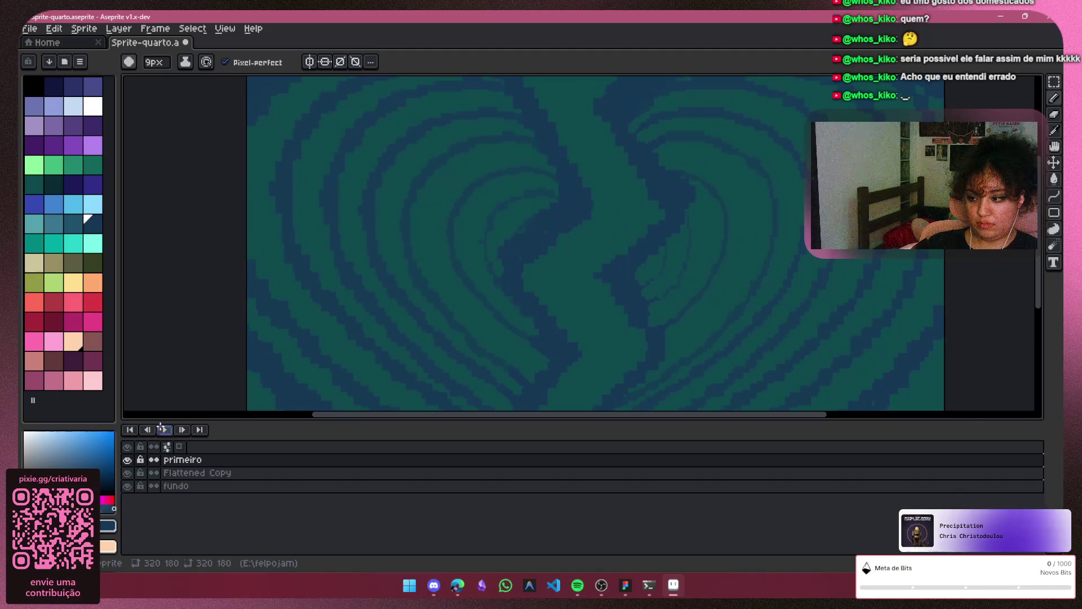
# Make Flattened Copy the active layer, switch to the Eraser, and zoom in
pyautogui.click(194, 473)
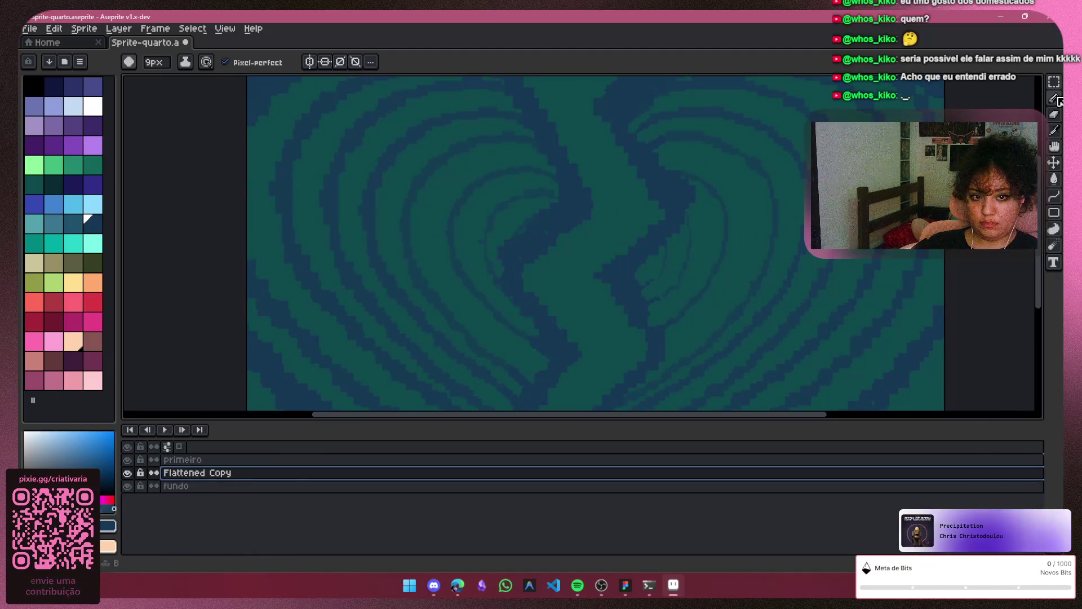
pyautogui.press('e')
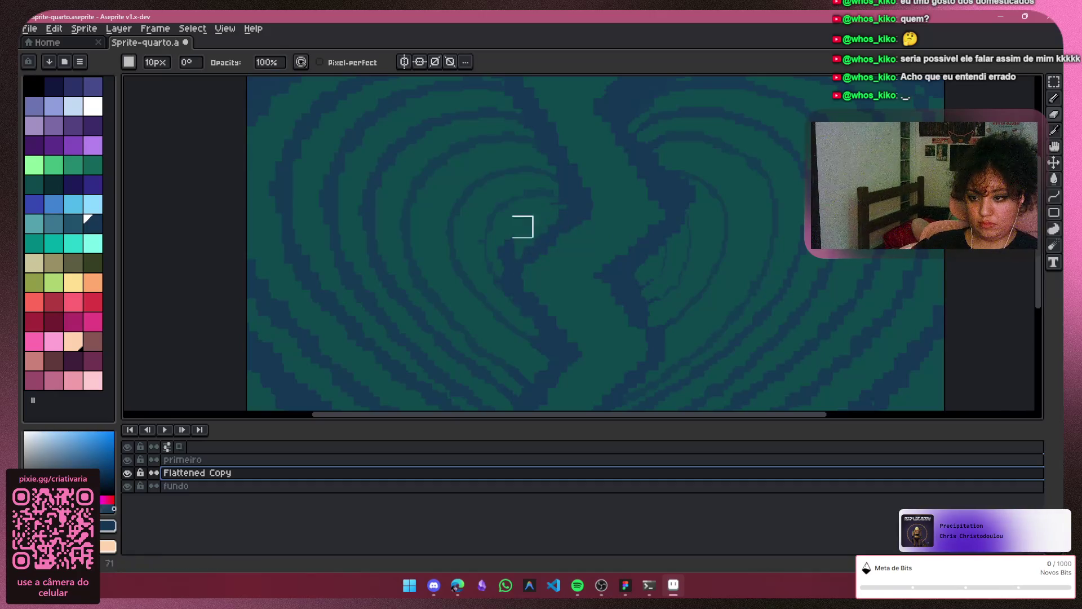
pyautogui.scroll(2, 546, 241)
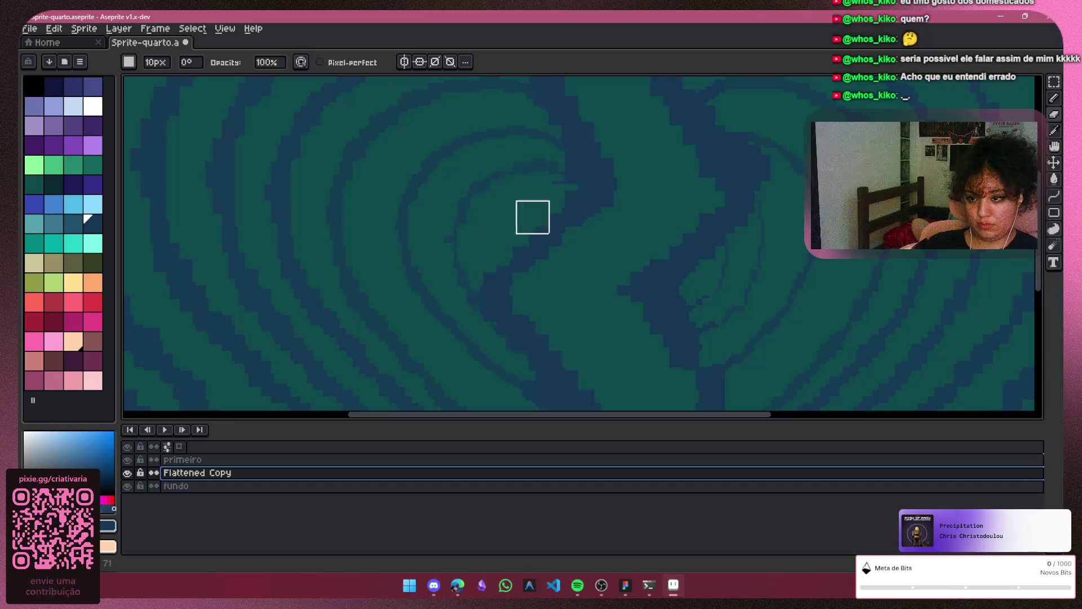
pyautogui.scroll(-3, 569, 205)
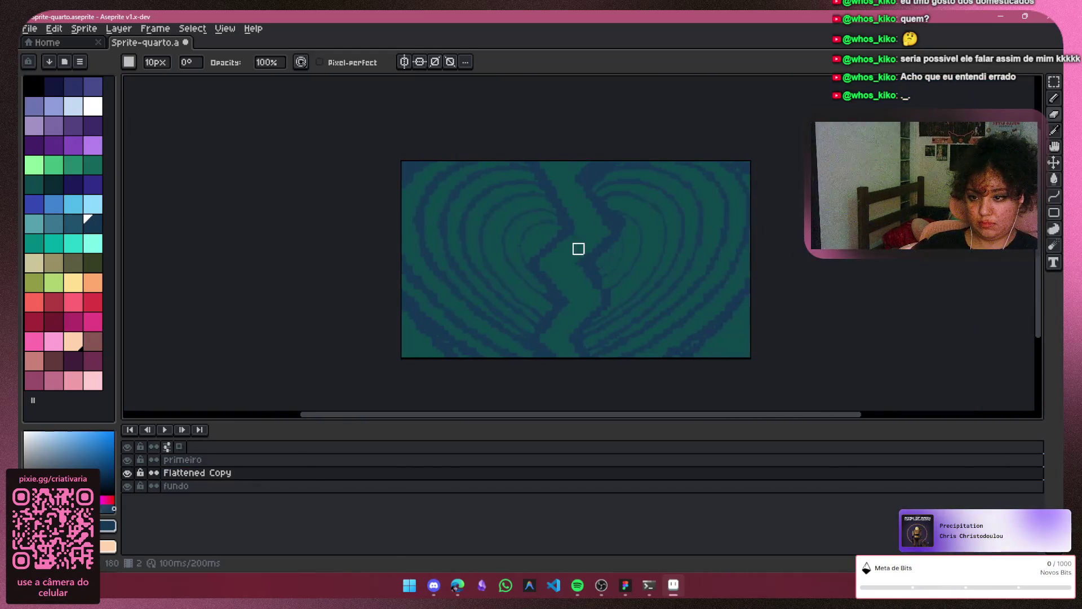
pyautogui.scroll(3, 570, 254)
pyautogui.scroll(3, 521, 263)
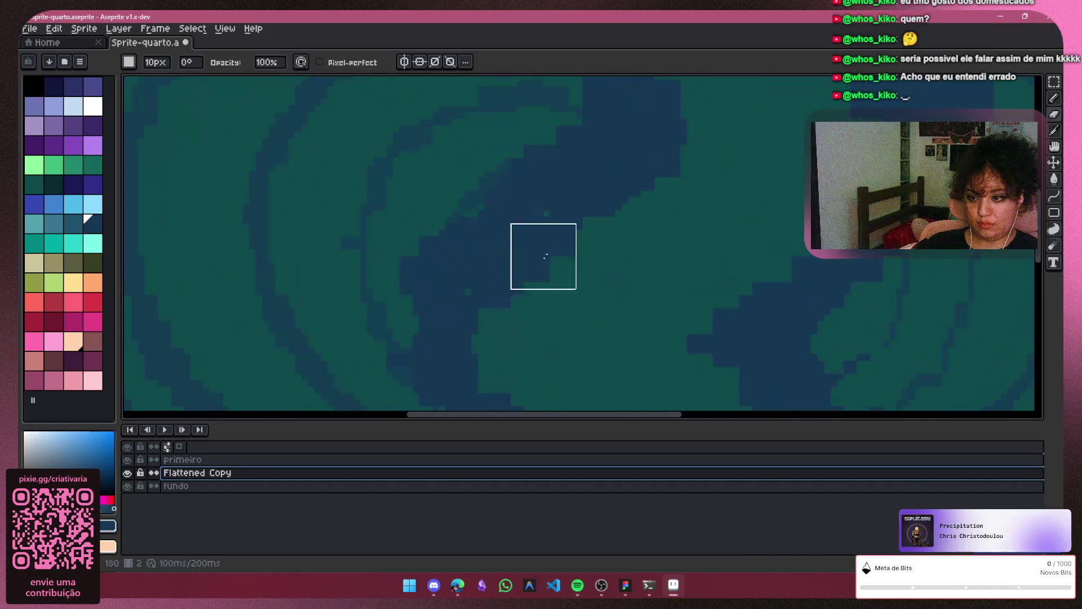
# Erase a small teal patch with a 4px eraser, then recentre the sprite
pyautogui.press('-')
pyautogui.press('-')
pyautogui.press('-')
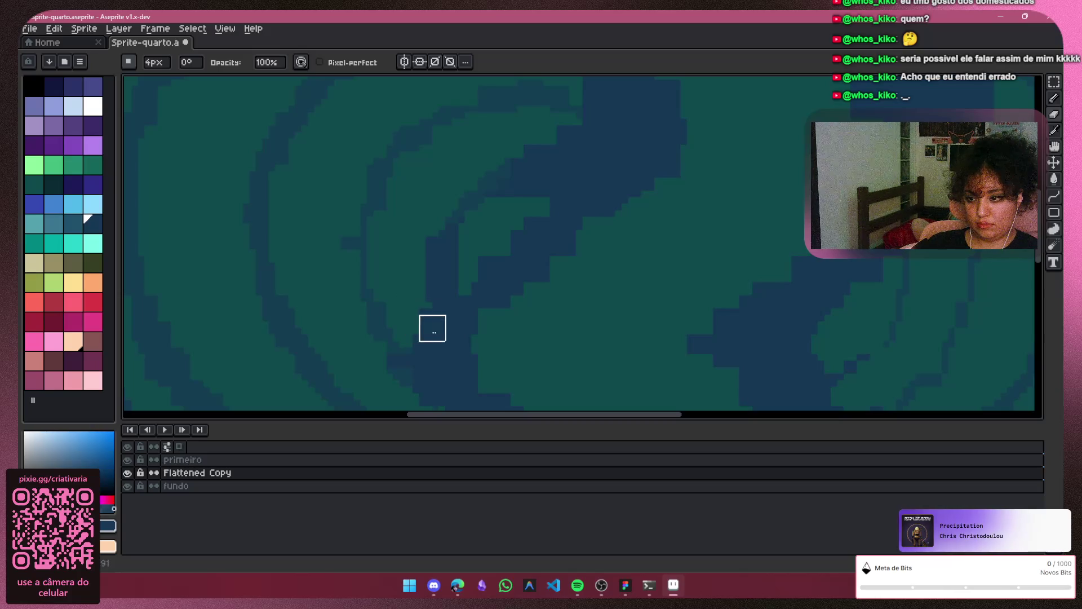
pyautogui.moveTo(478, 249); pyautogui.dragTo(478, 256)
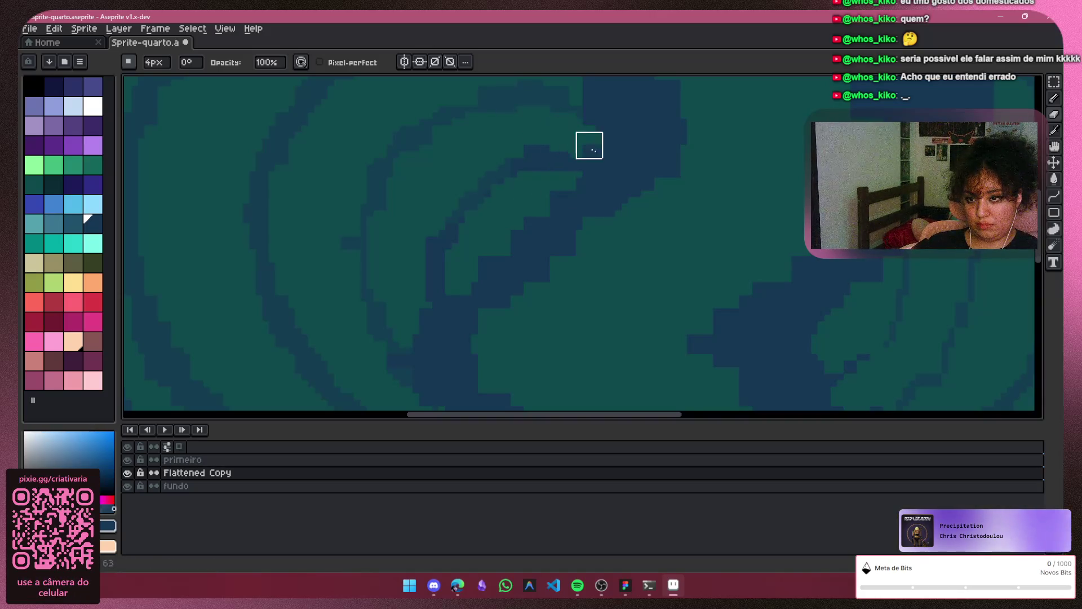
pyautogui.scroll(-4, 589, 146)
pyautogui.scroll(4, 546, 227)
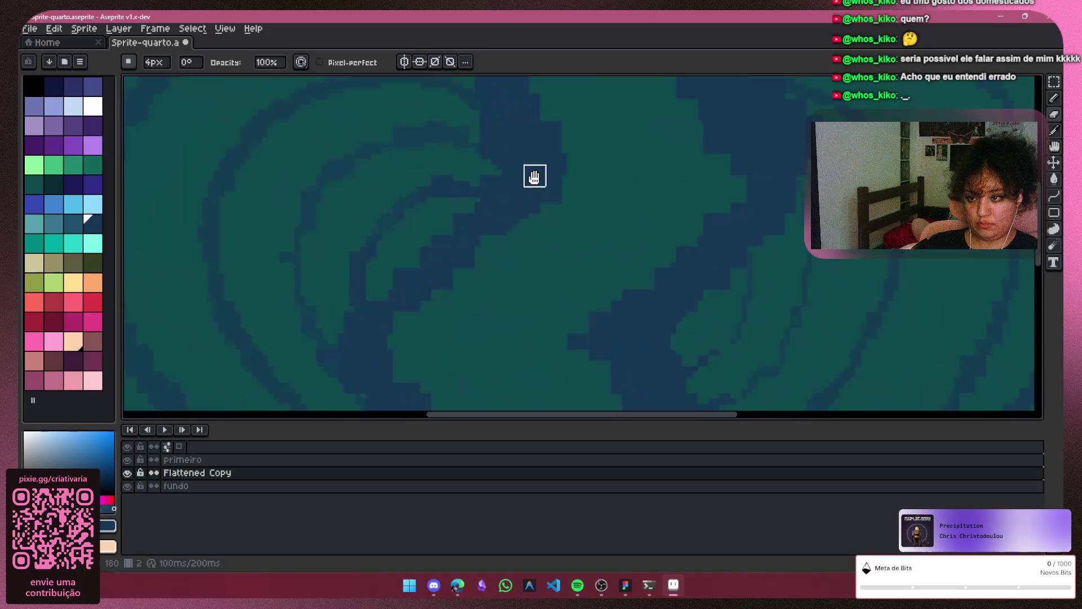
pyautogui.moveTo(534, 176); pyautogui.dragTo(526, 258)
pyautogui.scroll(-3, 575, 328)
pyautogui.moveTo(645, 321)
pyautogui.mouseDown()
pyautogui.moveTo(606, 234)
pyautogui.moveTo(582, 237)
pyautogui.mouseUp()
pyautogui.scroll(1, 607, 235)
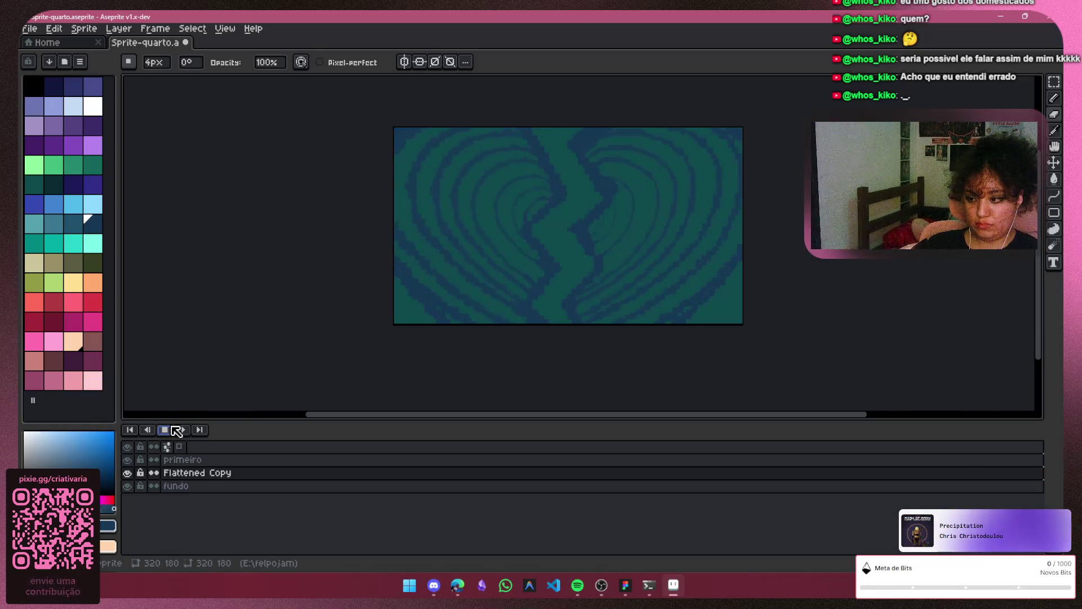
# Stop playback and return to the Pencil tool
pyautogui.click(165, 429)
pyautogui.press('v')
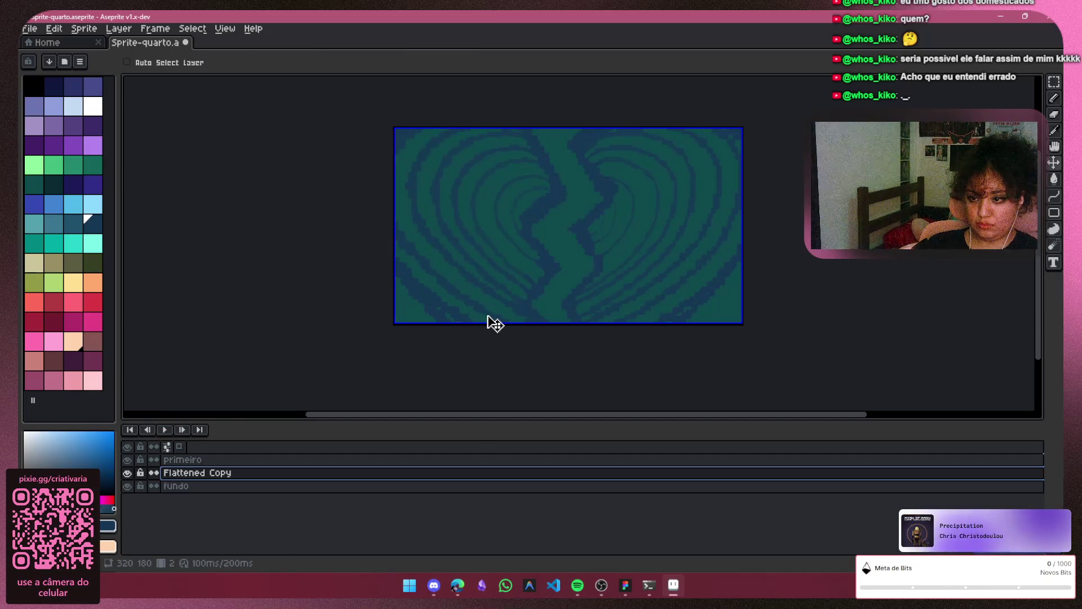
pyautogui.press('b')
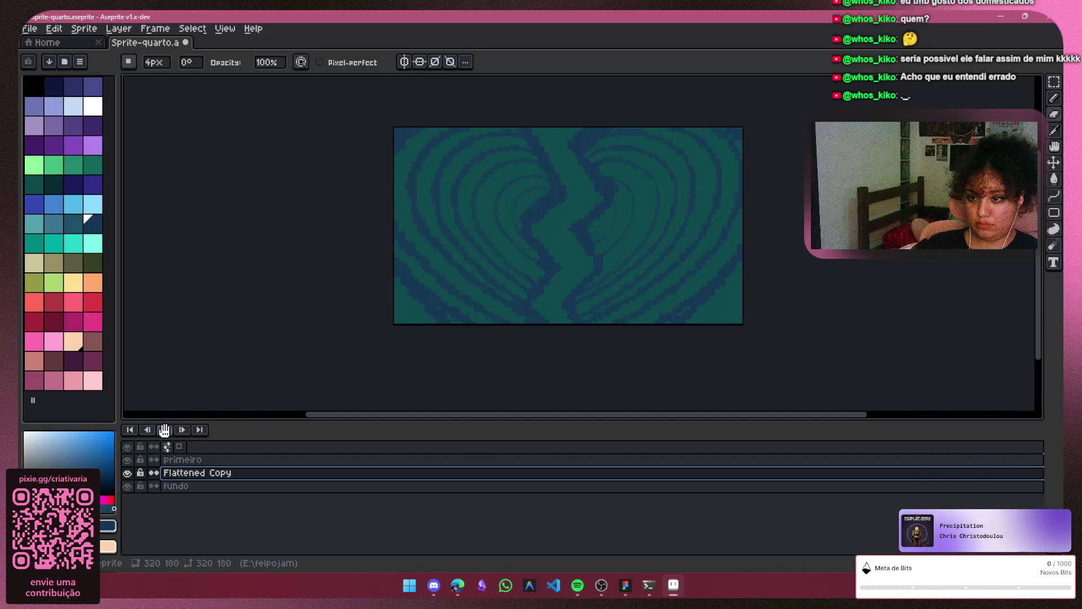
# Play the animation again, panning across the swirl, then stop it
pyautogui.click(164, 430)
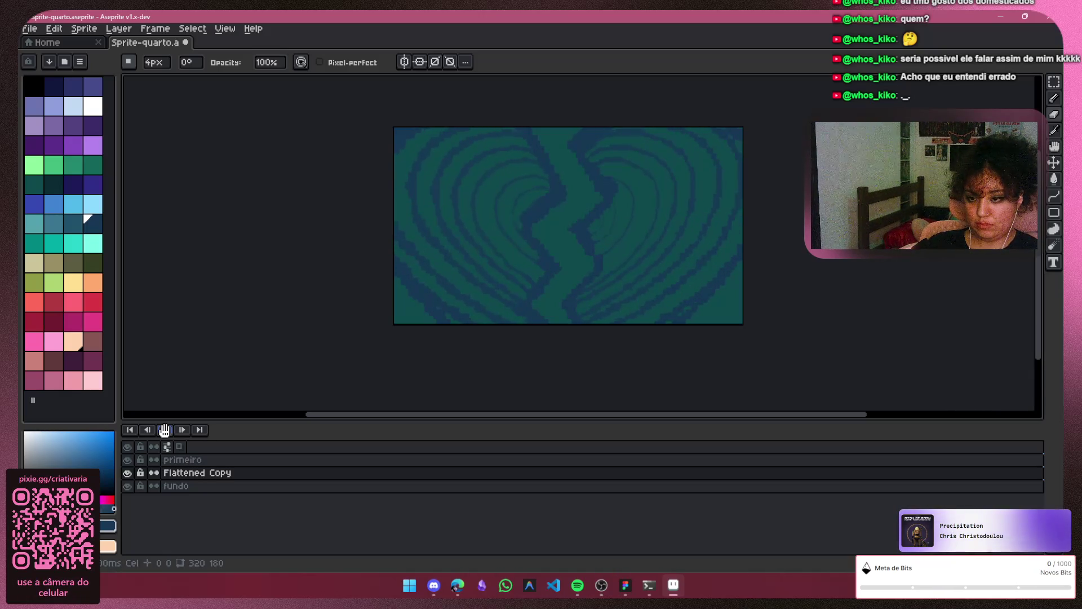
pyautogui.scroll(1, 560, 293)
pyautogui.moveTo(550, 280)
pyautogui.mouseDown()
pyautogui.moveTo(510, 361)
pyautogui.moveTo(555, 363)
pyautogui.moveTo(570, 323)
pyautogui.mouseUp()
pyautogui.scroll(-2, 571, 317)
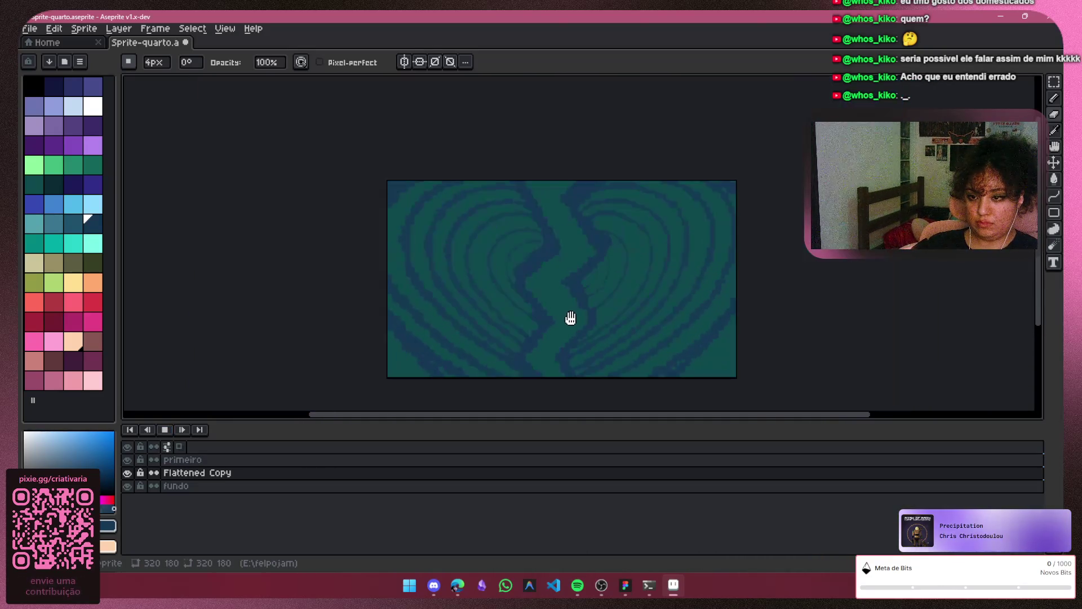
pyautogui.scroll(-1, 575, 263)
pyautogui.scroll(1, 566, 254)
pyautogui.moveTo(565, 254); pyautogui.dragTo(556, 269)
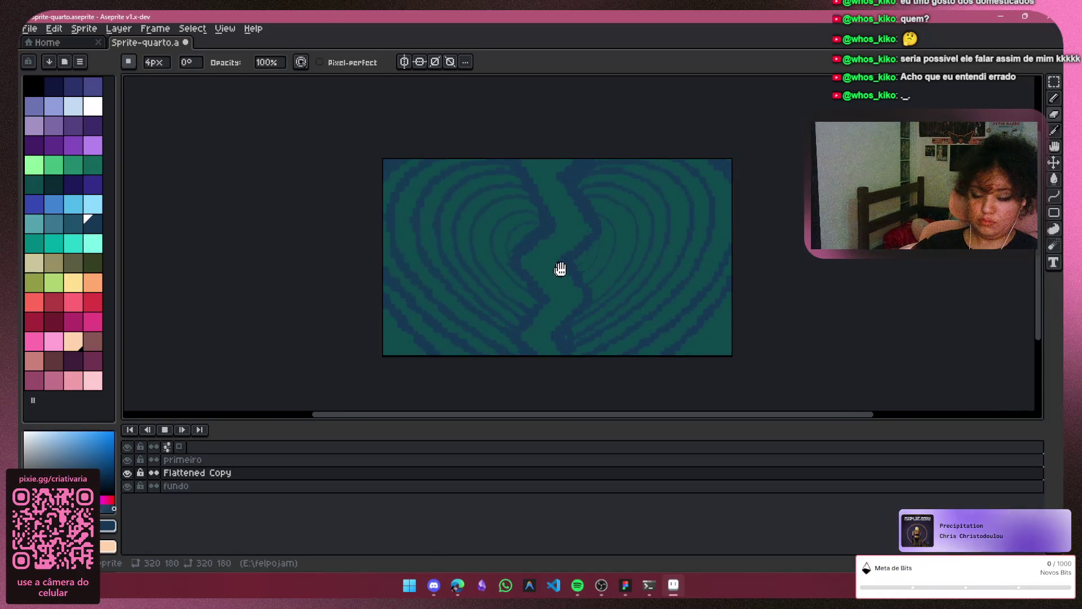
pyautogui.click(164, 431)
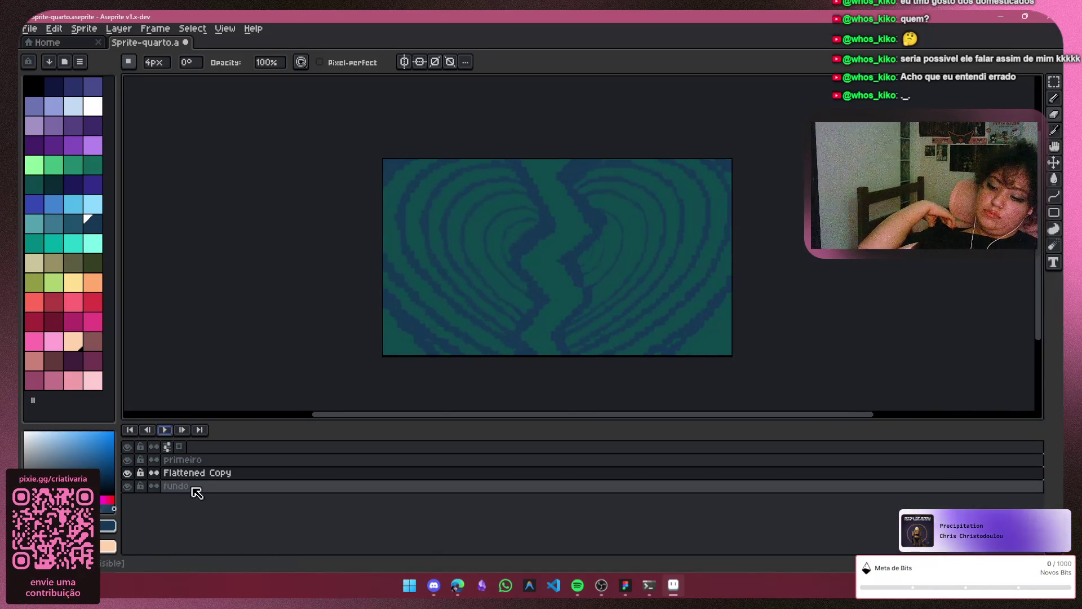
# Hide primeiro, zoom in, and paint teal over the dark blob in the swirl
pyautogui.click(127, 460)
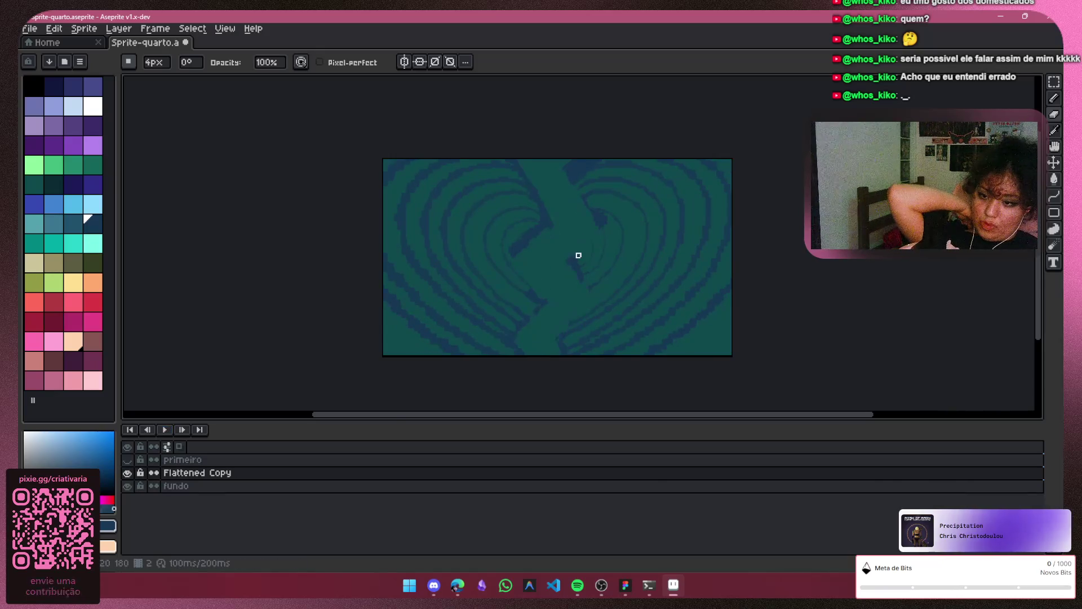
pyautogui.scroll(2, 578, 255)
pyautogui.scroll(1, 635, 251)
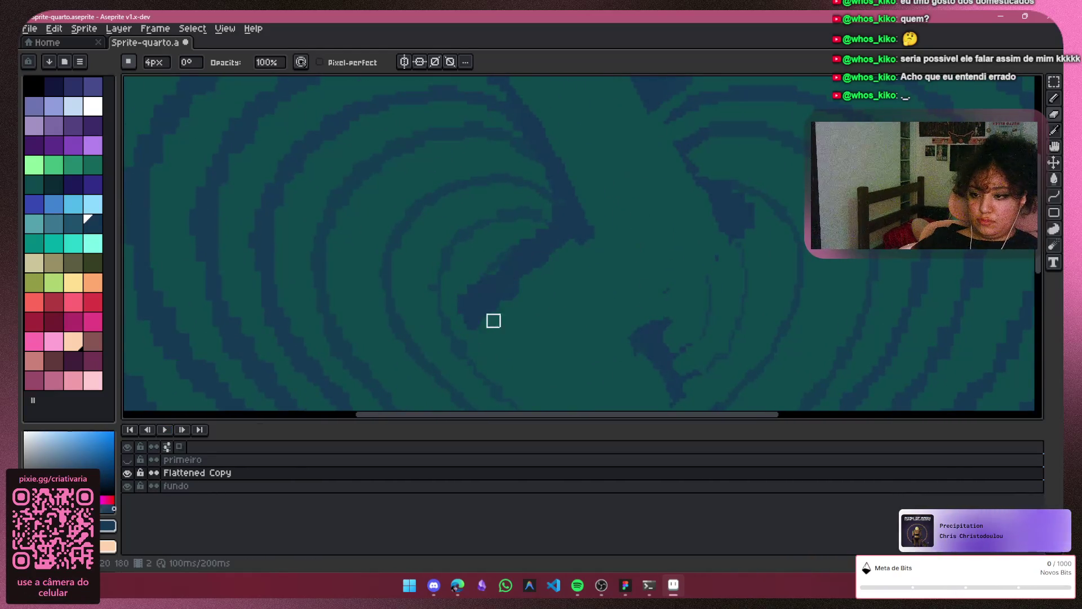
pyautogui.scroll(1, 493, 320)
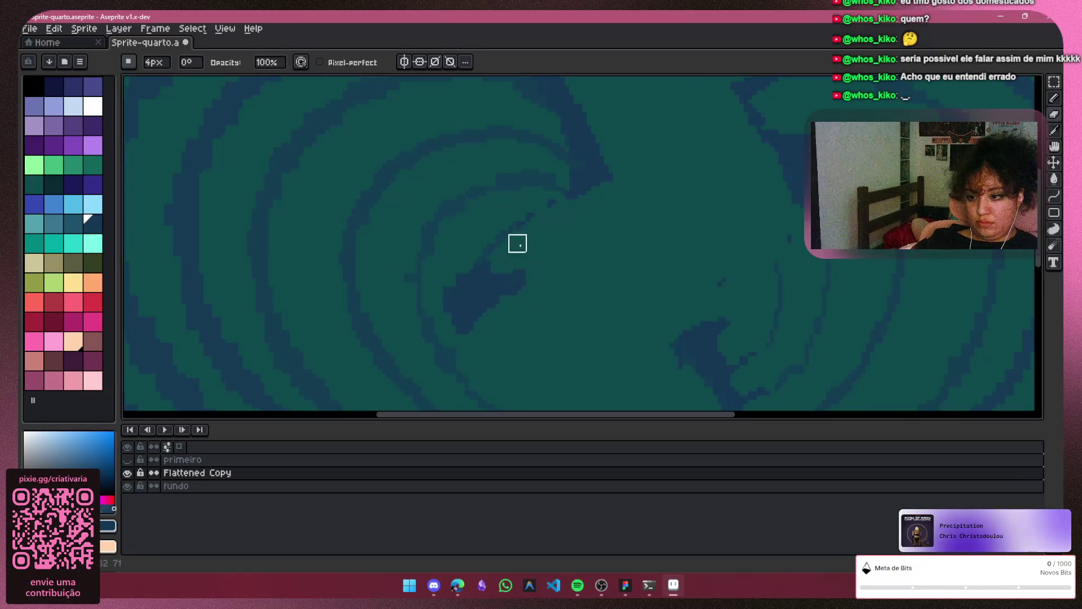
pyautogui.moveTo(517, 243)
pyautogui.mouseDown()
pyautogui.moveTo(530, 287)
pyautogui.moveTo(464, 319)
pyautogui.moveTo(483, 263)
pyautogui.mouseUp()
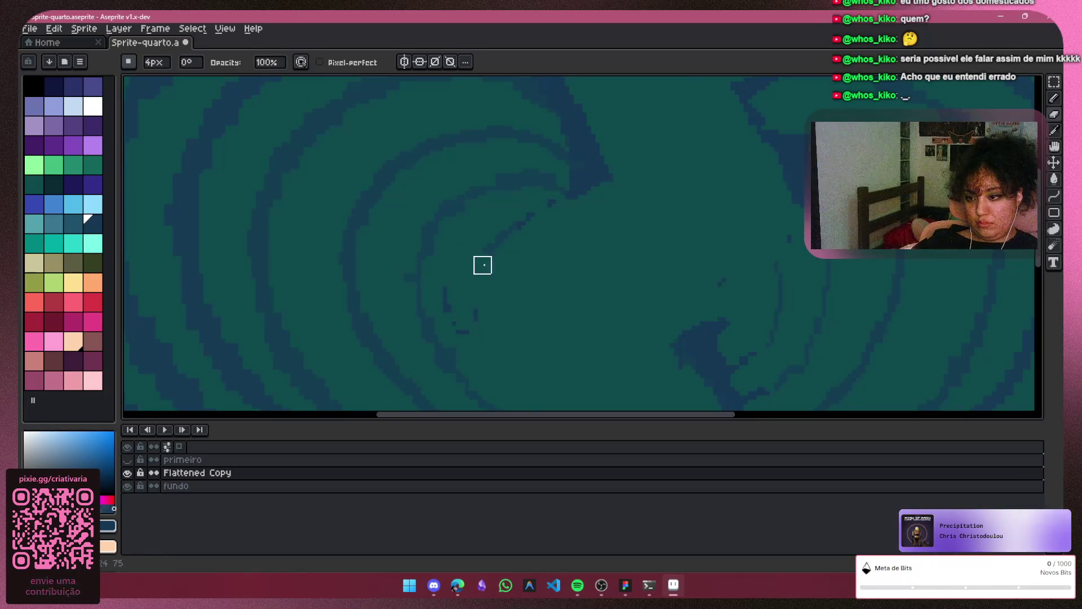
# Inspect another part of the swirl and toggle the primeiro layer's eye icon
pyautogui.scroll(-4, 541, 254)
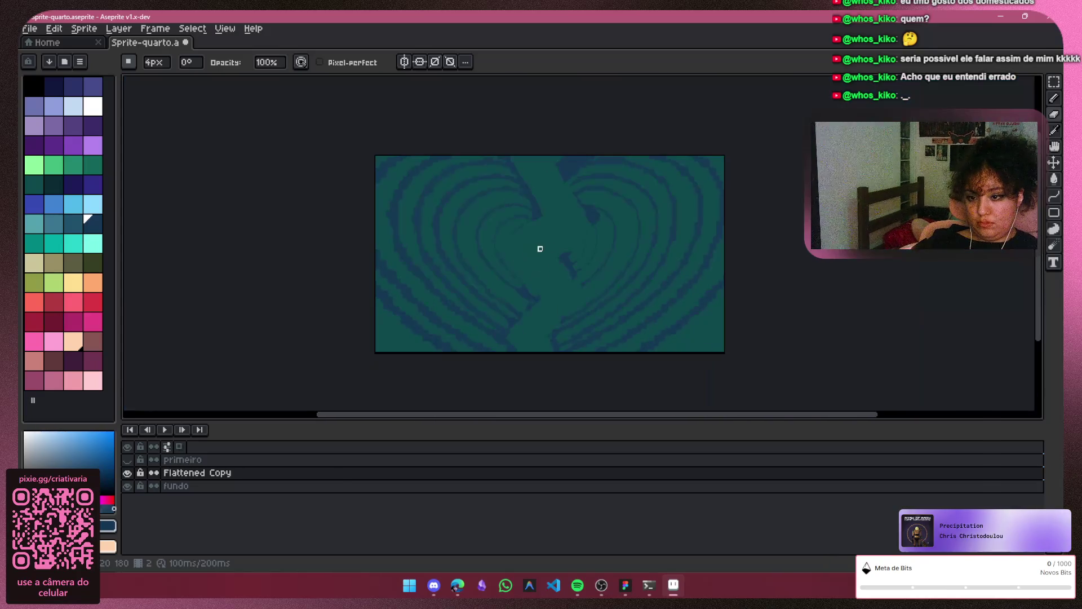
pyautogui.scroll(3, 549, 181)
pyautogui.scroll(-2, 547, 168)
pyautogui.scroll(3, 542, 276)
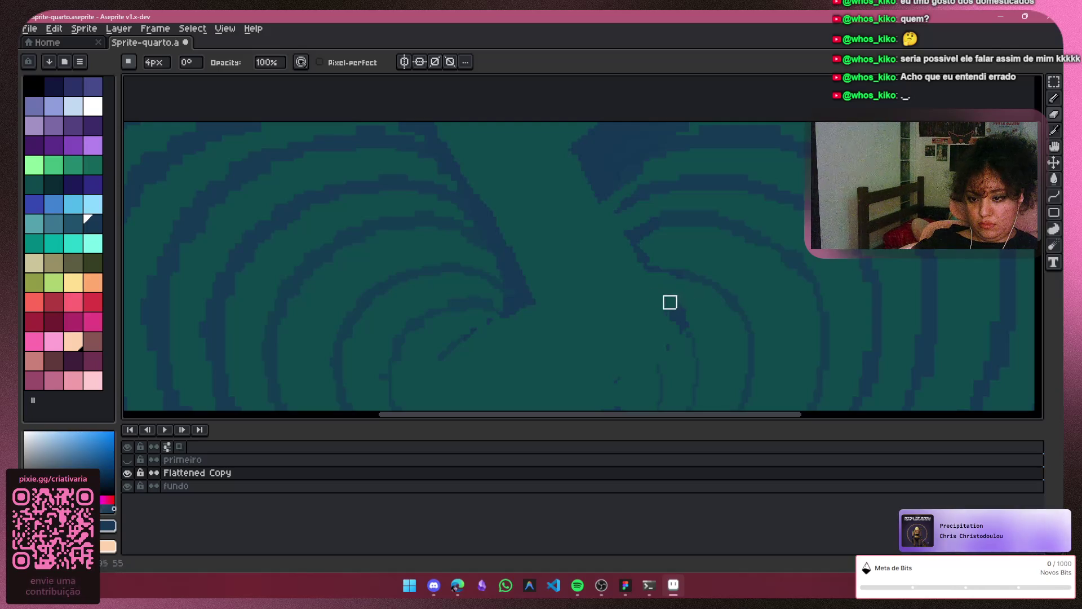
pyautogui.scroll(-3, 688, 314)
pyautogui.scroll(2, 664, 203)
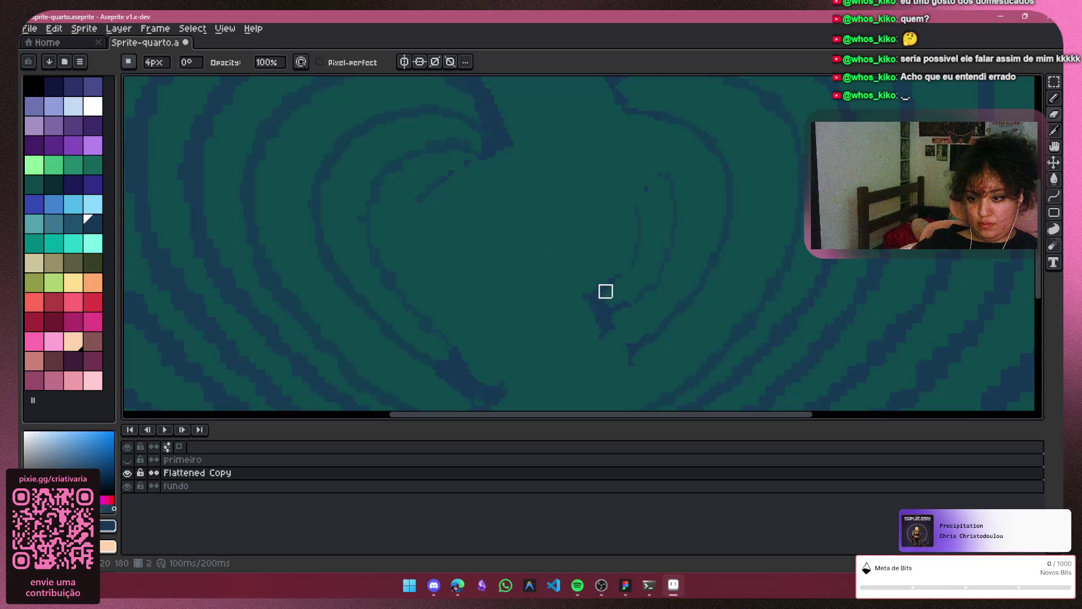
pyautogui.moveTo(582, 345); pyautogui.dragTo(483, 278)
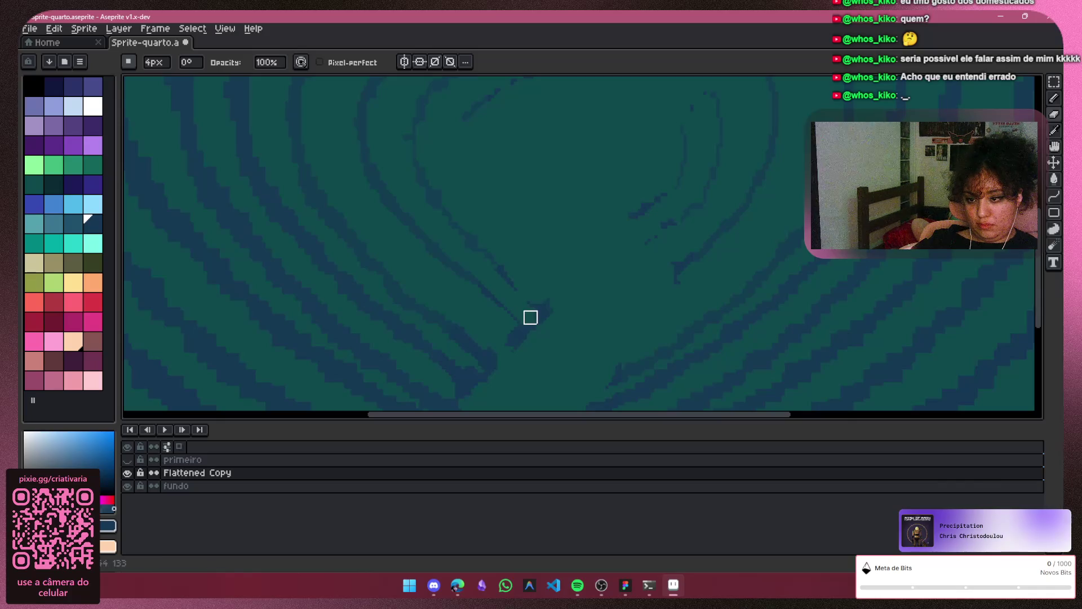
pyautogui.scroll(-3, 617, 274)
pyautogui.click(128, 460)
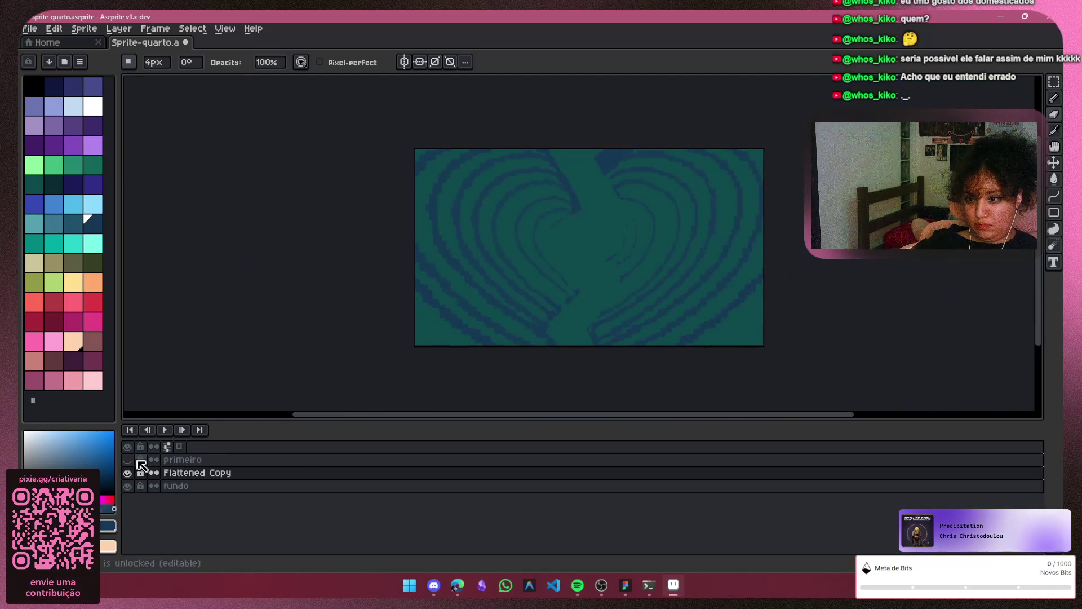
pyautogui.scroll(4, 564, 246)
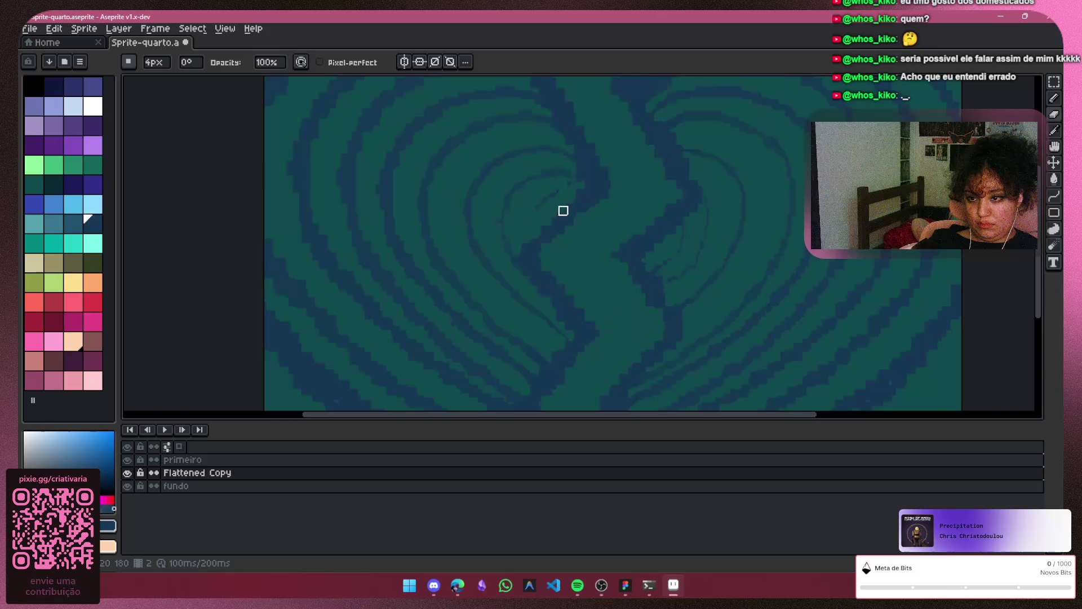
# Undo the trial arc strokes and pick the teal swirl colour for a 1px pencil
pyautogui.press('b')
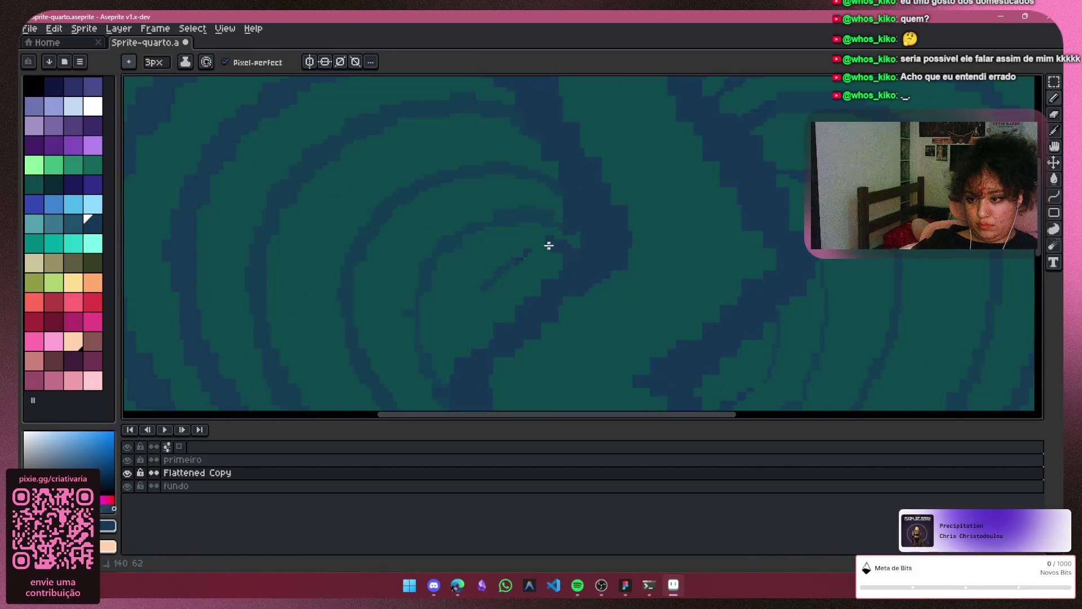
pyautogui.hotkey('ctrl', 'z')
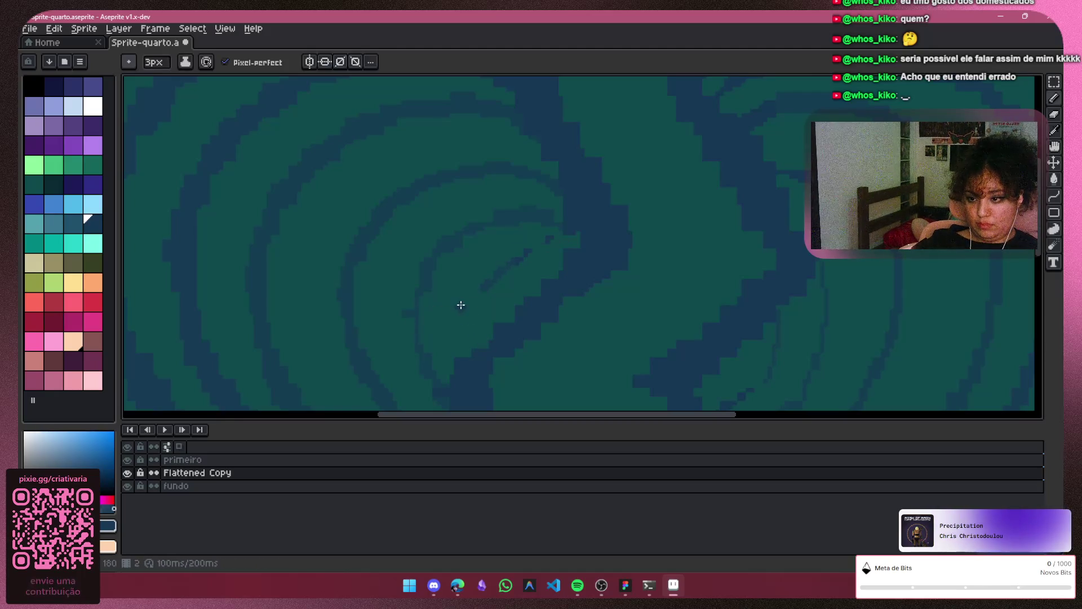
pyautogui.press('i')
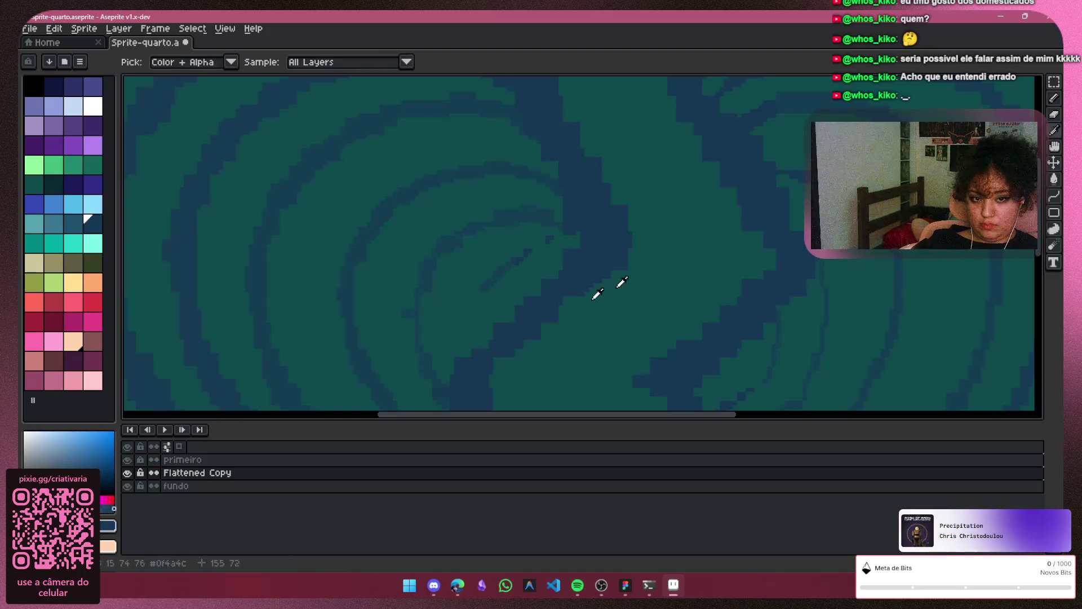
pyautogui.press('b')
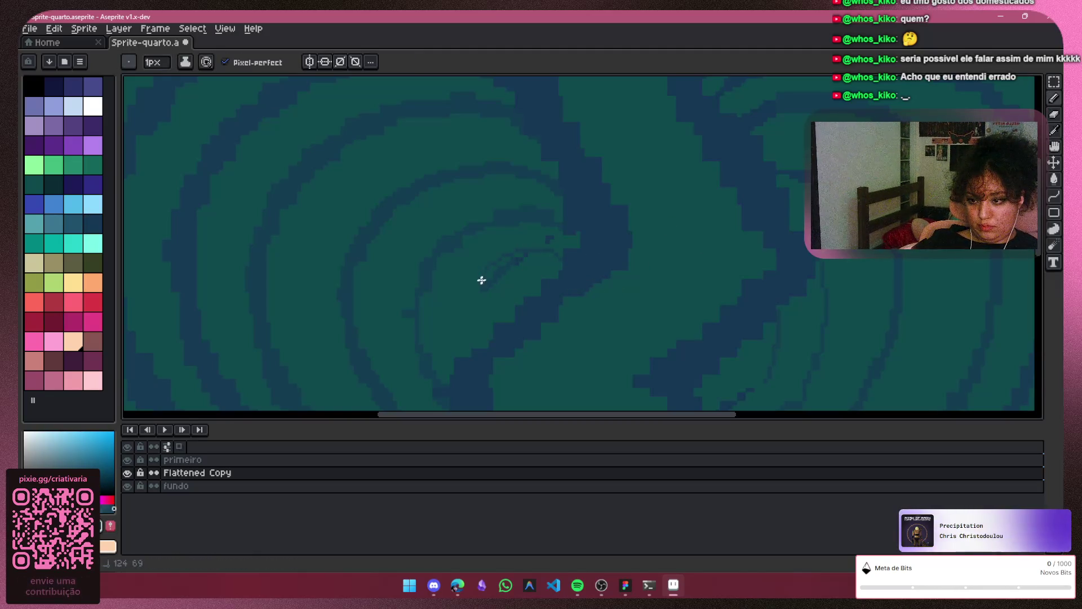
pyautogui.hotkey('ctrl', 'z')
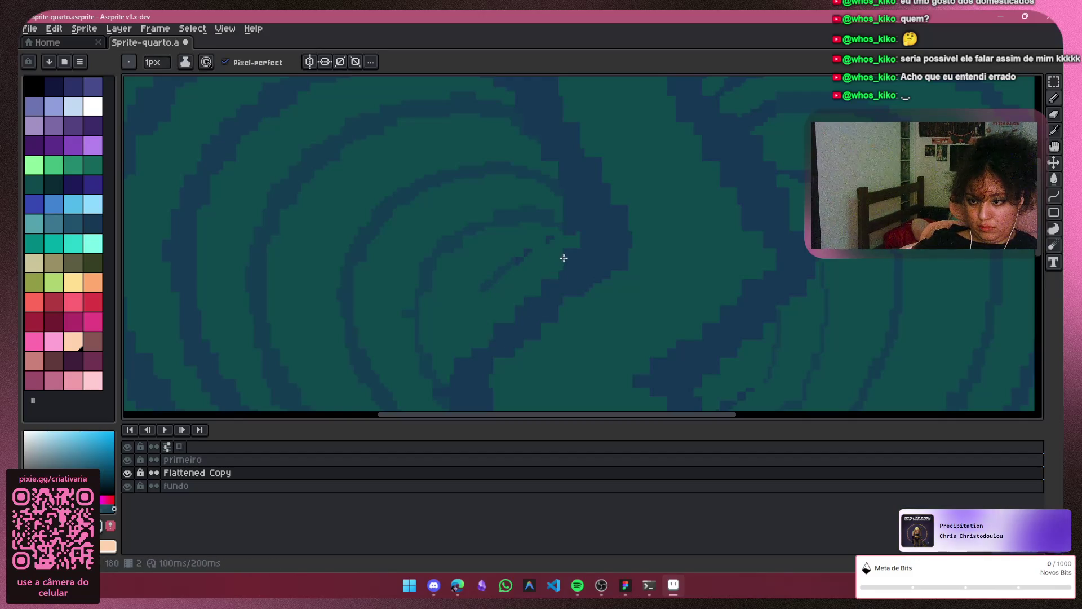
pyautogui.scroll(-4, 496, 329)
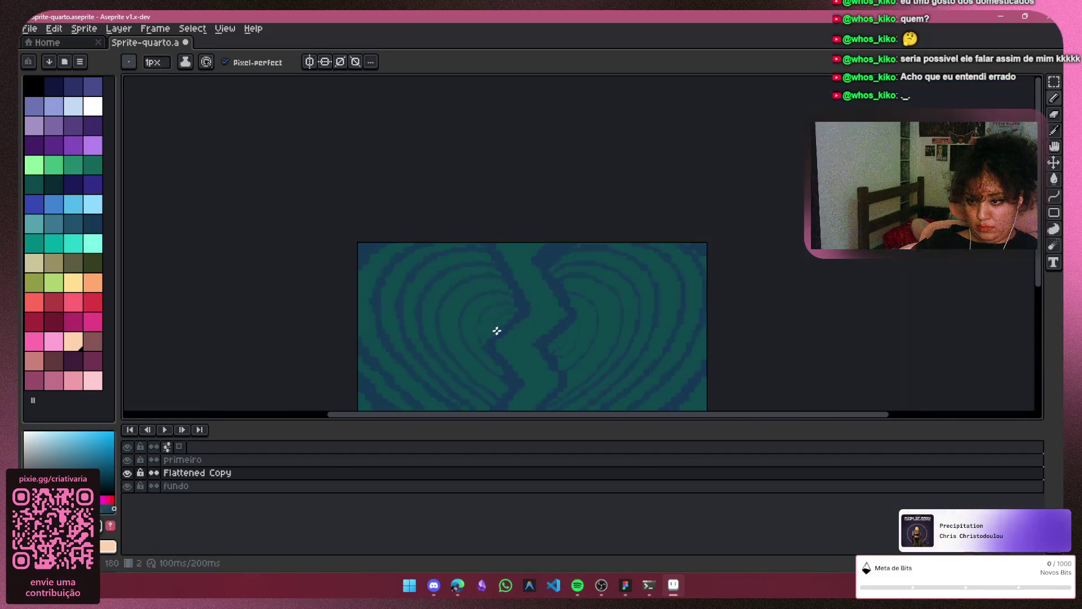
pyautogui.moveTo(496, 328); pyautogui.dragTo(565, 225)
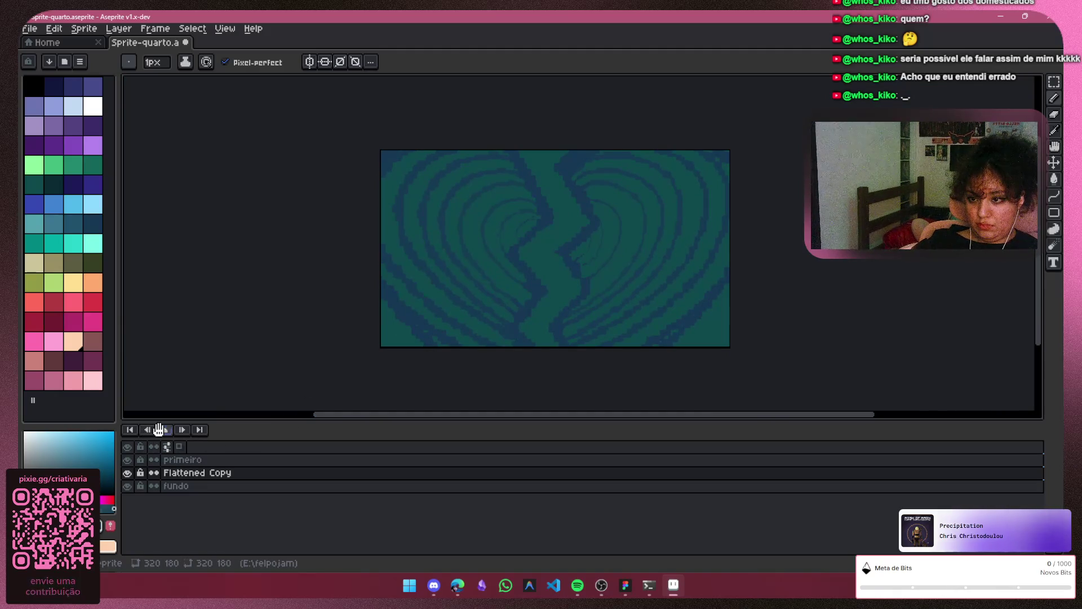
# Play the heart animation and hide the primeiro layer
pyautogui.click(160, 429)
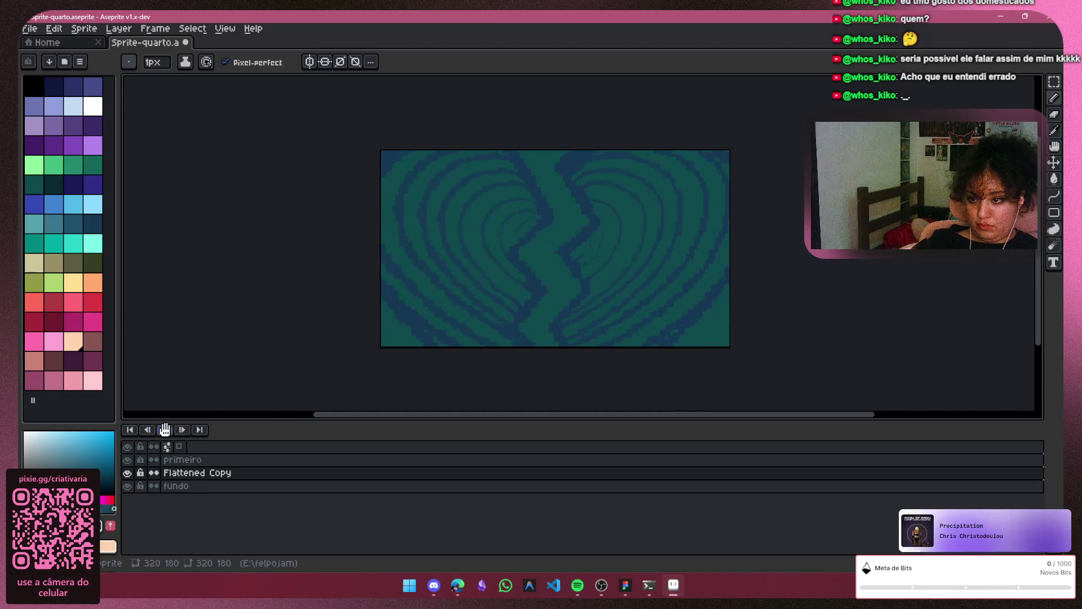
pyautogui.scroll(5, 545, 213)
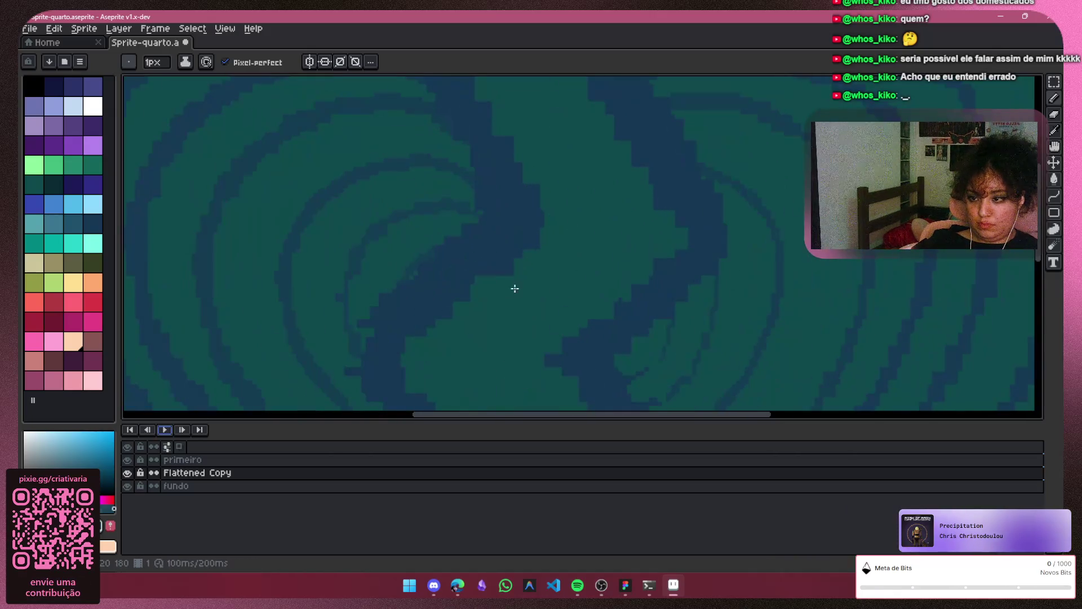
pyautogui.scroll(-5, 462, 221)
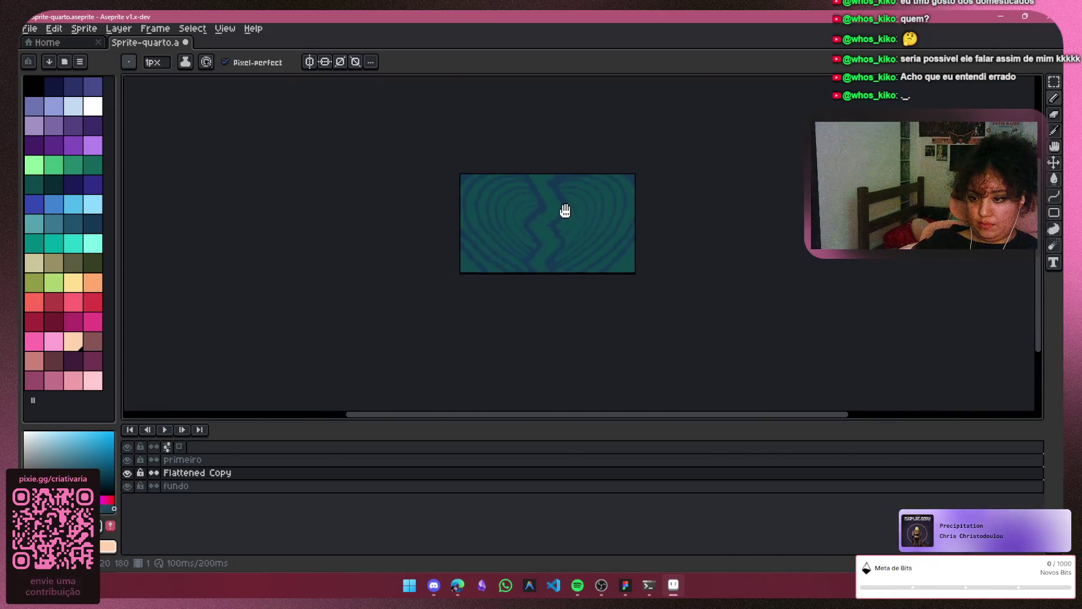
pyautogui.click(127, 459)
pyautogui.scroll(5, 556, 222)
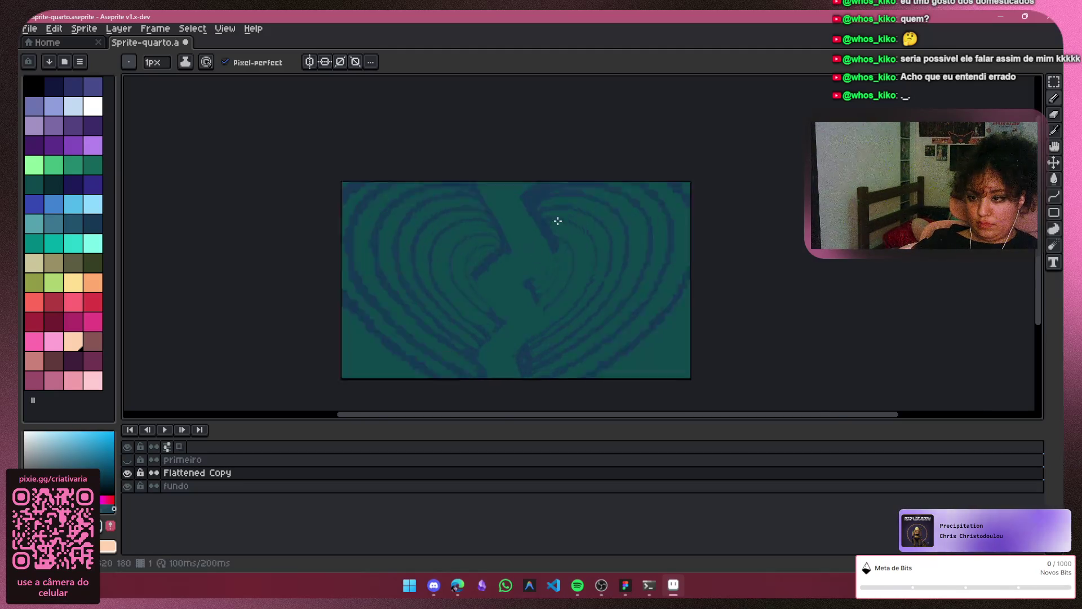
# Erase the stray dark-blue pixels inside the swirl with the 4px Eraser
pyautogui.click(1054, 115)
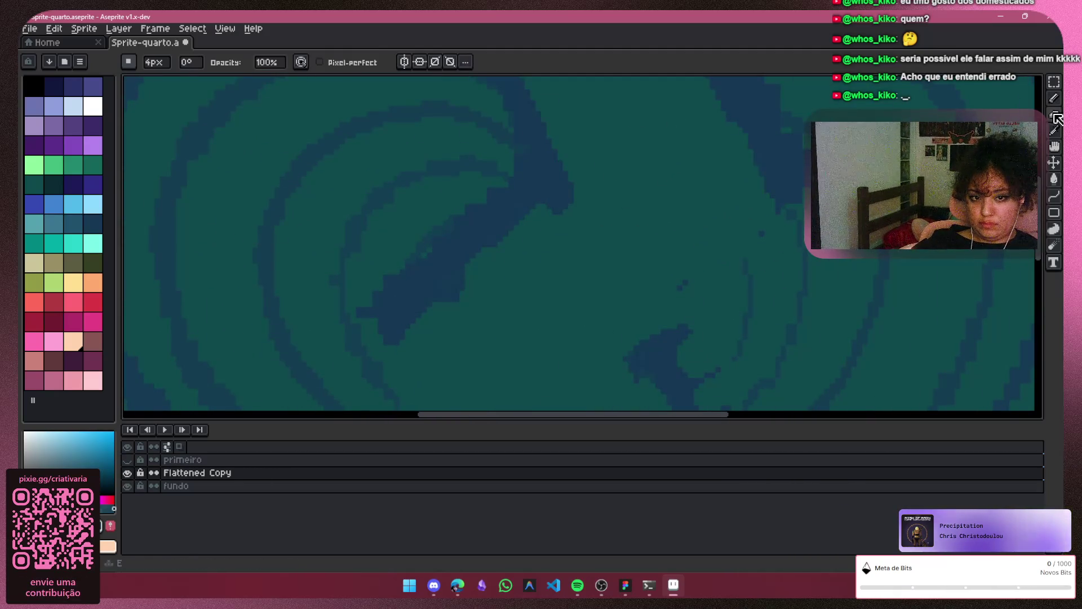
pyautogui.moveTo(411, 312)
pyautogui.mouseDown()
pyautogui.moveTo(378, 302)
pyautogui.moveTo(462, 258)
pyautogui.moveTo(476, 210)
pyautogui.mouseUp()
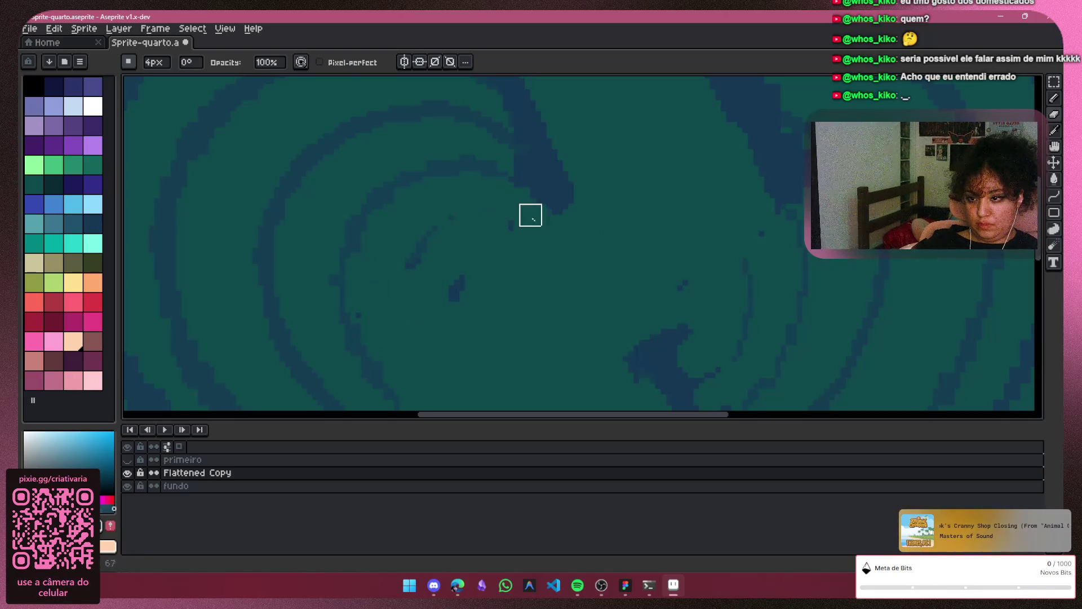
pyautogui.scroll(-1, 433, 253)
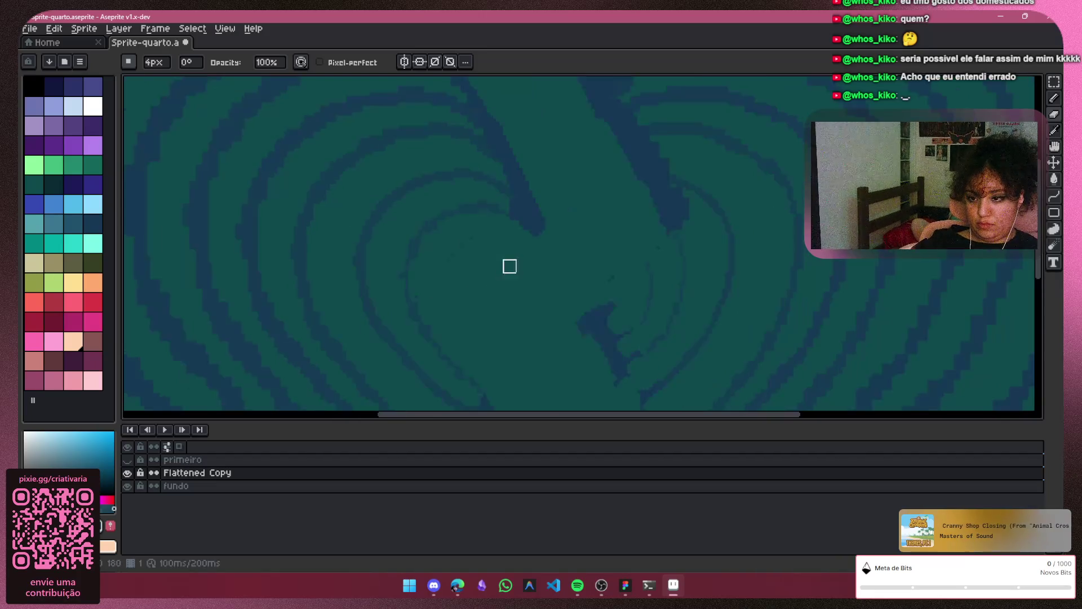
pyautogui.moveTo(507, 263)
pyautogui.mouseDown()
pyautogui.moveTo(544, 100)
pyautogui.moveTo(515, 218)
pyautogui.mouseUp()
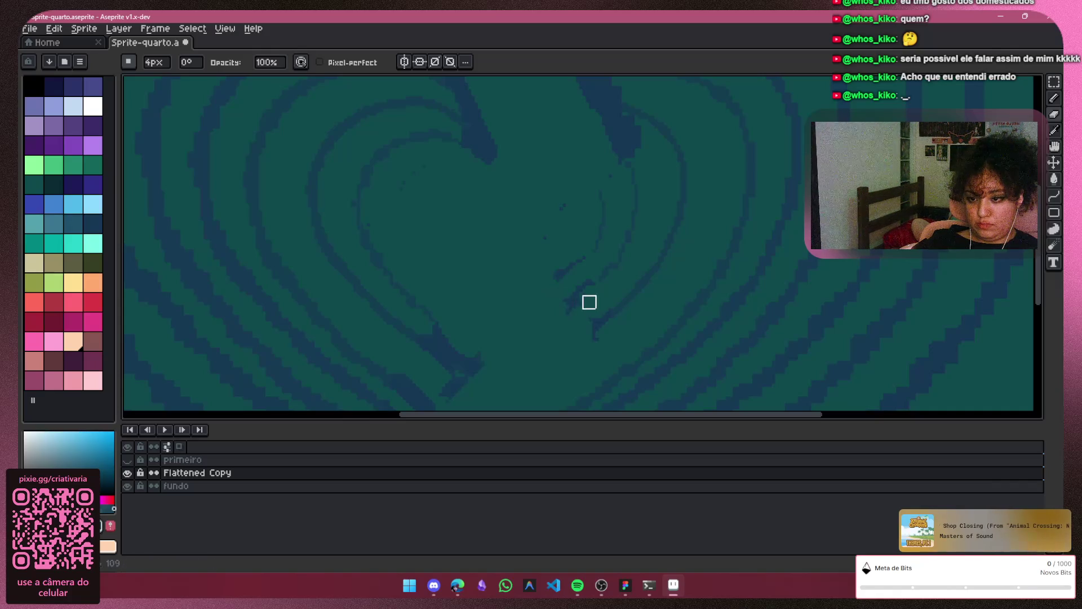
pyautogui.scroll(-1, 507, 243)
pyautogui.moveTo(507, 324)
pyautogui.mouseDown()
pyautogui.moveTo(497, 338)
pyautogui.moveTo(497, 237)
pyautogui.mouseUp()
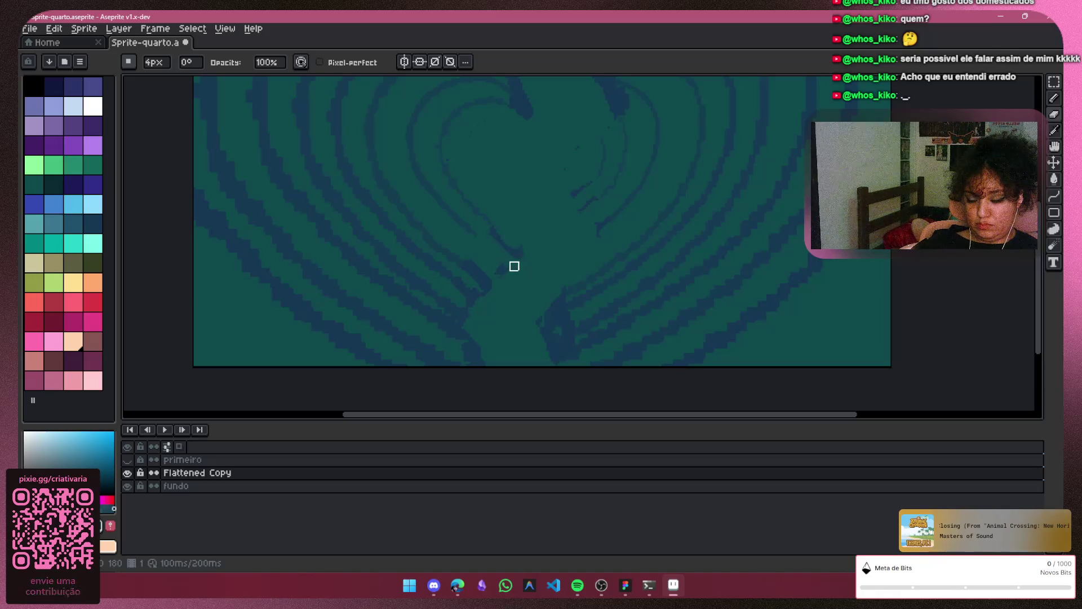
pyautogui.scroll(-3, 535, 291)
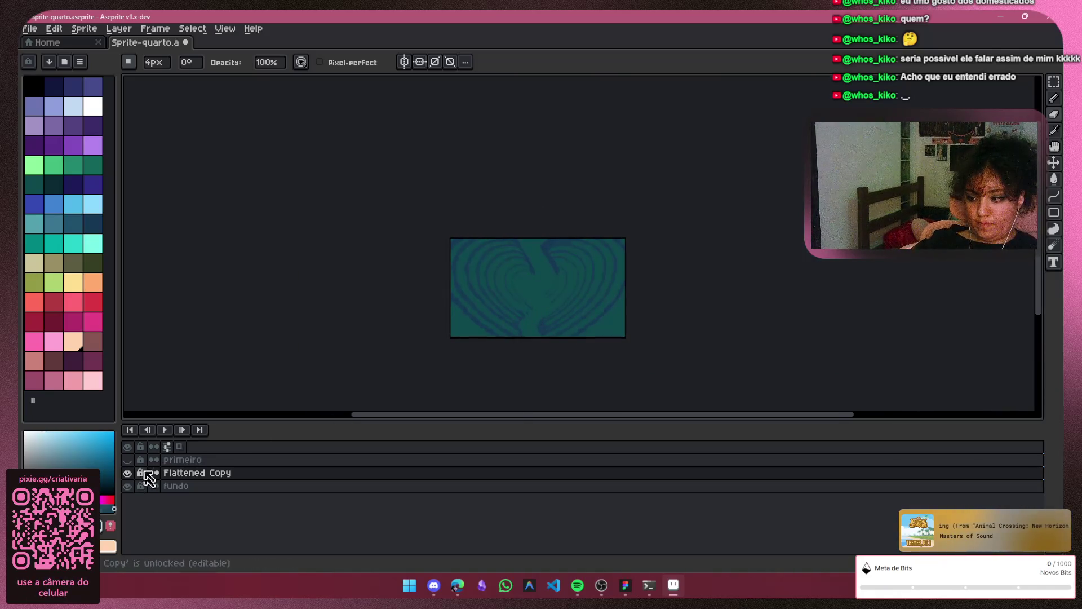
# Play the heart animation, then stop it and step forward two frames
pyautogui.click(165, 430)
pyautogui.scroll(1, 535, 308)
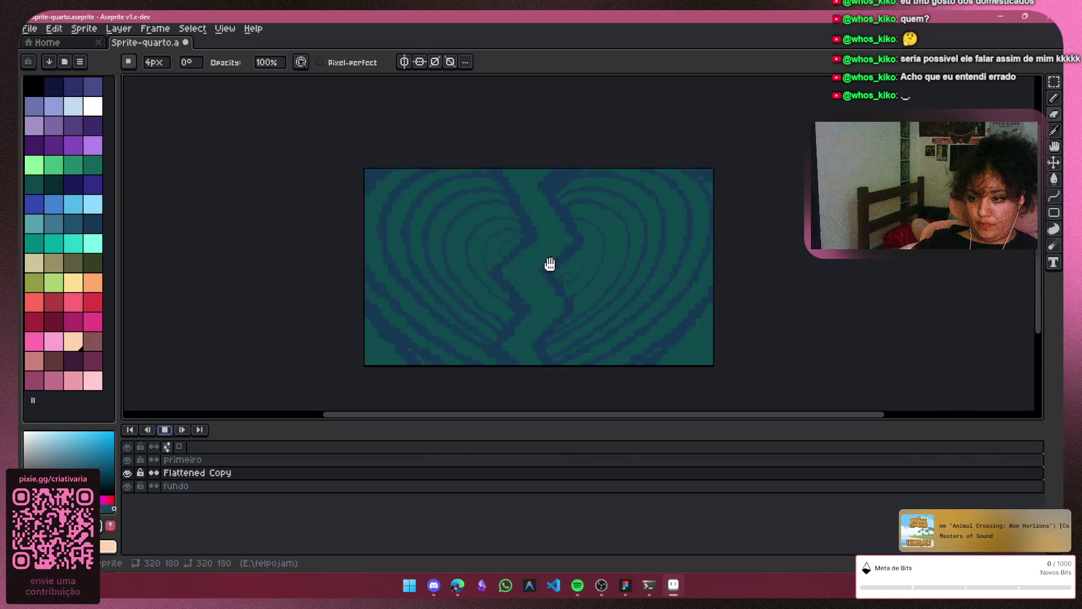
pyautogui.moveTo(551, 263); pyautogui.dragTo(550, 220)
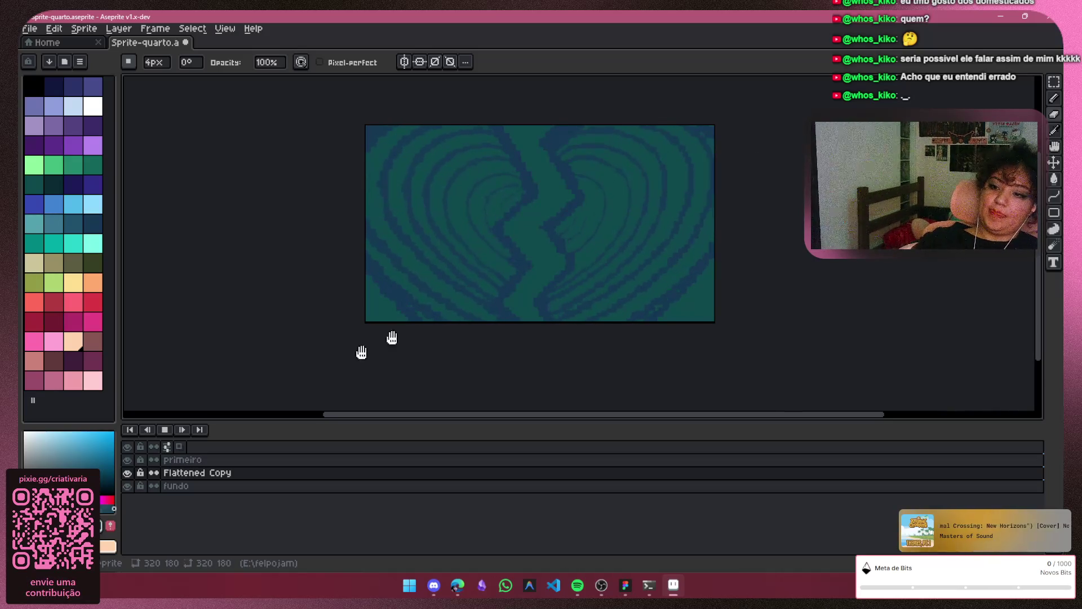
pyautogui.rightClick(165, 429)
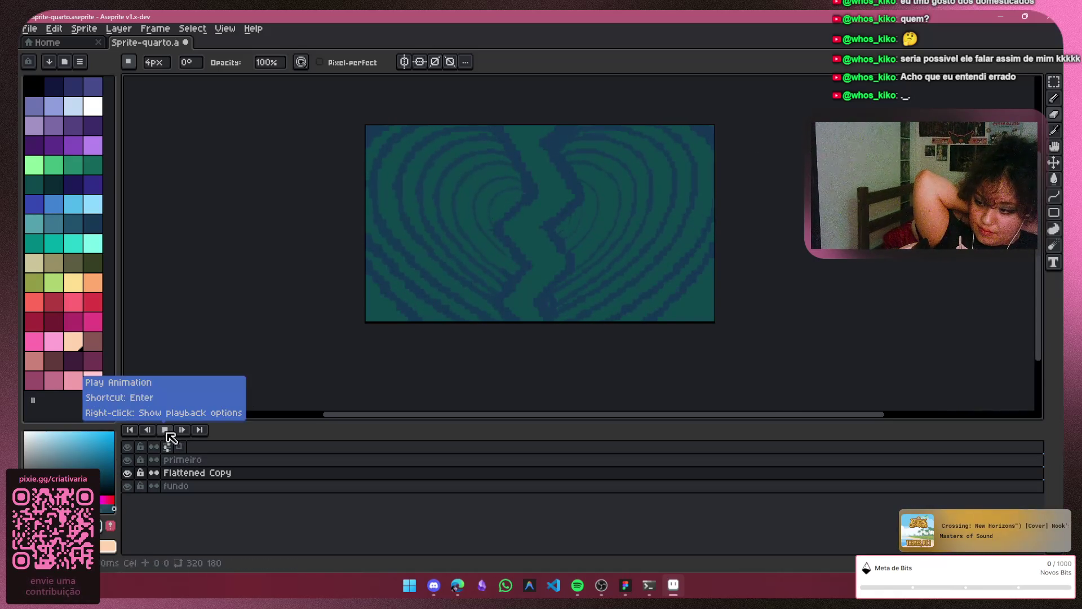
pyautogui.click(165, 429)
pyautogui.click(183, 431)
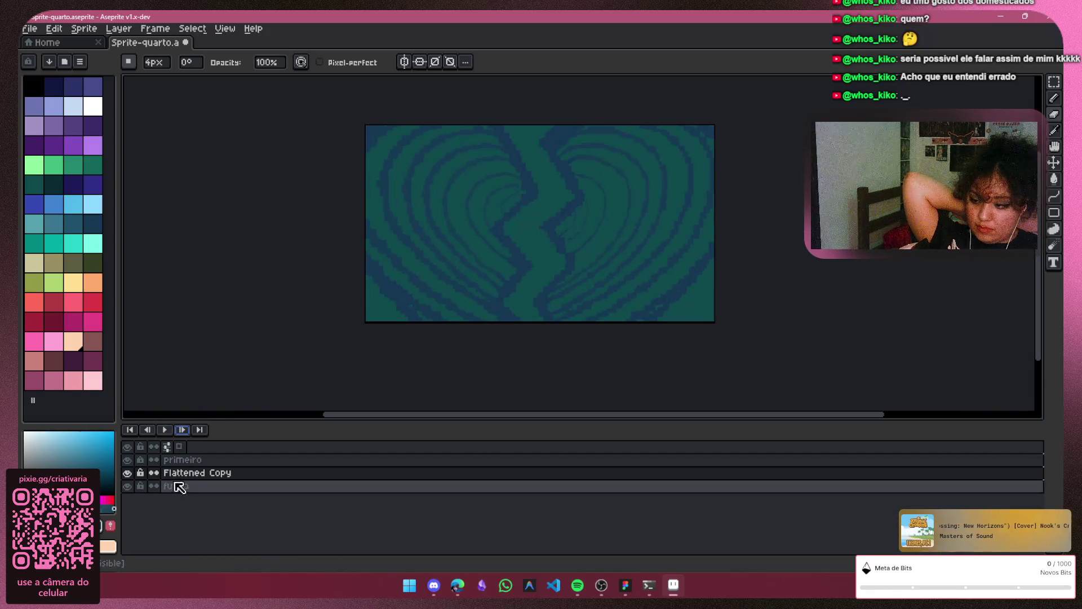
pyautogui.click(184, 431)
pyautogui.scroll(4, 512, 201)
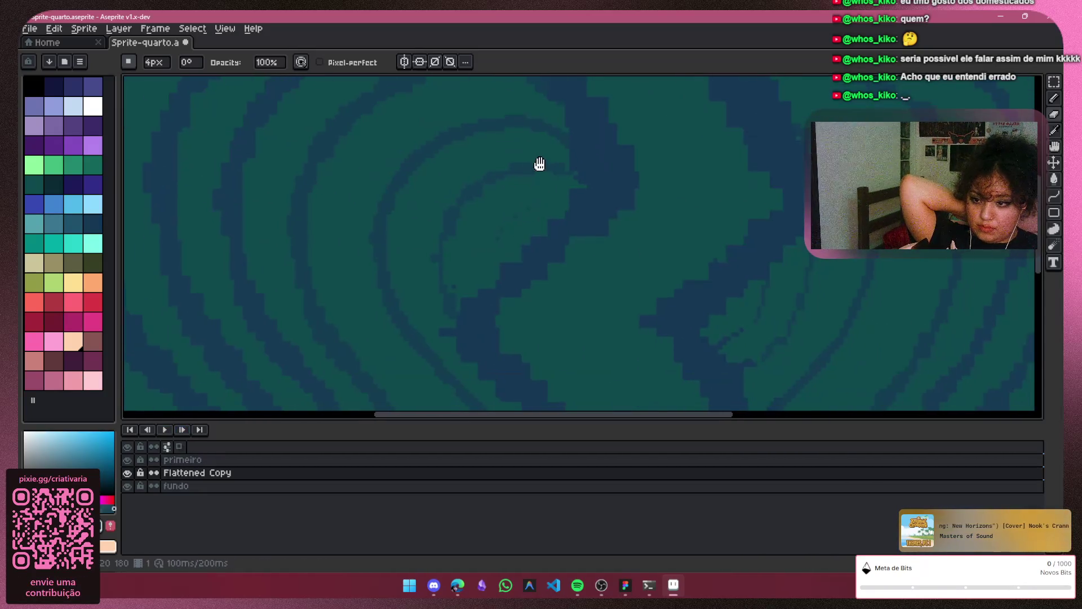
# Switch between Pencil and Eraser while advancing through further animation frames
pyautogui.click(1055, 100)
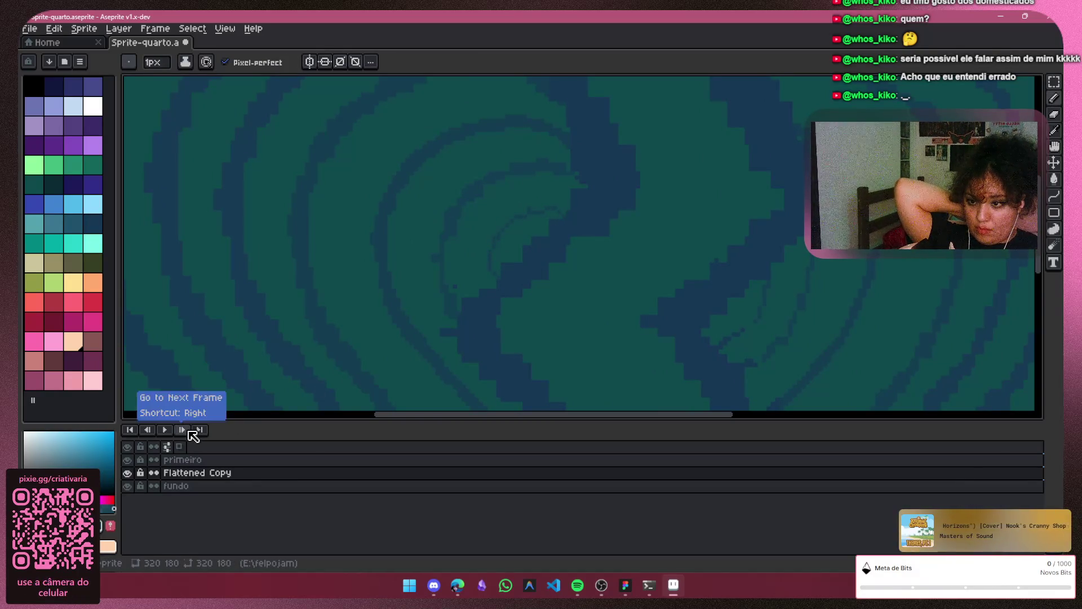
pyautogui.click(182, 429)
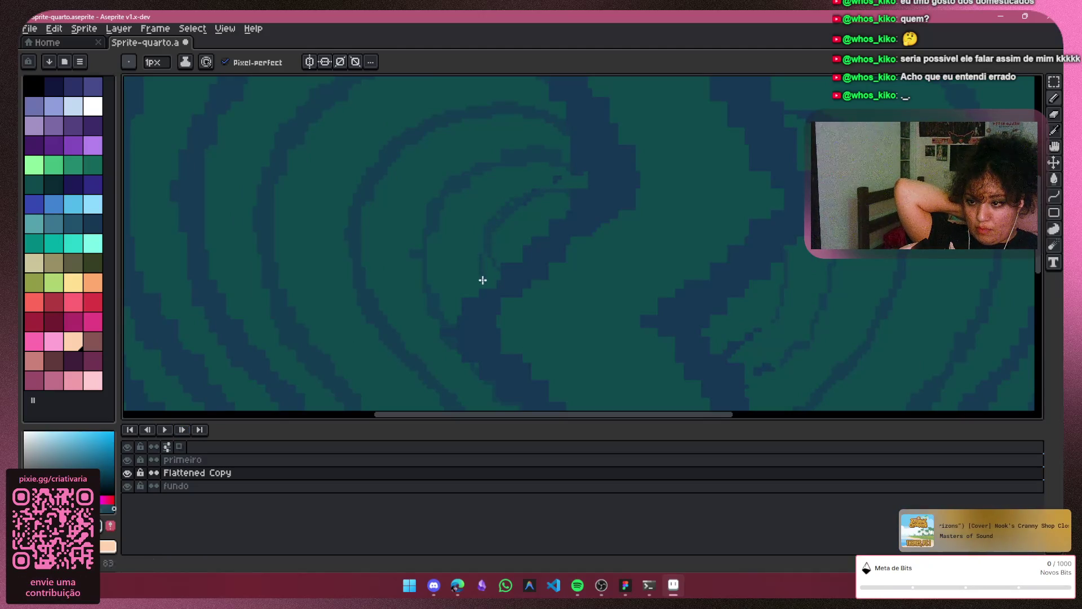
pyautogui.click(1054, 114)
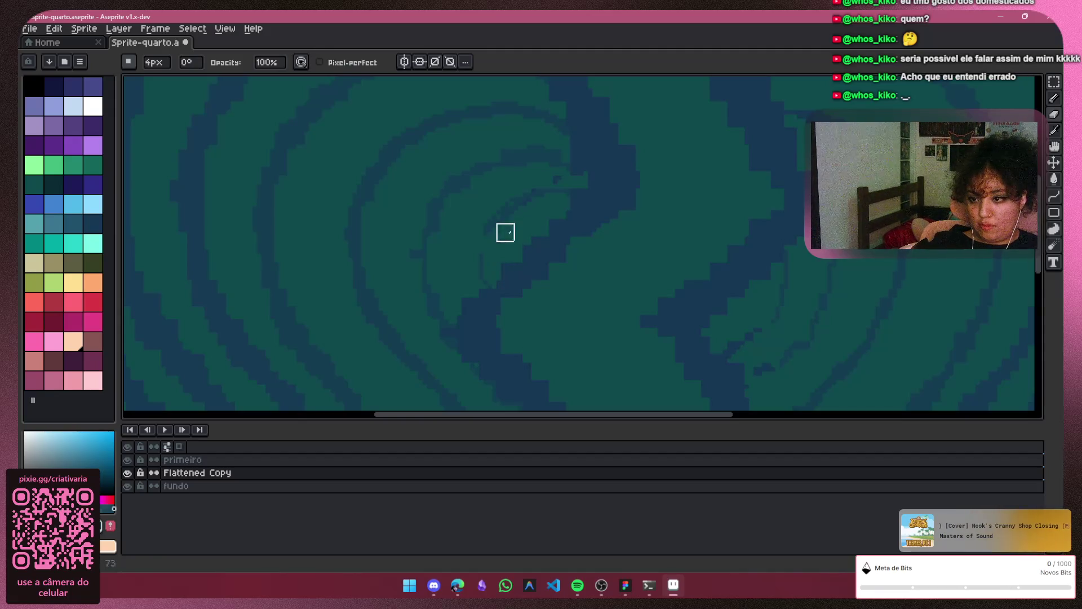
pyautogui.click(1051, 100)
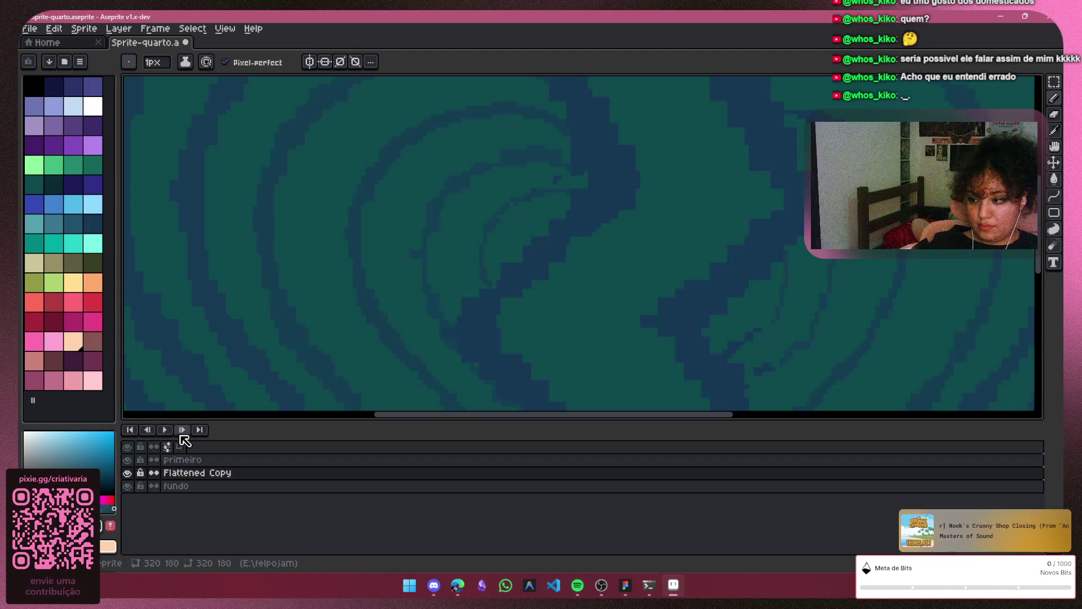
pyautogui.click(180, 433)
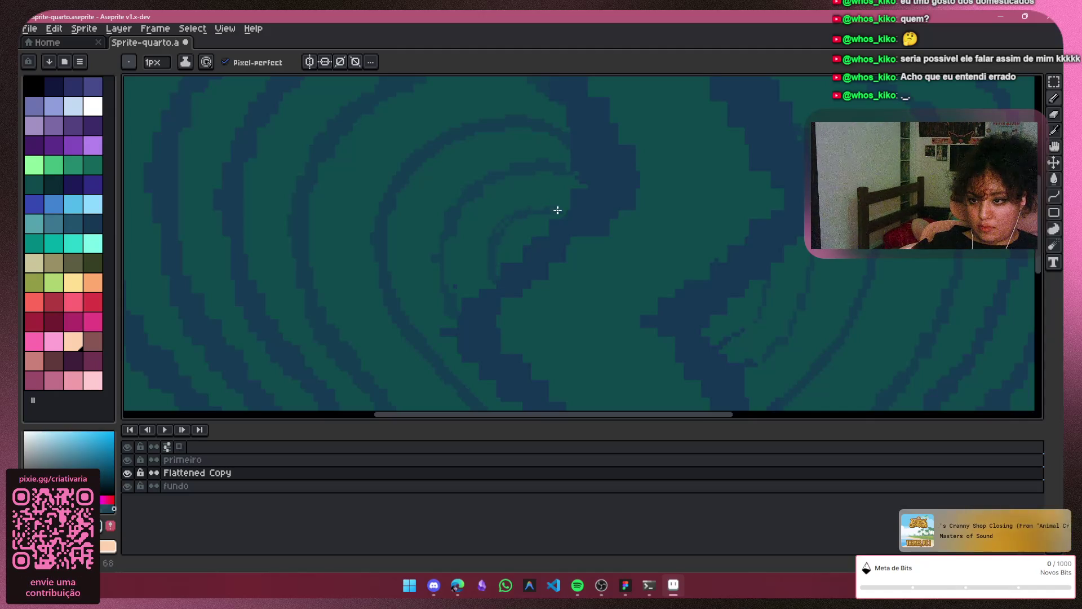
pyautogui.scroll(-3, 501, 228)
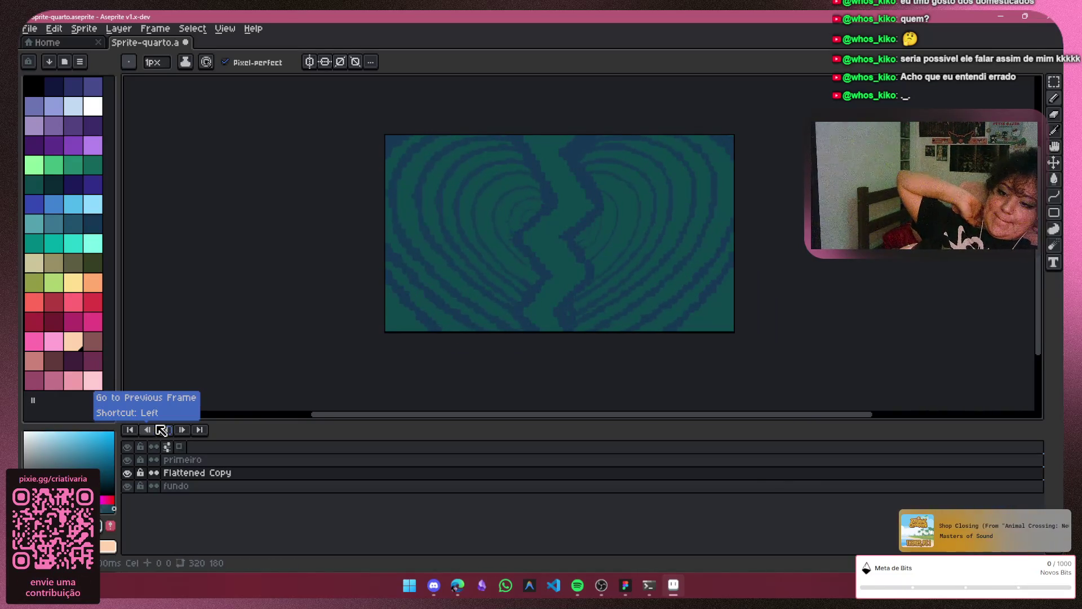
pyautogui.scroll(1, 749, 225)
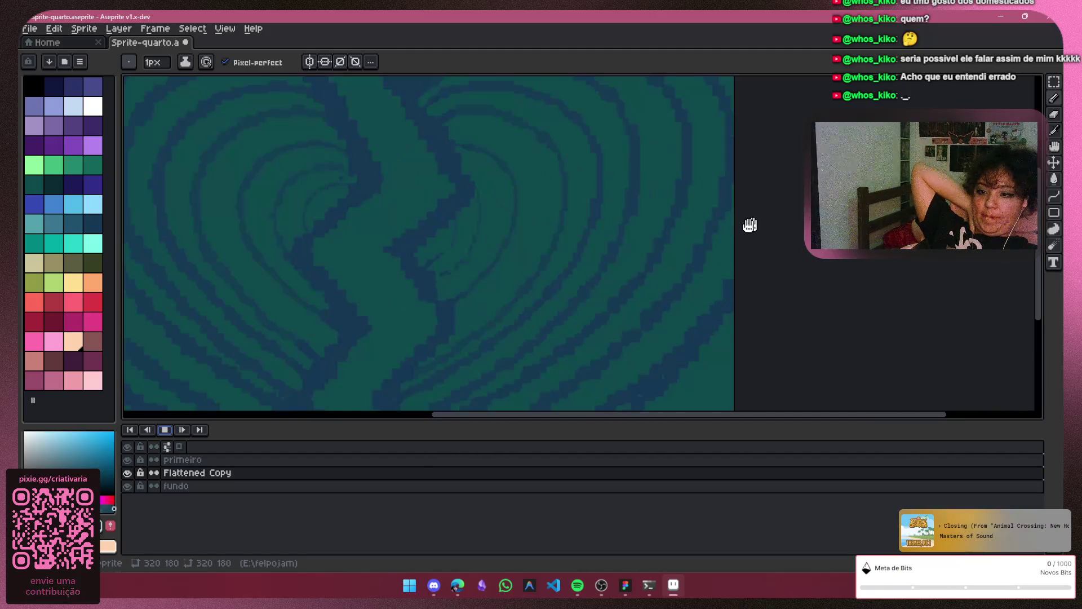
pyautogui.moveTo(695, 259); pyautogui.dragTo(778, 248)
pyautogui.scroll(-1, 773, 245)
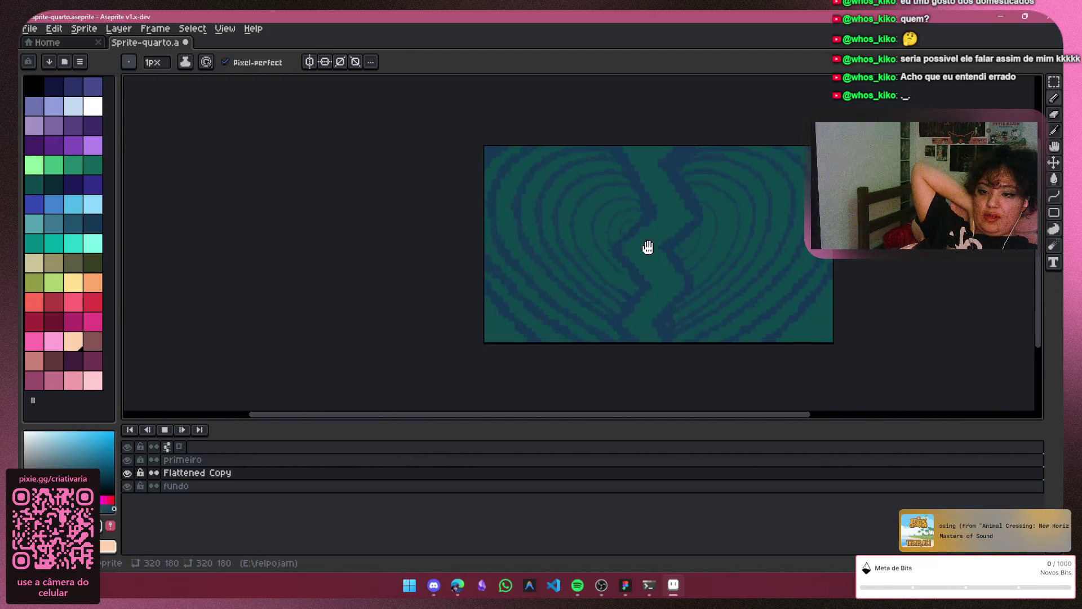
pyautogui.scroll(1, 647, 246)
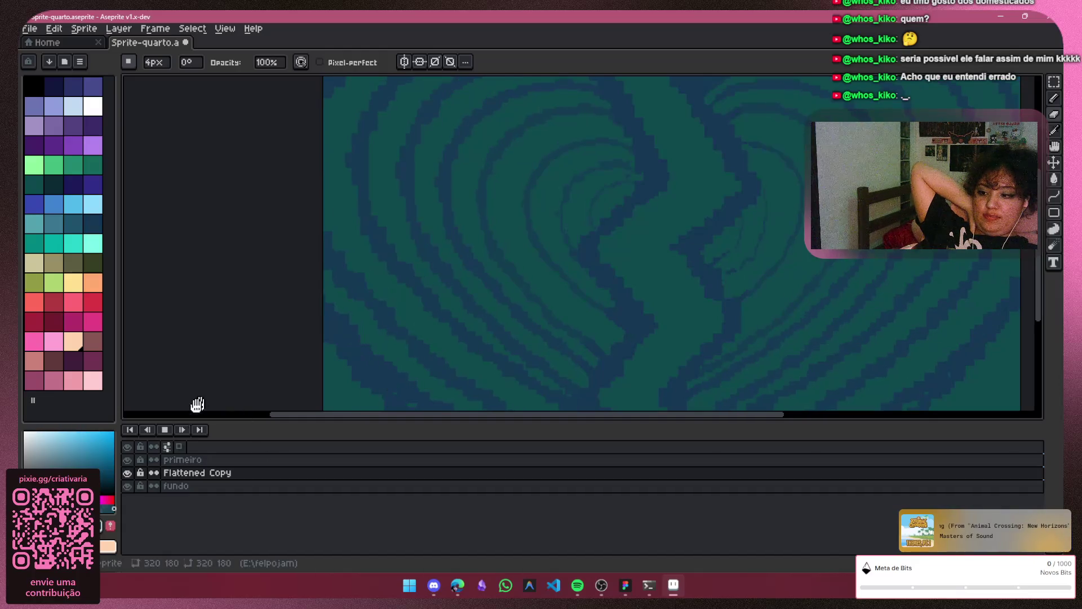
# Stop playback, make Flattened Copy the active layer, and replay the animation before stopping
pyautogui.click(164, 429)
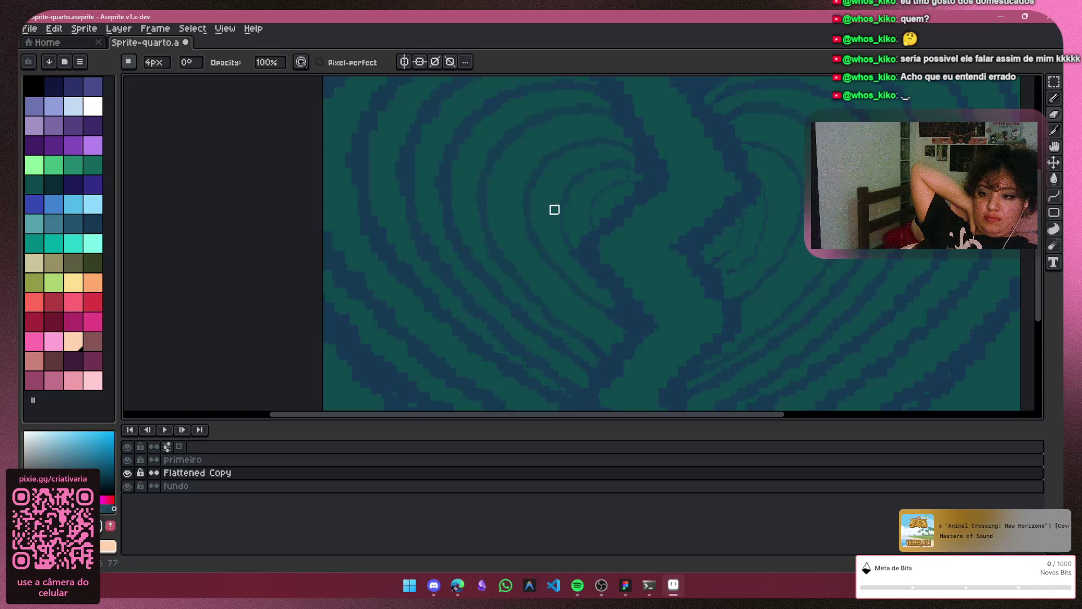
pyautogui.click(182, 429)
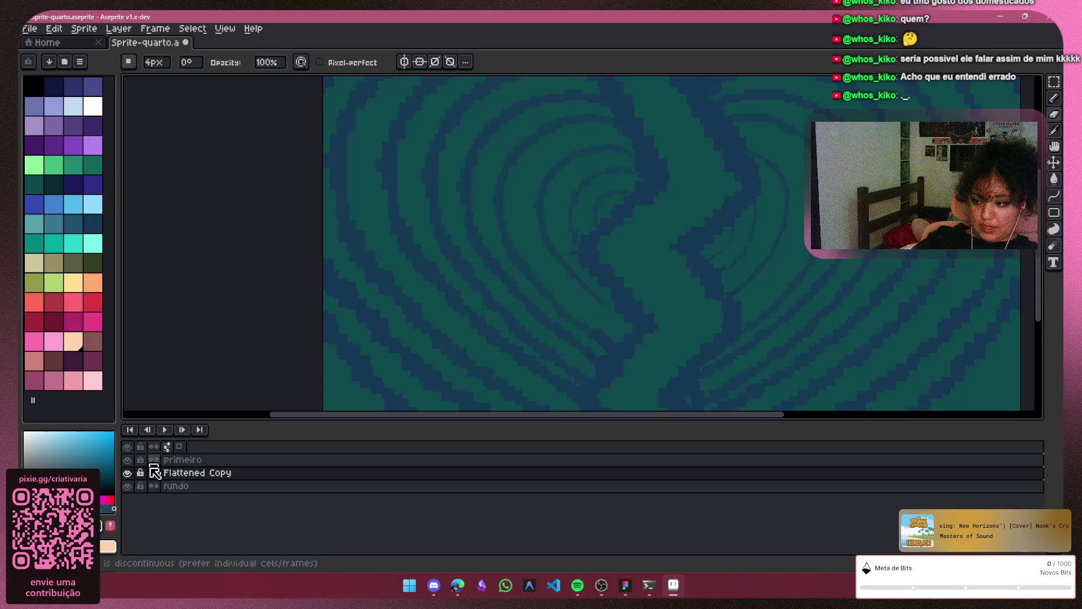
pyautogui.click(169, 472)
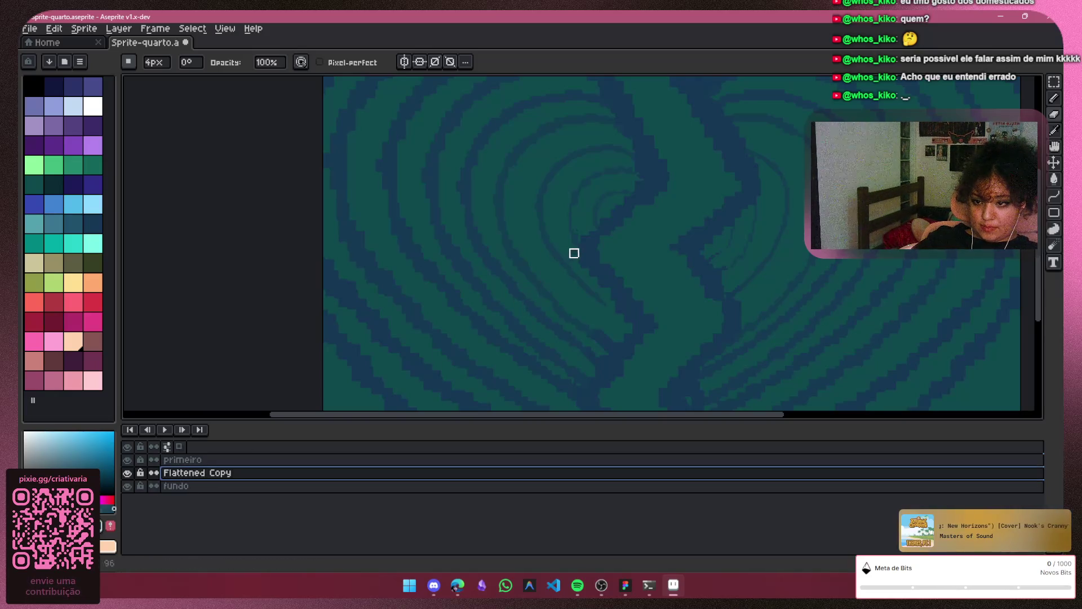
pyautogui.scroll(-2, 725, 275)
pyautogui.moveTo(649, 290); pyautogui.dragTo(563, 302)
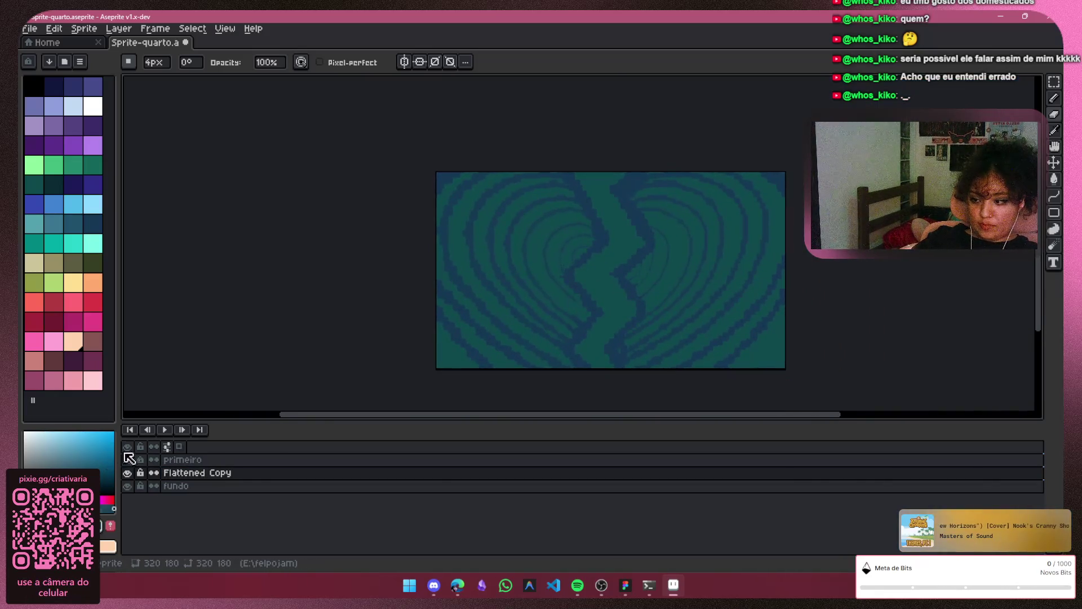
pyautogui.click(162, 430)
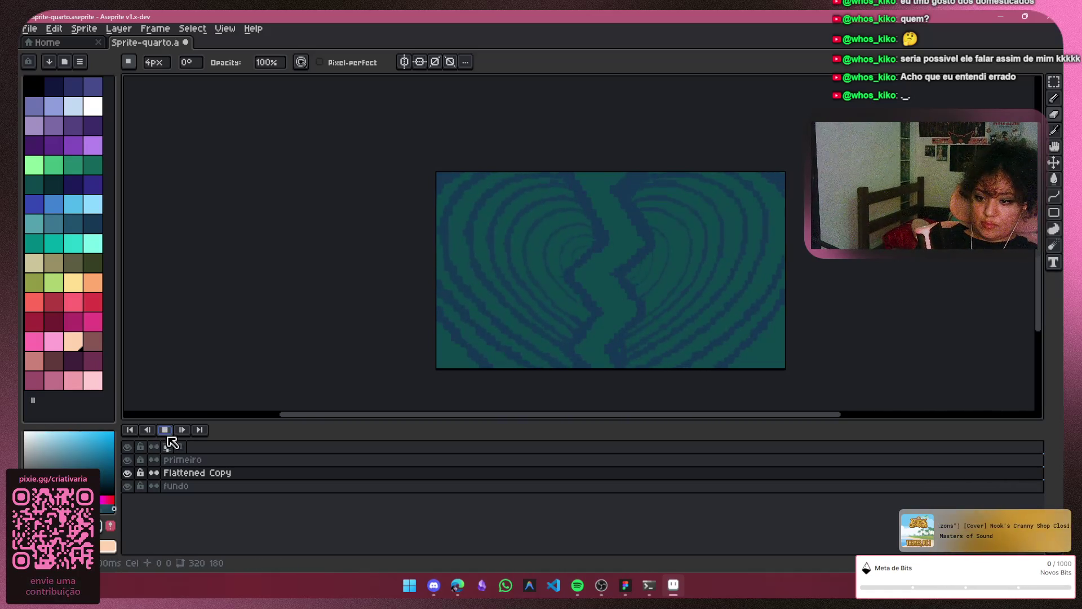
pyautogui.scroll(3, 603, 317)
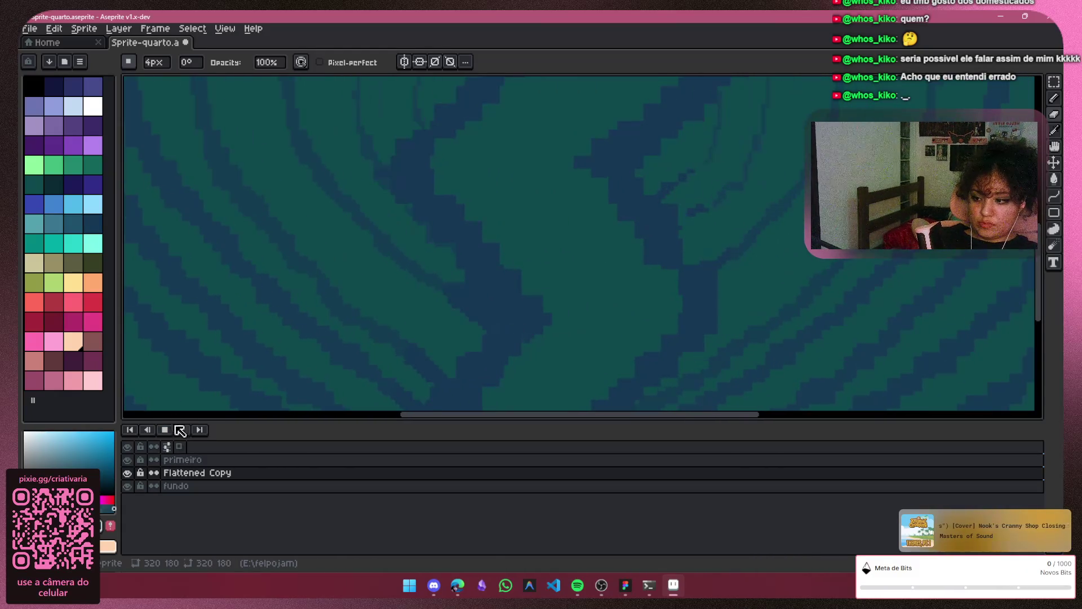
pyautogui.click(164, 429)
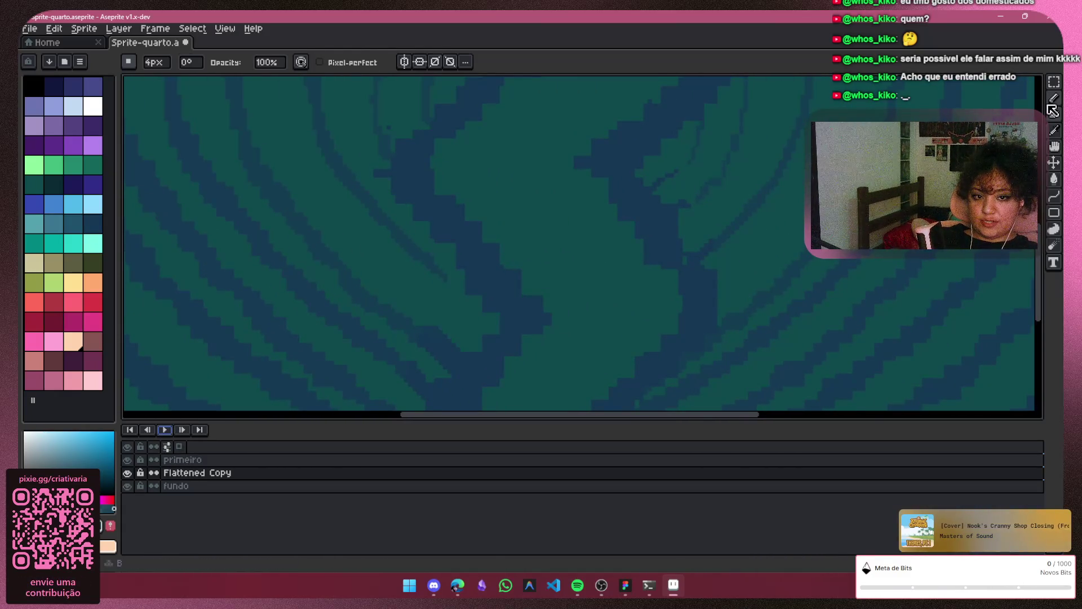
# Set the pencil brush to 4px, replay the heart animation, then stop it
pyautogui.press('b')
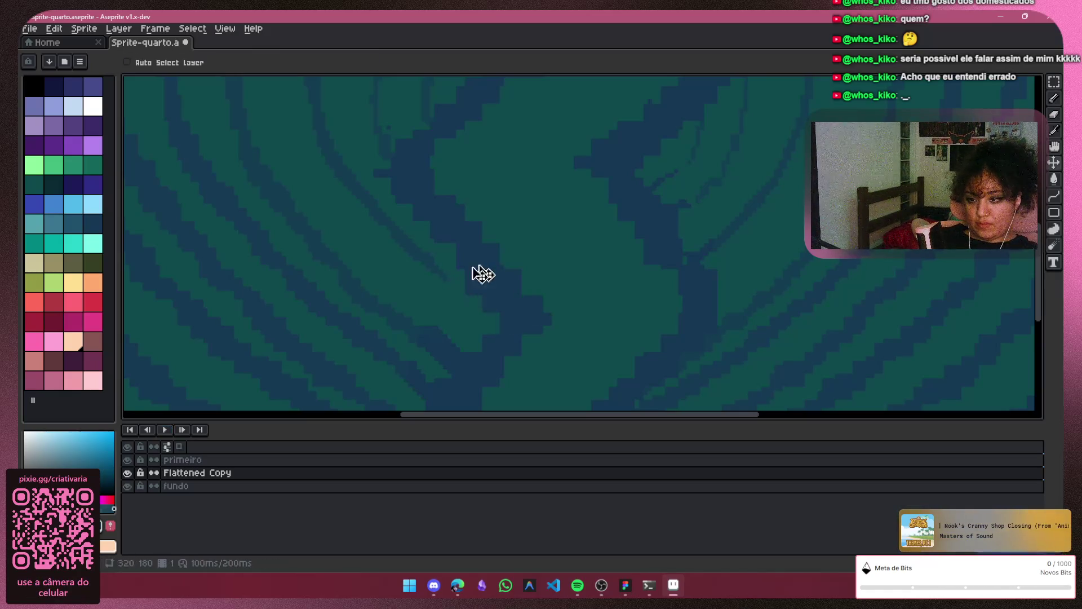
pyautogui.press('+')
pyautogui.press('+')
pyautogui.press('+')
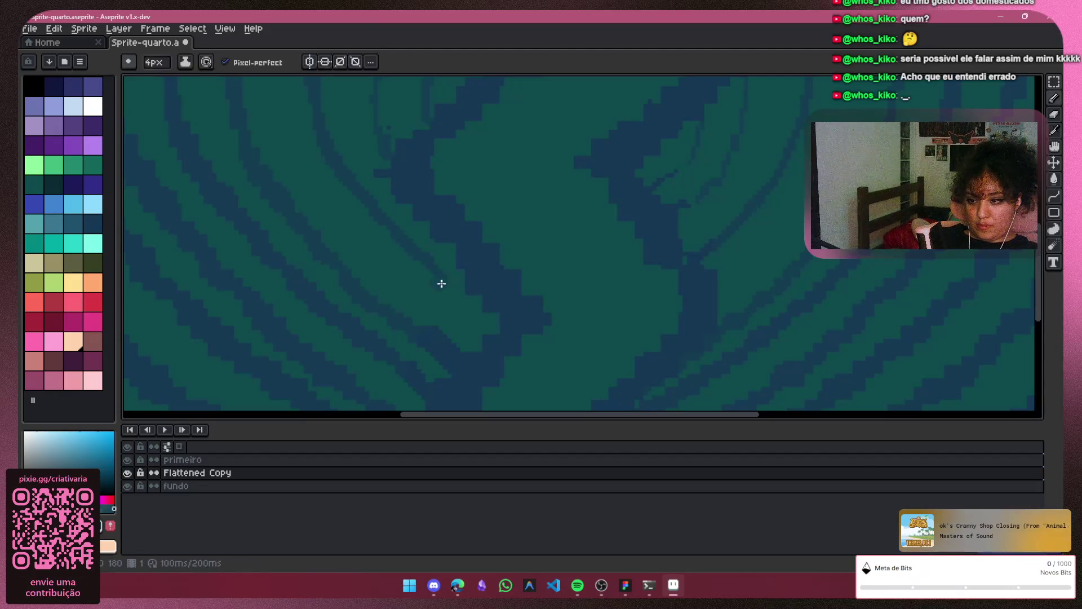
pyautogui.moveTo(444, 284); pyautogui.dragTo(411, 259)
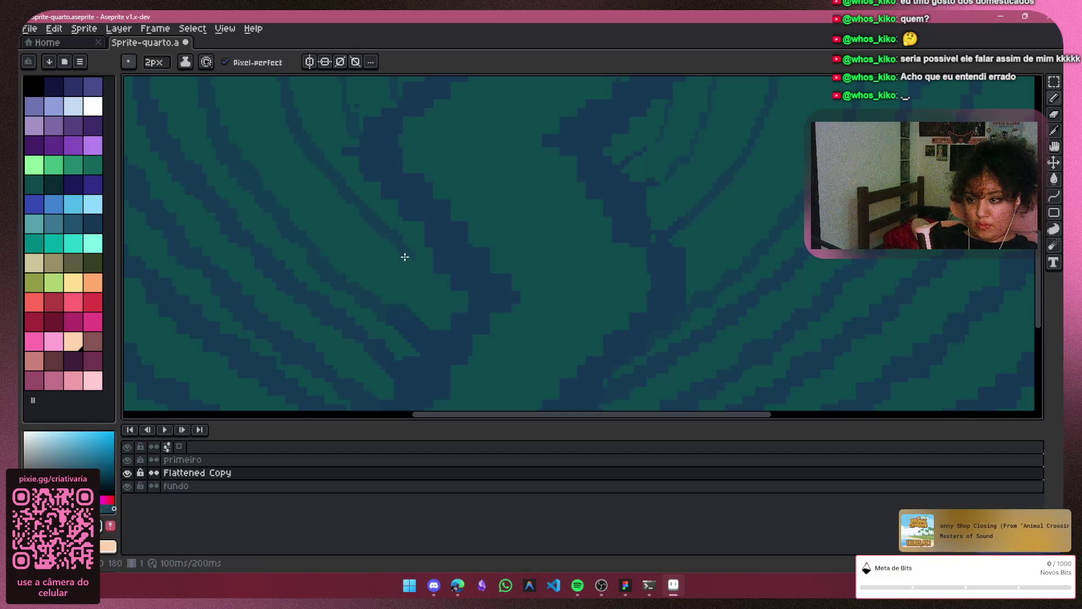
pyautogui.scroll(-5, 472, 299)
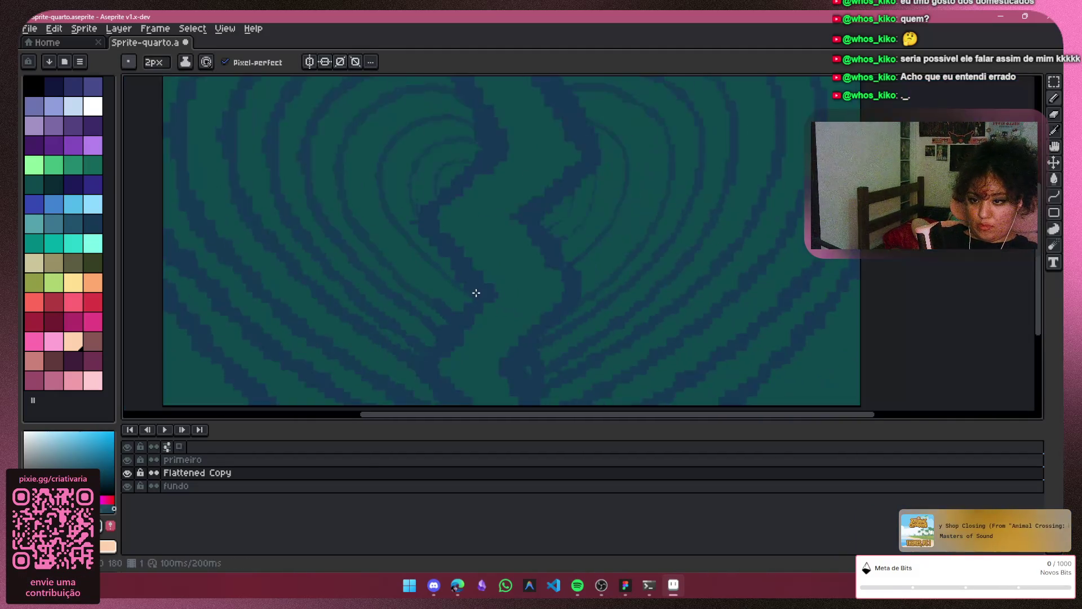
pyautogui.scroll(1, 493, 285)
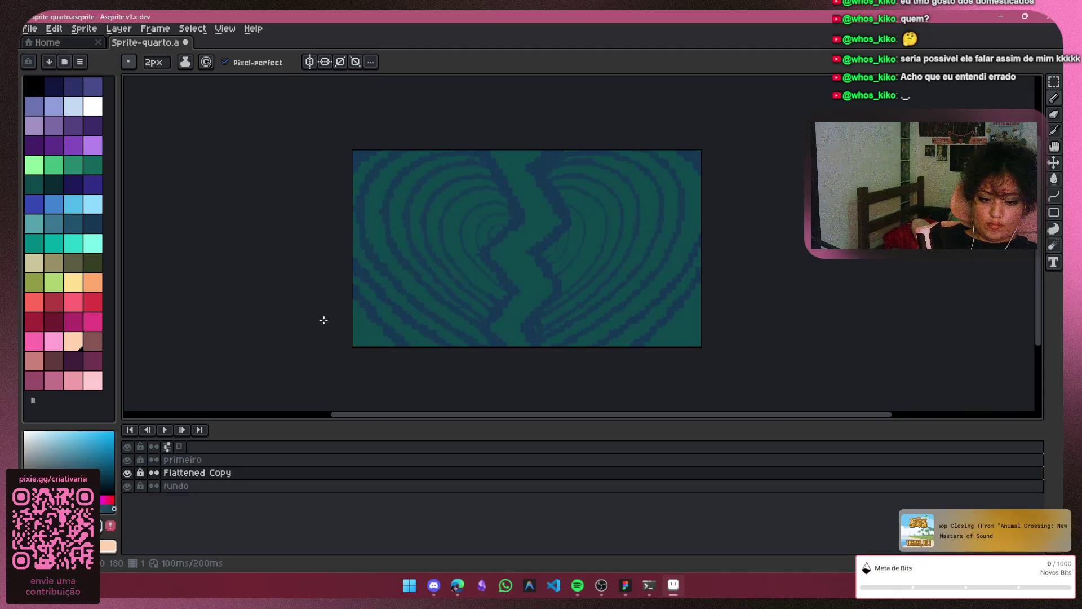
pyautogui.click(164, 429)
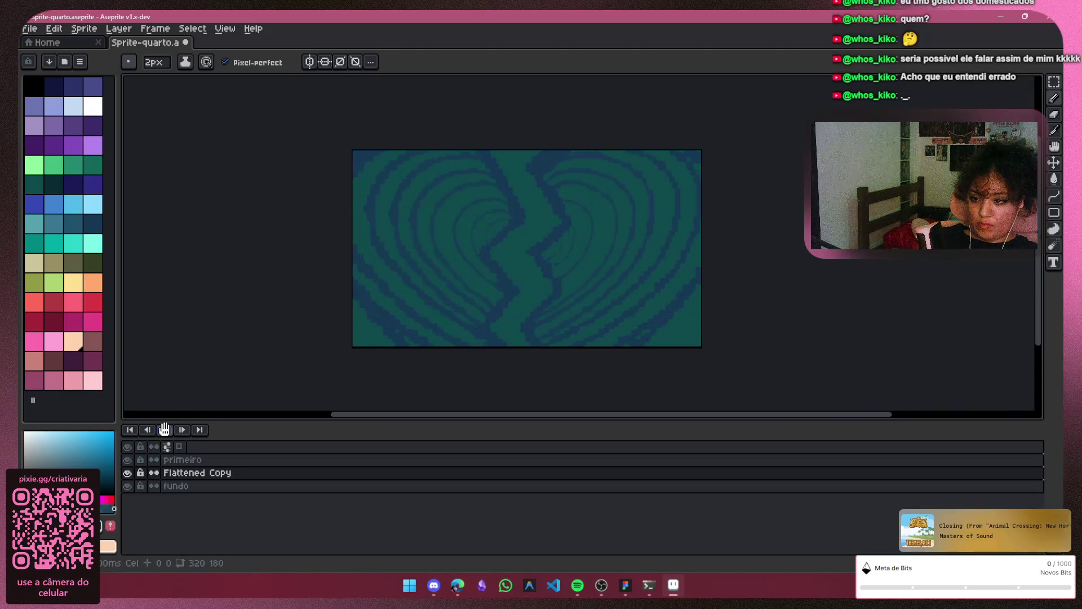
pyautogui.press('w')
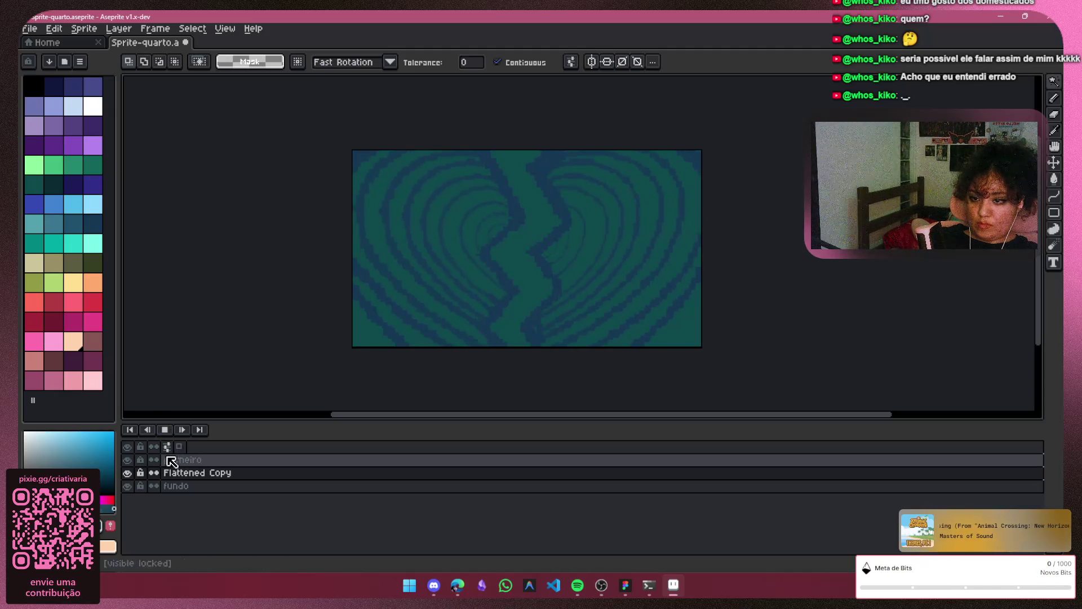
pyautogui.rightClick(164, 429)
pyautogui.click(182, 384)
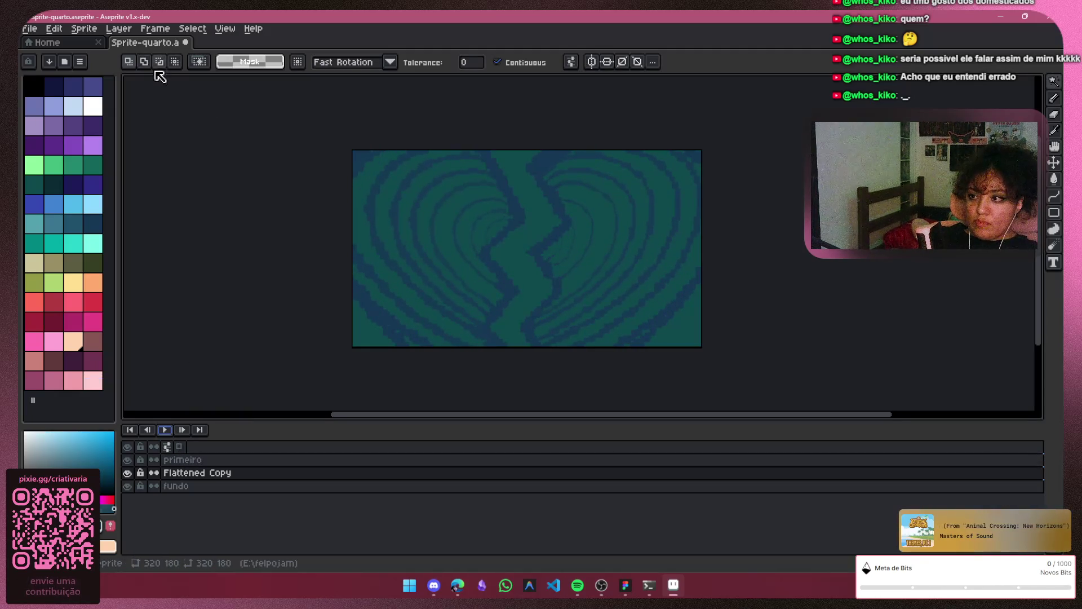
# Save Sprite-quarto.aseprite and switch over to Discord's voice channel
pyautogui.hotkey('ctrl', 's')
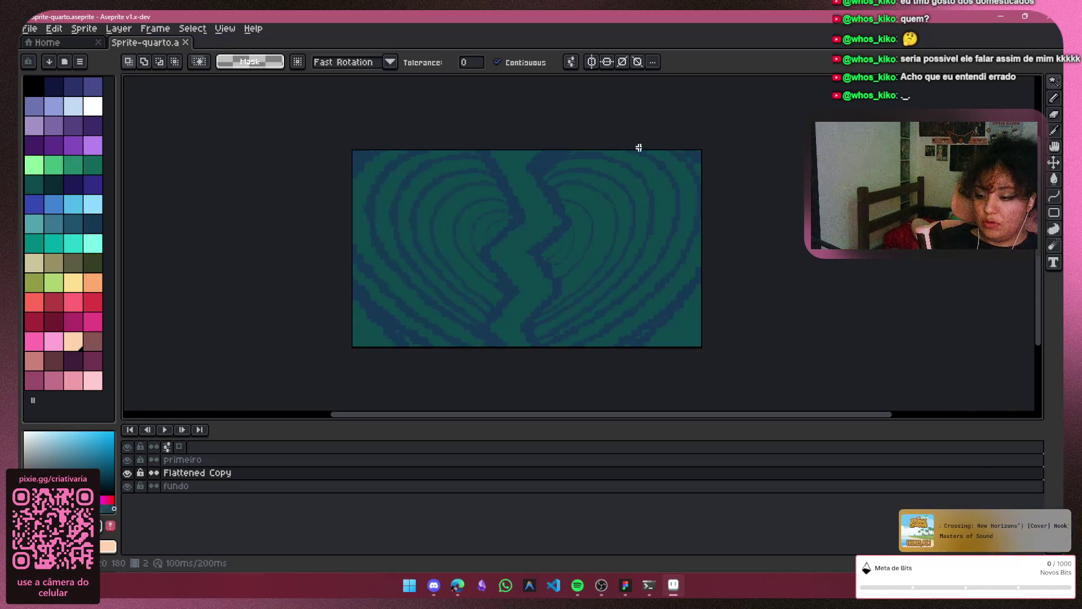
pyautogui.click(433, 585)
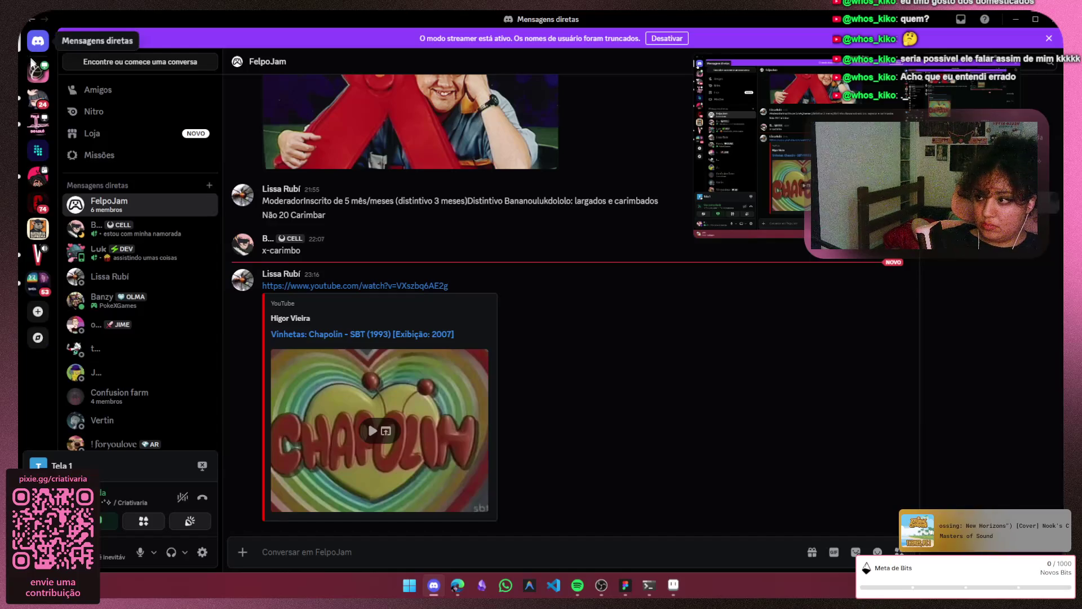
pyautogui.click(38, 72)
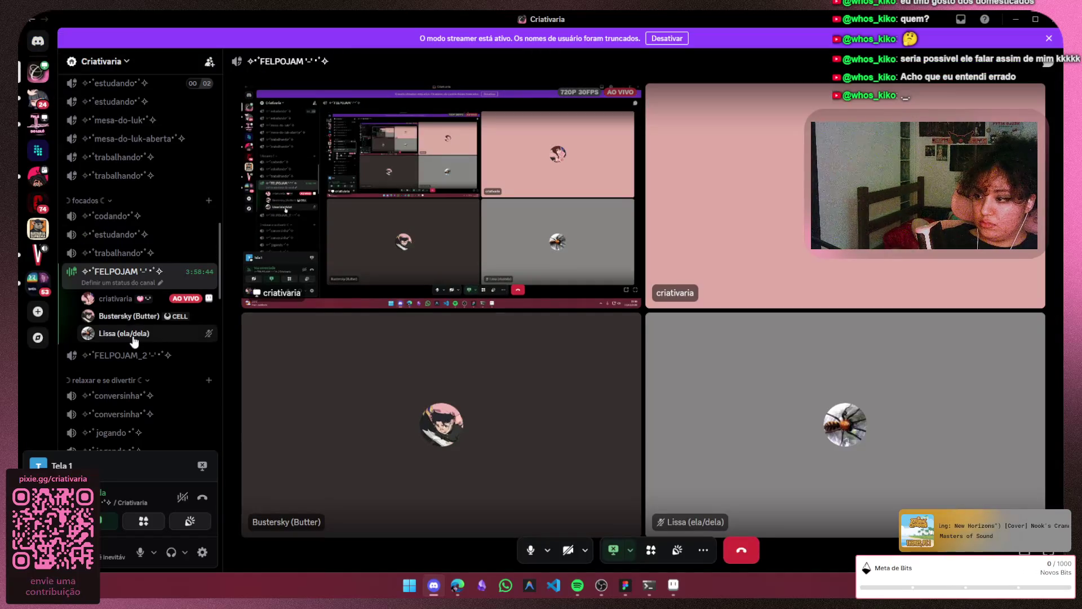
# Return to Aseprite, replay the heart animation, and open the File menu
pyautogui.hotkey('alt', 'Tab')
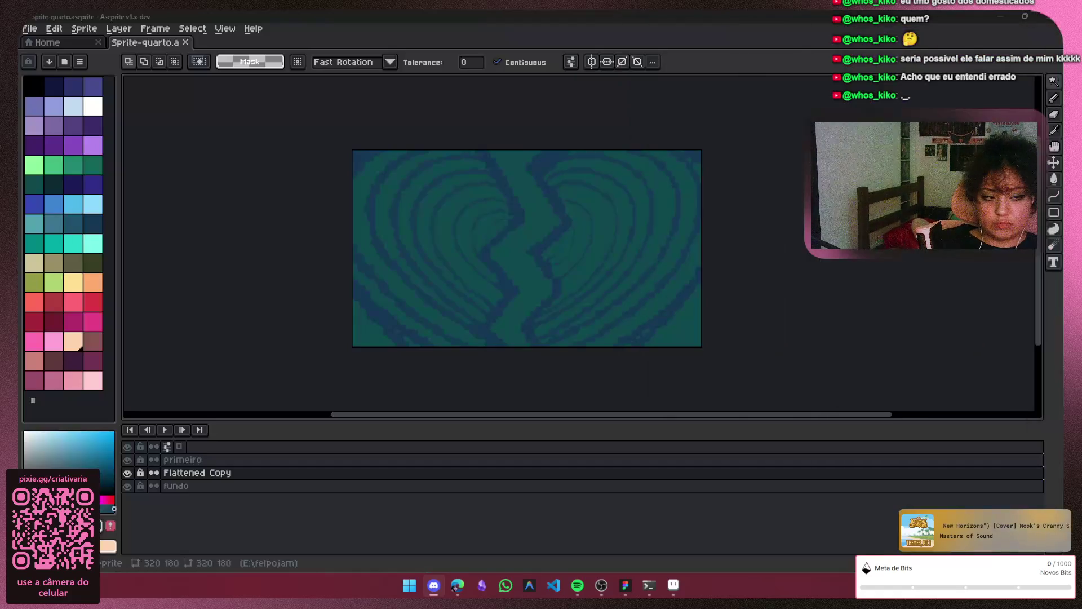
pyautogui.hotkey('alt', 'Tab')
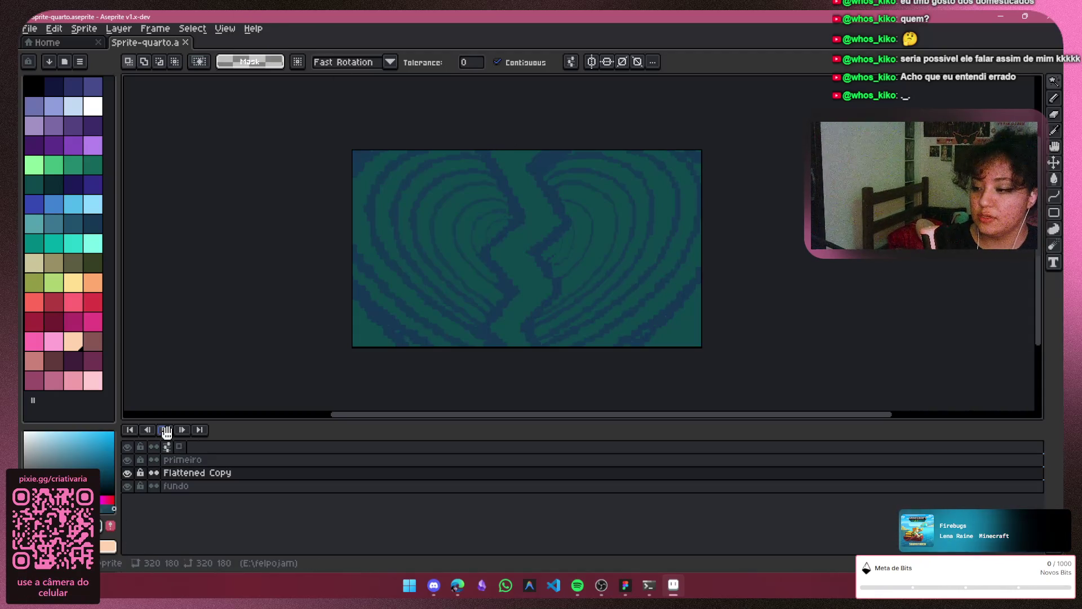
pyautogui.click(166, 431)
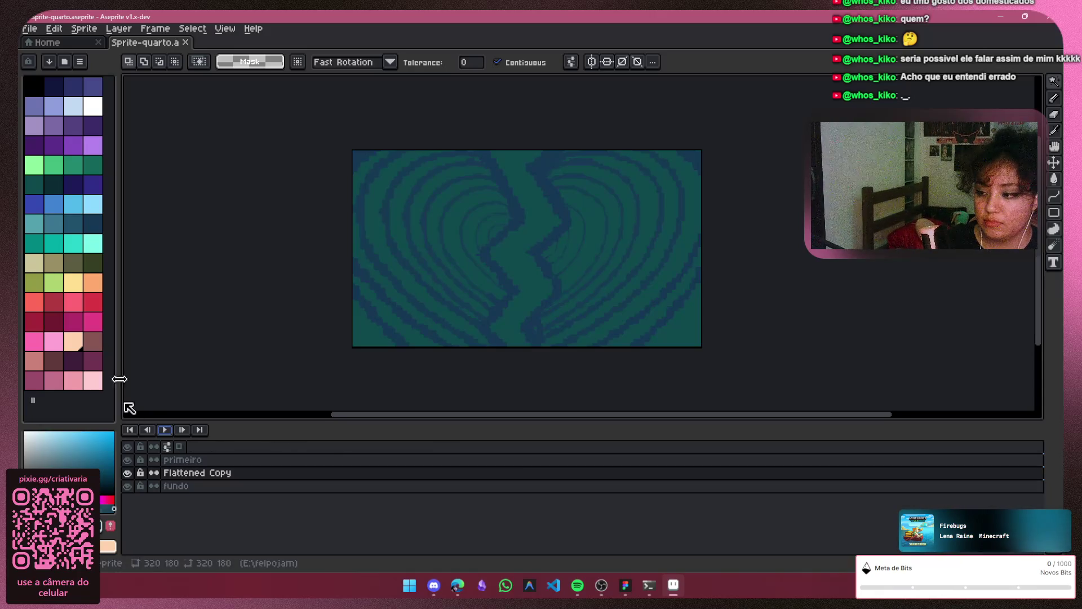
pyautogui.click(35, 32)
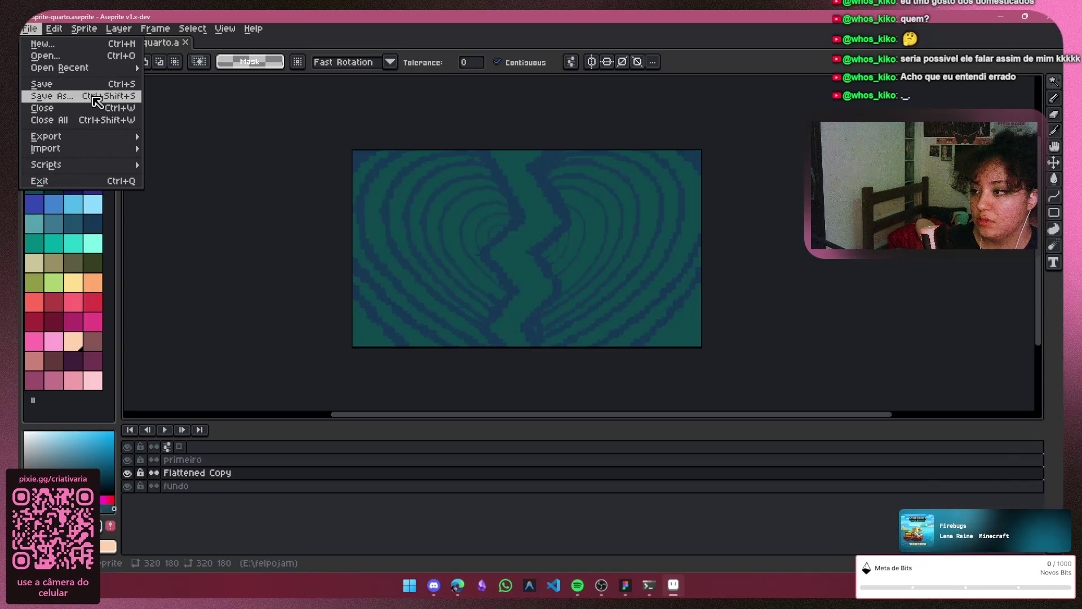
pyautogui.click(321, 177)
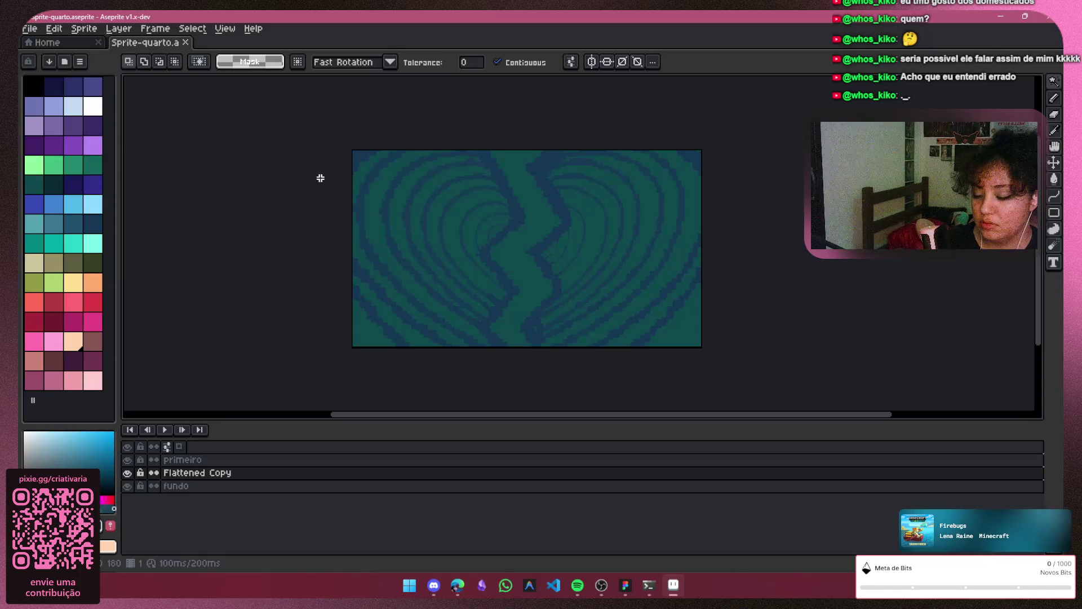
pyautogui.click(29, 28)
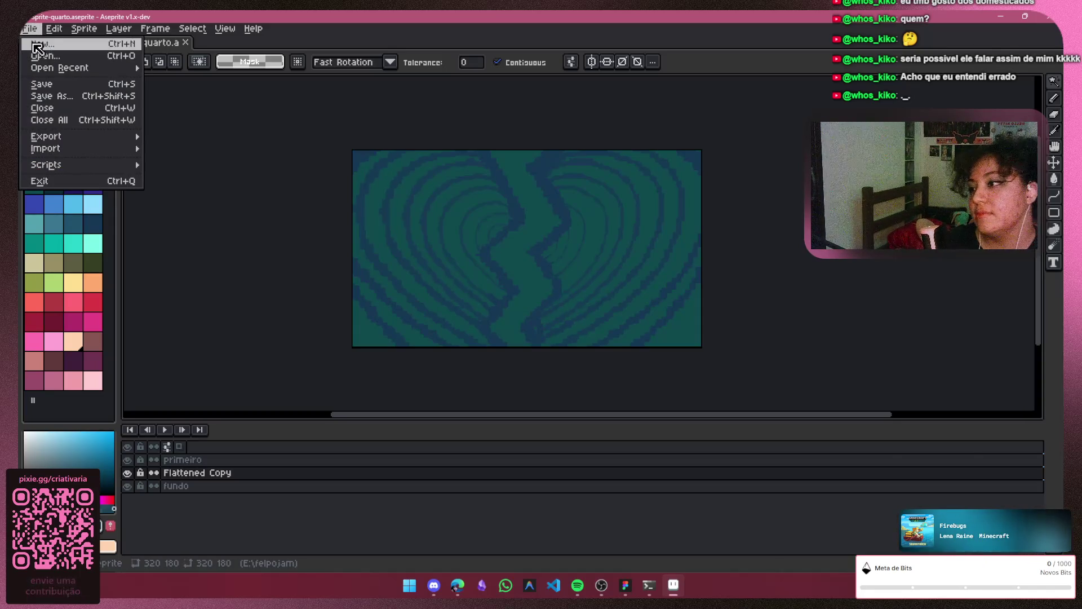
# Open File > Export As and look at the output file location choices
pyautogui.moveTo(85, 137)
pyautogui.click(190, 137)
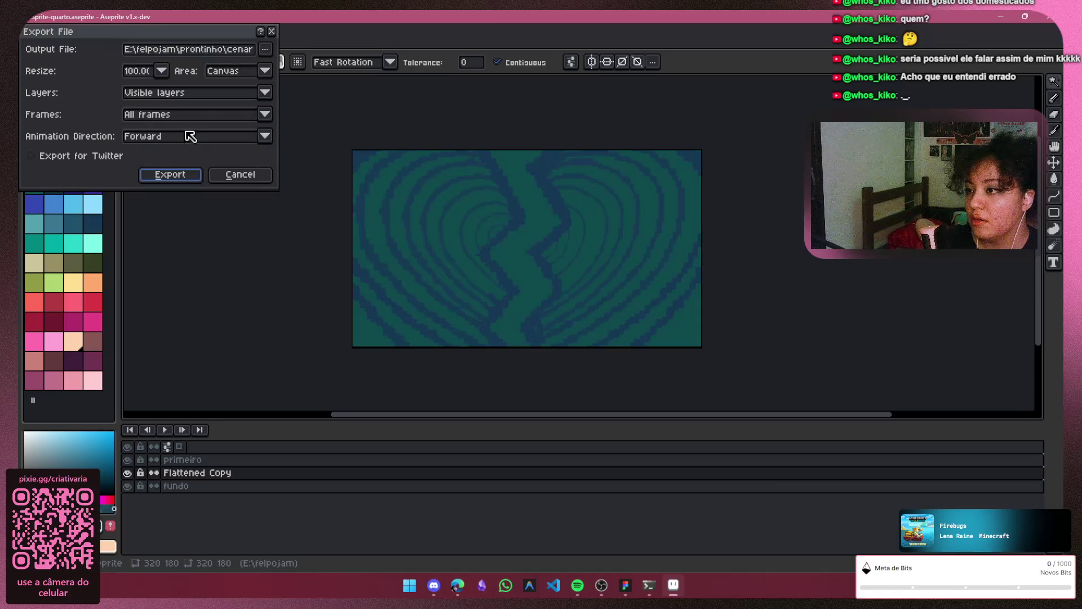
pyautogui.click(265, 49)
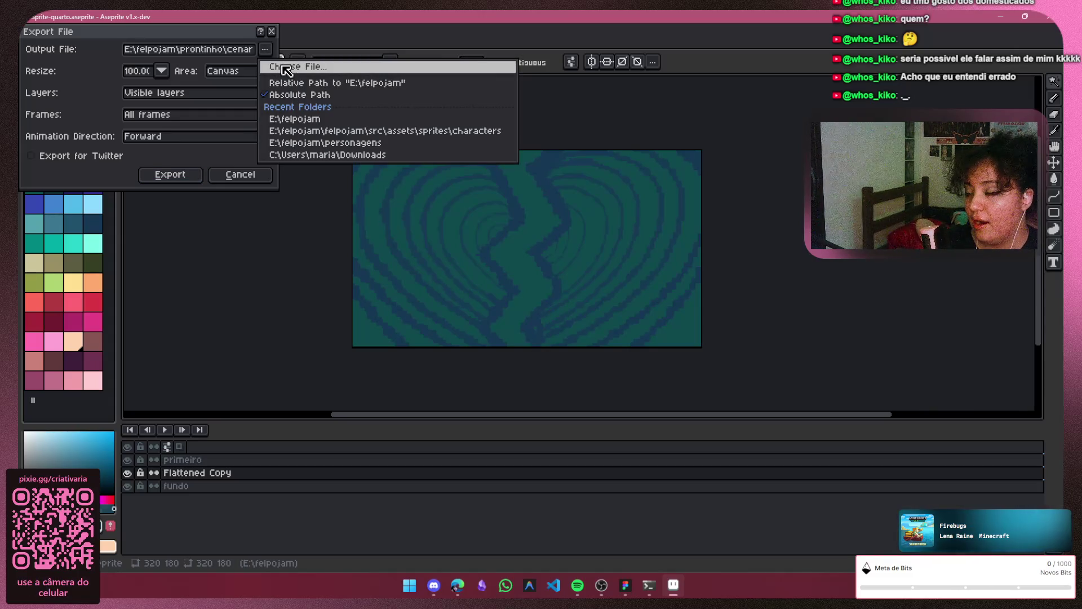
pyautogui.click(282, 67)
pyautogui.press('Escape')
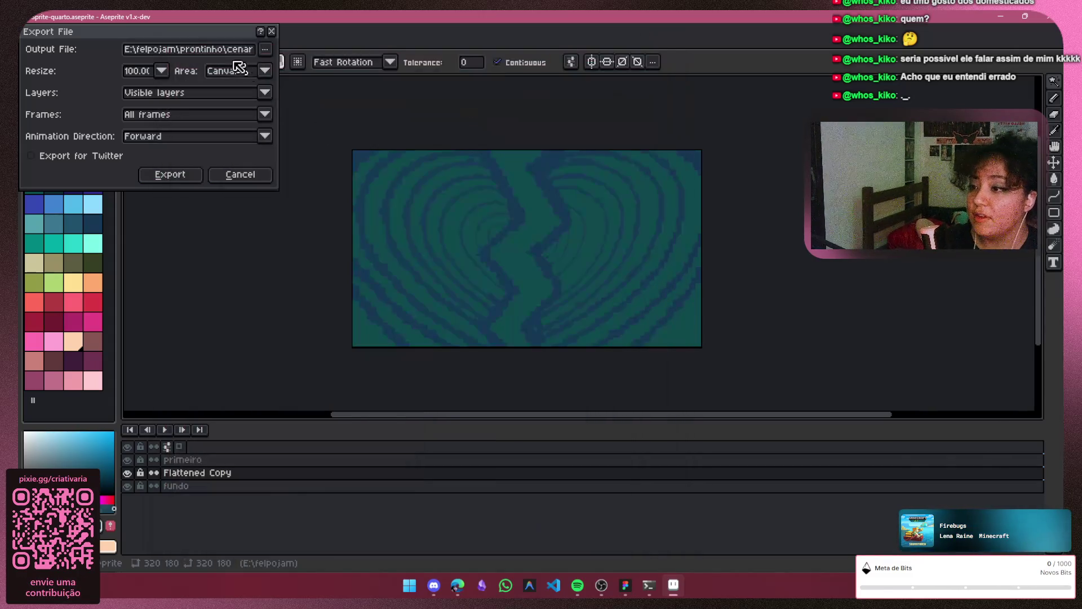
# Keep the export area at Canvas and layers at Visible
pyautogui.click(263, 72)
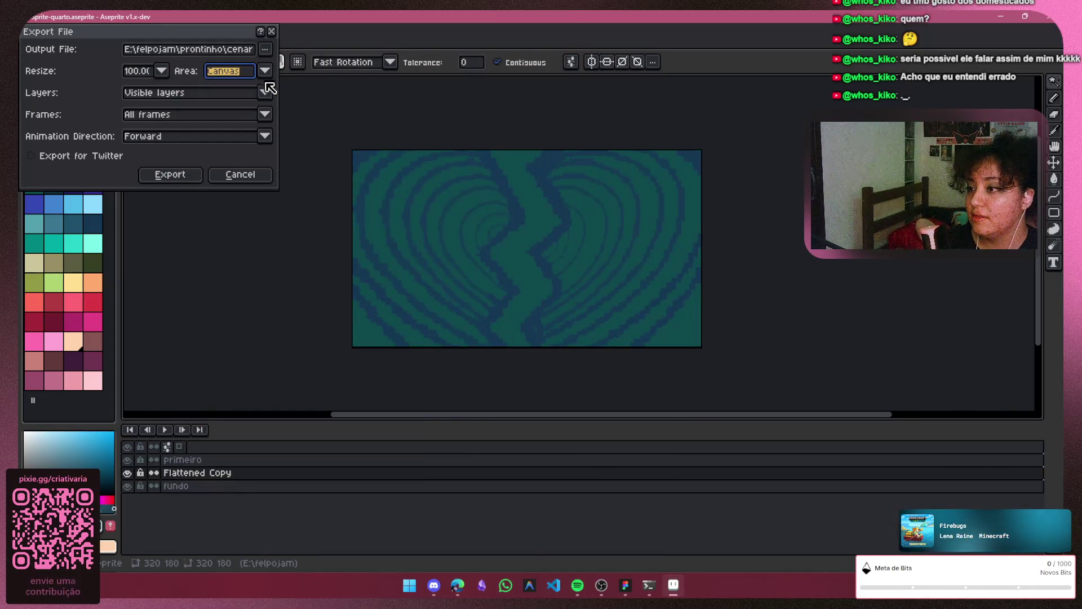
pyautogui.click(267, 93)
pyautogui.click(265, 108)
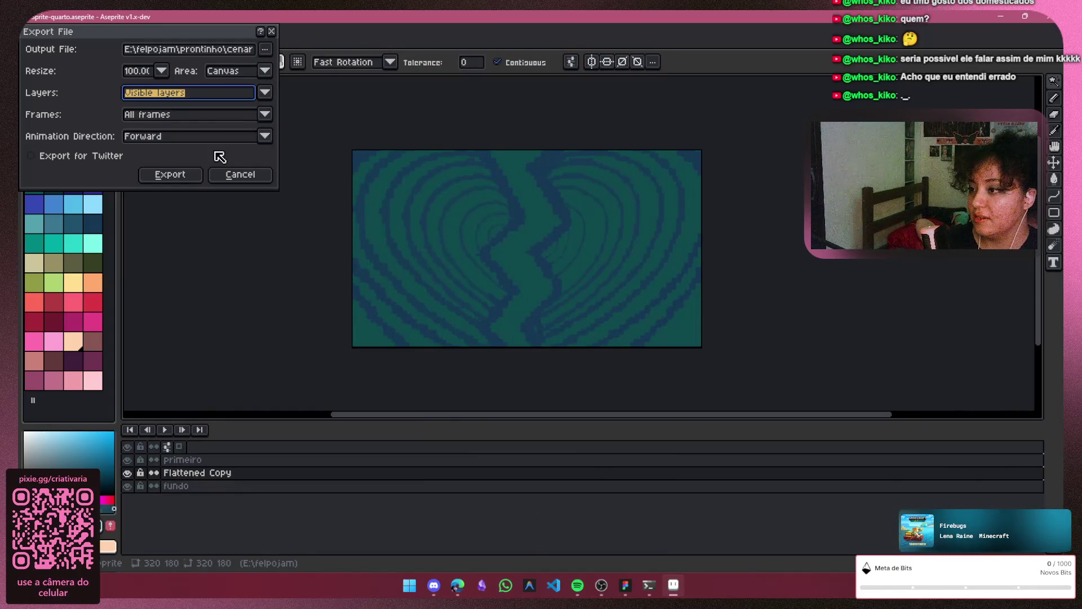
# Choose cenarios-quarto.png in E:\felpojam\prontinho as the export output file
pyautogui.click(263, 50)
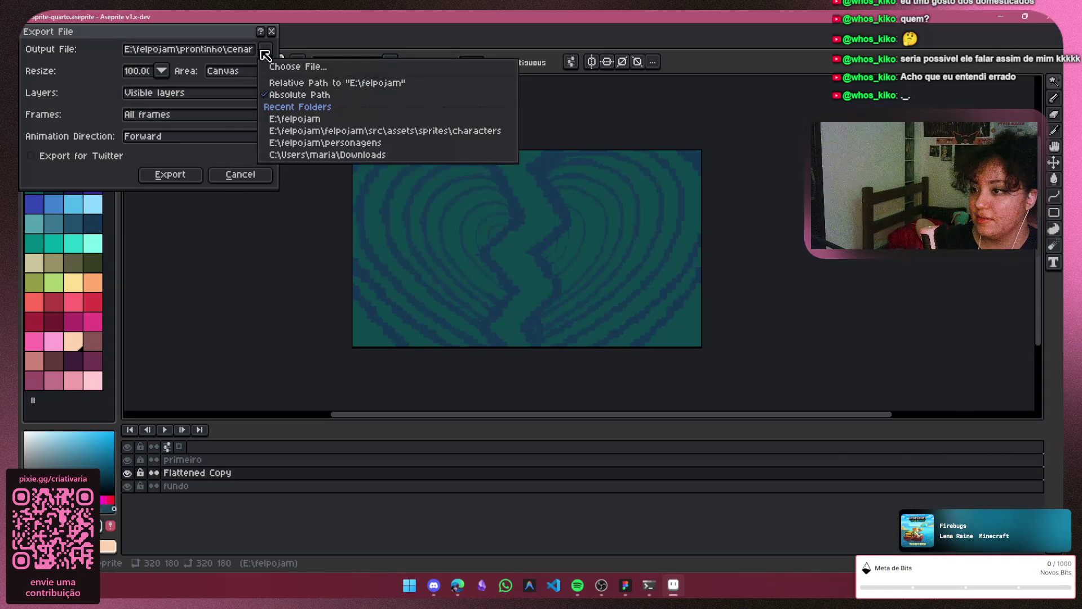
pyautogui.click(298, 67)
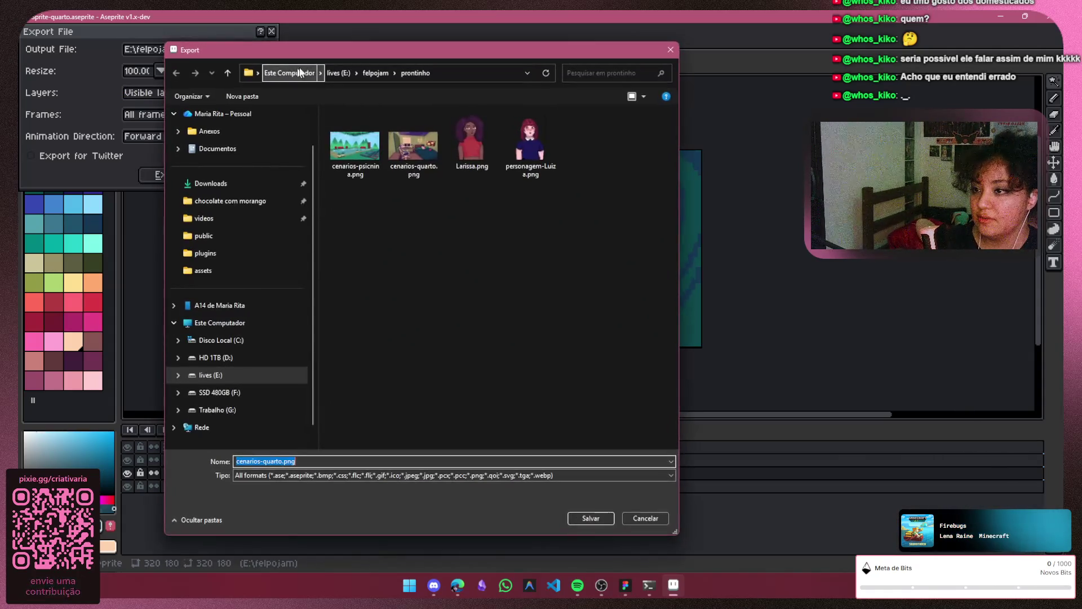
pyautogui.click(647, 520)
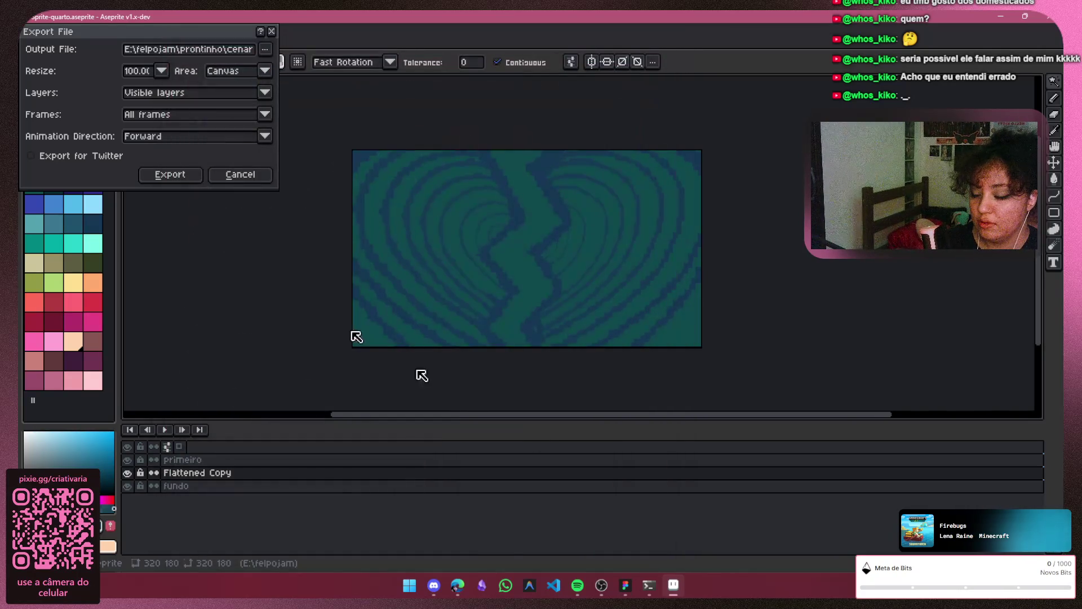
pyautogui.click(264, 52)
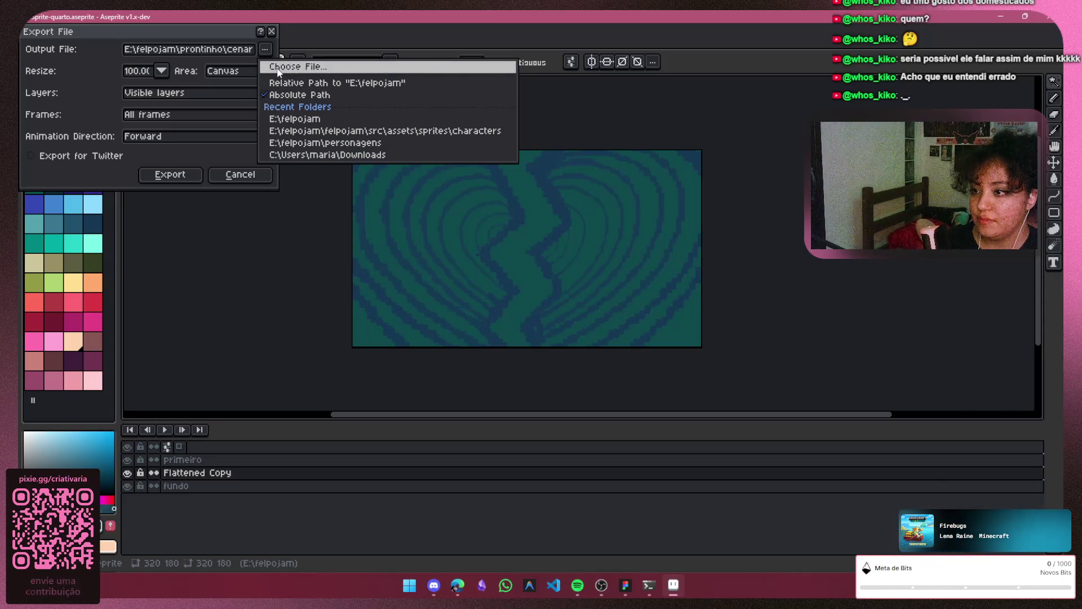
pyautogui.click(278, 68)
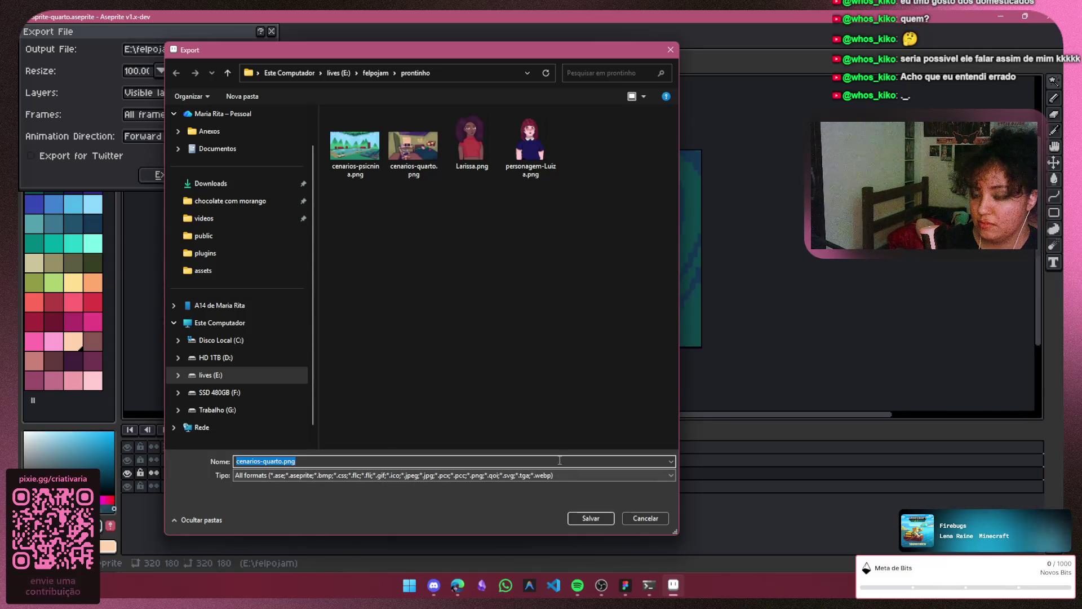
pyautogui.press('Return')
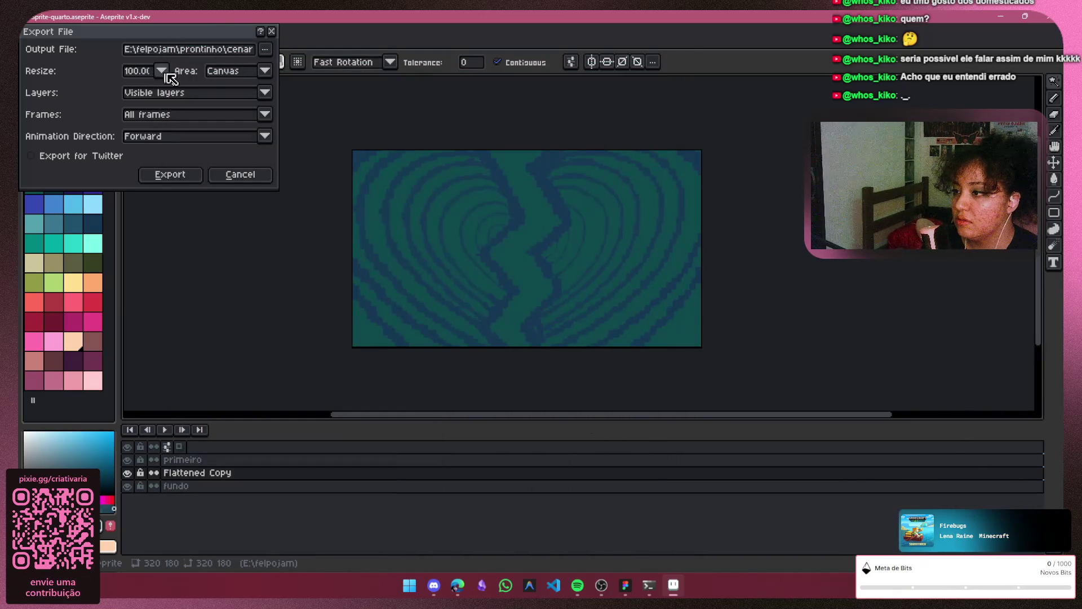
# Keep Visible layers, All frames and Forward animation direction for the export
pyautogui.click(265, 92)
pyautogui.click(265, 114)
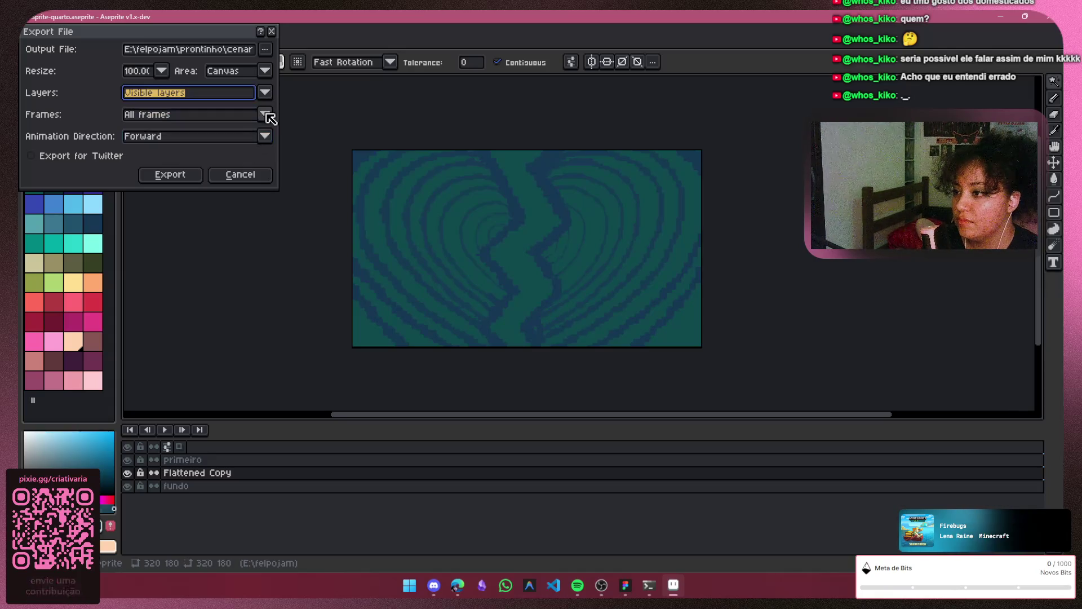
pyautogui.click(265, 114)
pyautogui.click(265, 114)
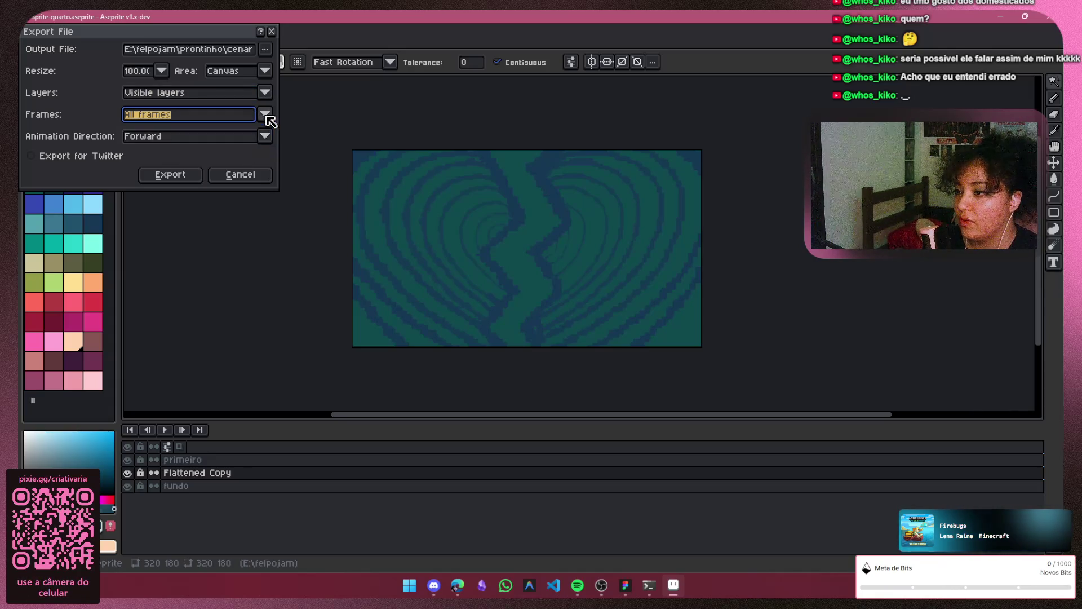
pyautogui.click(265, 136)
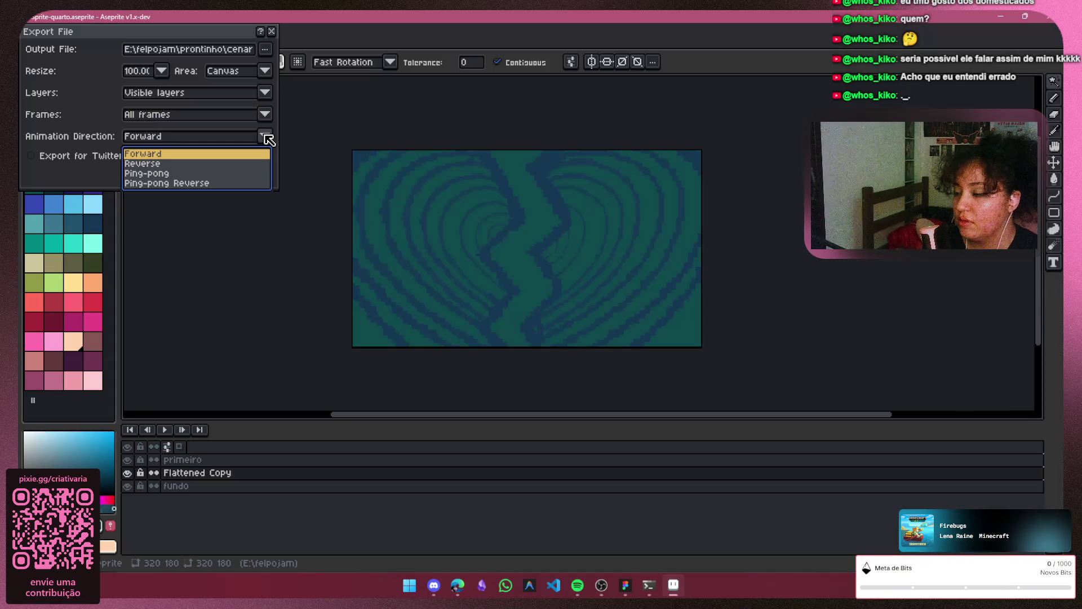
pyautogui.click(265, 137)
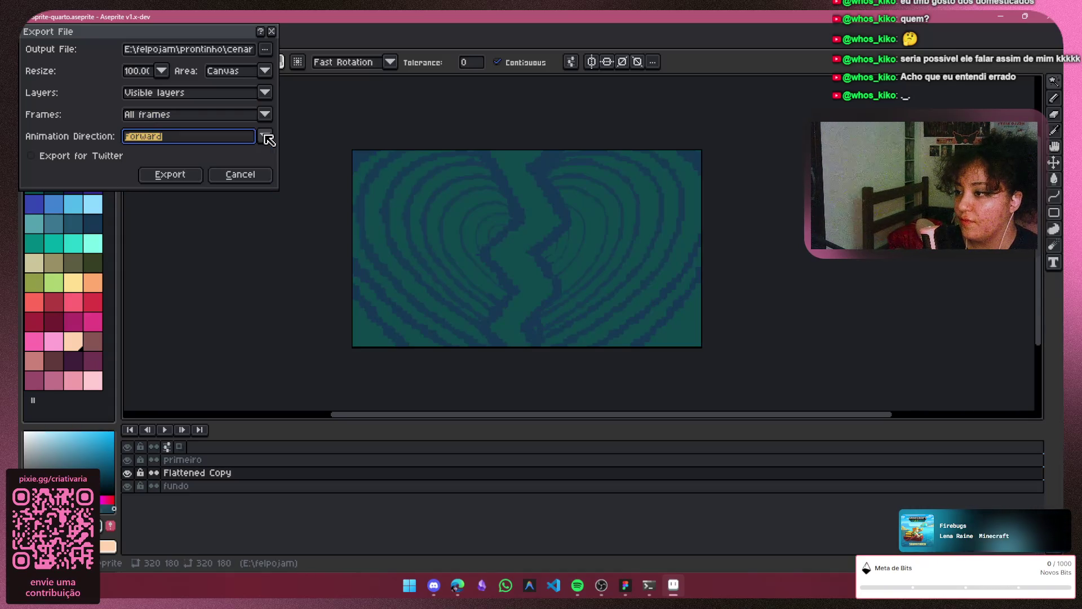
# Set the export resize to 100% and keep the Canvas area
pyautogui.click(162, 71)
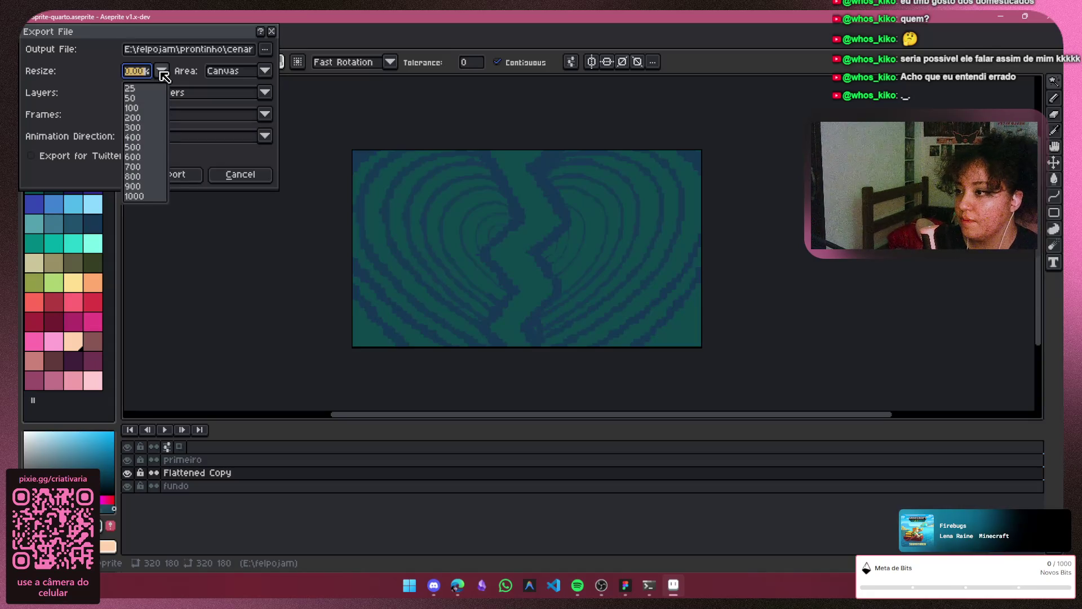
pyautogui.click(331, 135)
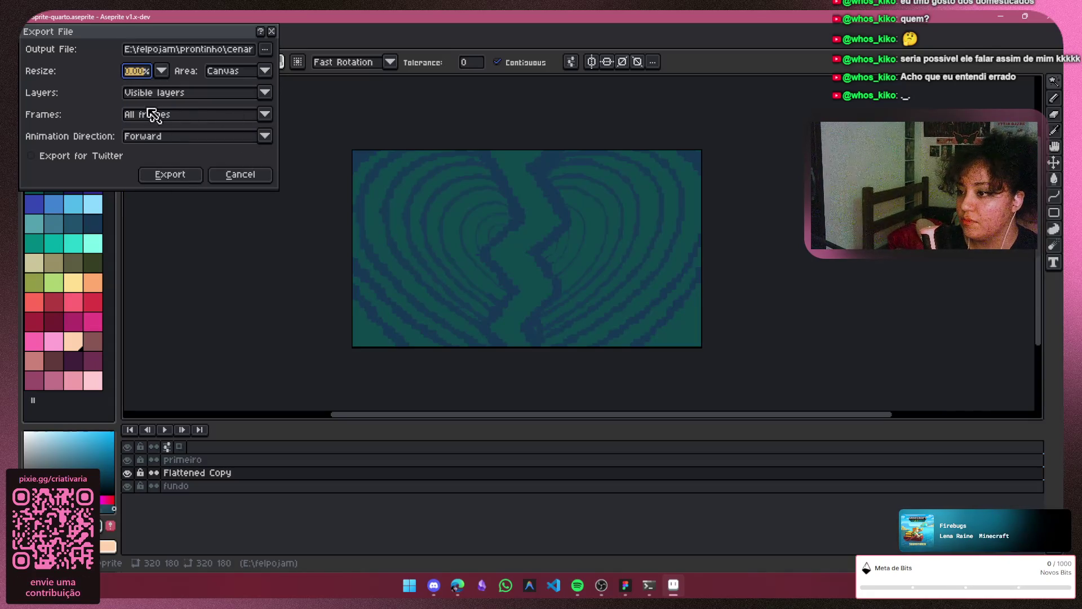
pyautogui.click(162, 71)
pyautogui.click(140, 193)
pyautogui.click(265, 72)
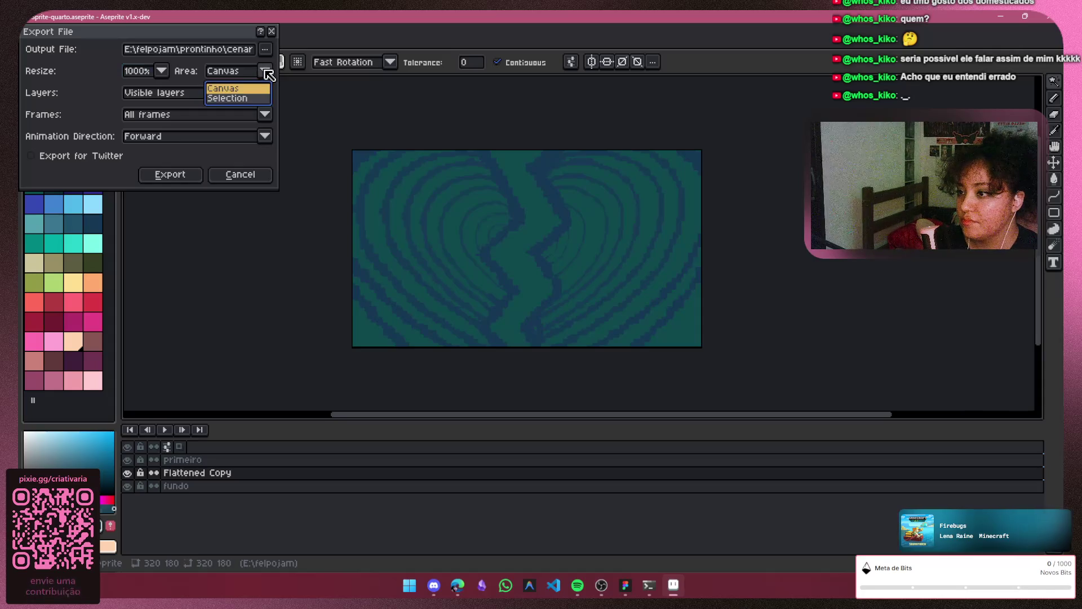
pyautogui.click(265, 72)
pyautogui.click(265, 50)
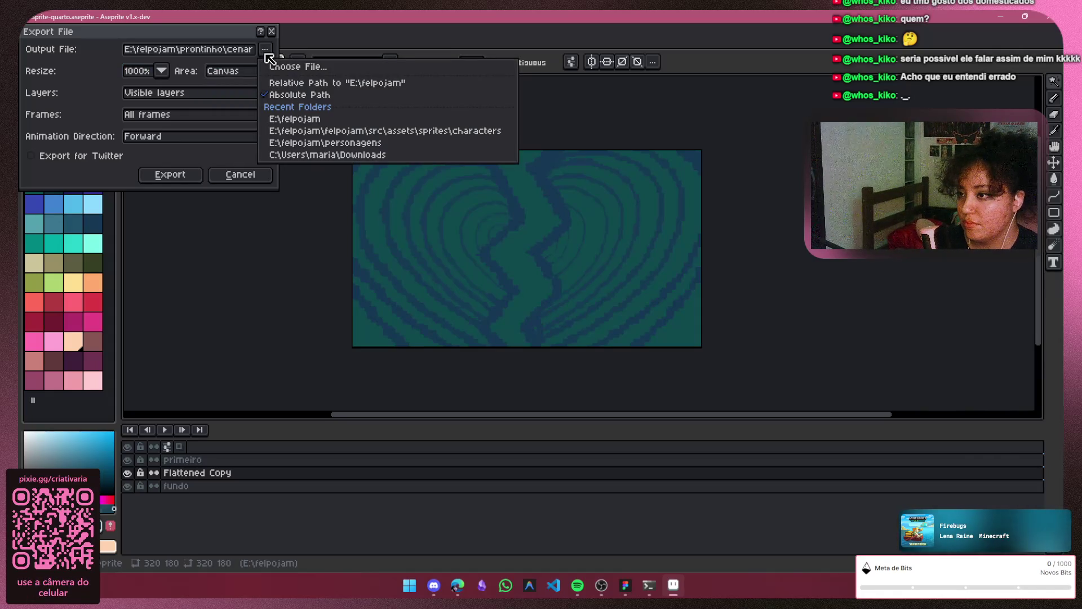
pyautogui.click(162, 71)
pyautogui.click(162, 71)
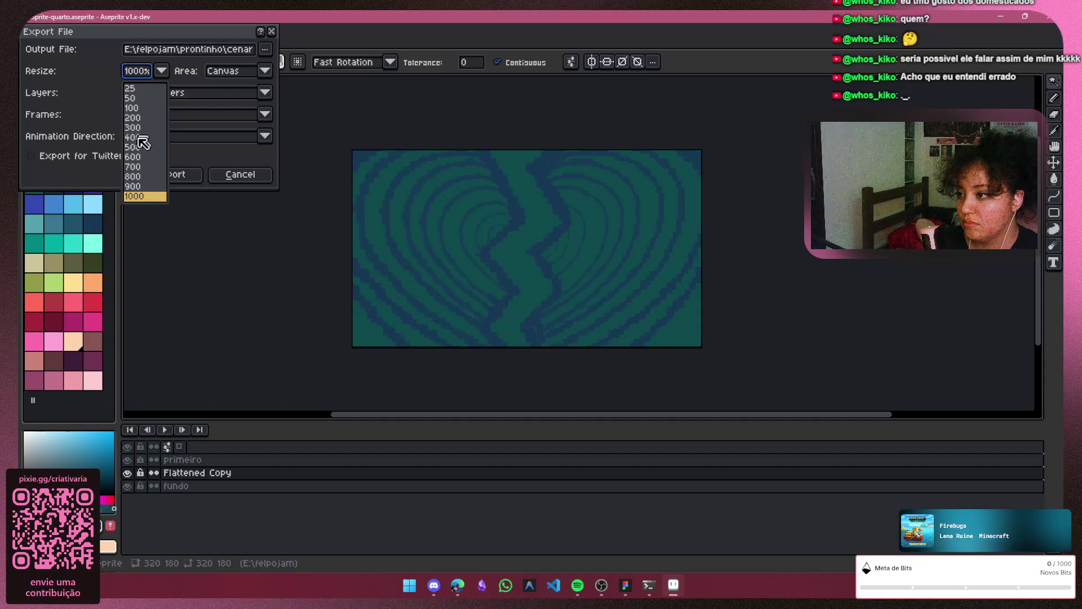
pyautogui.click(150, 108)
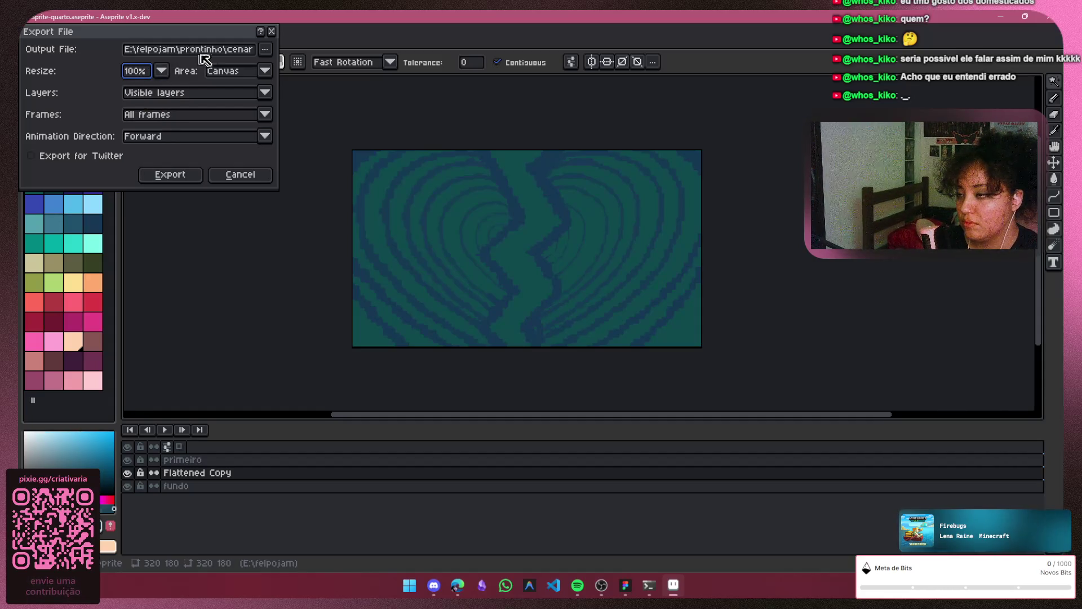
pyautogui.click(266, 49)
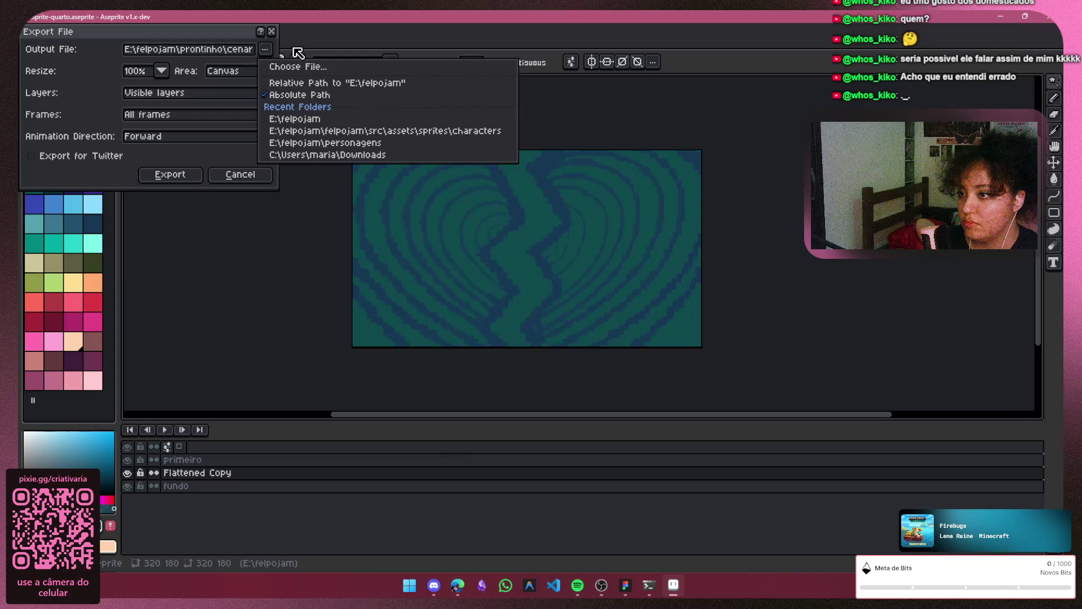
# Rename the output to cenarios-quarto.webp and save it in felpojam\src\assets\sprites\scenario
pyautogui.click(302, 66)
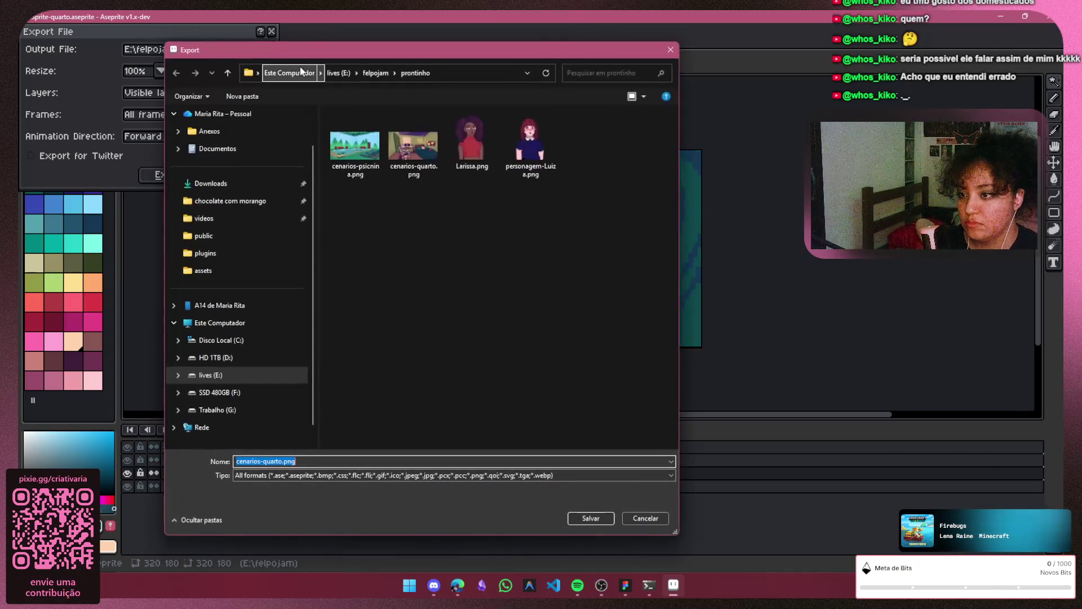
pyautogui.click(310, 463)
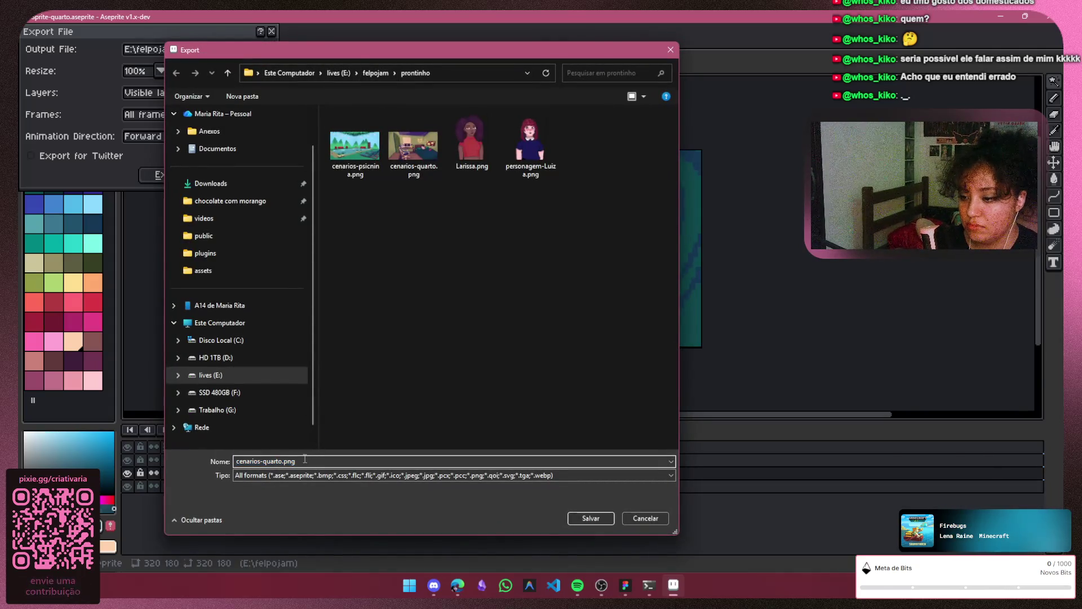
pyautogui.press('BackSpace')
pyautogui.press('BackSpace')
pyautogui.press('BackSpace')
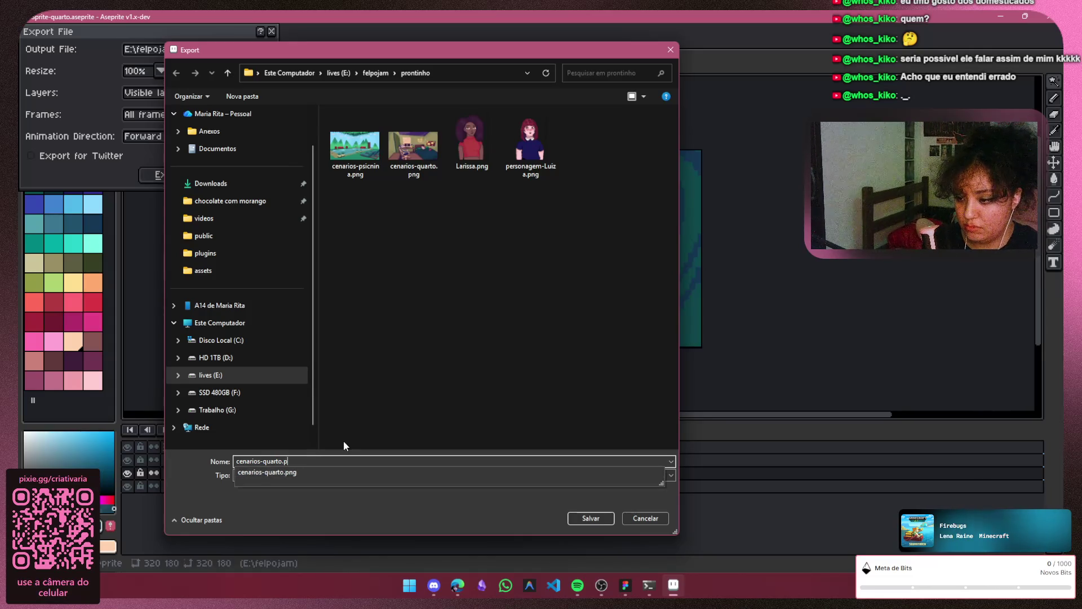
pyautogui.write('web')
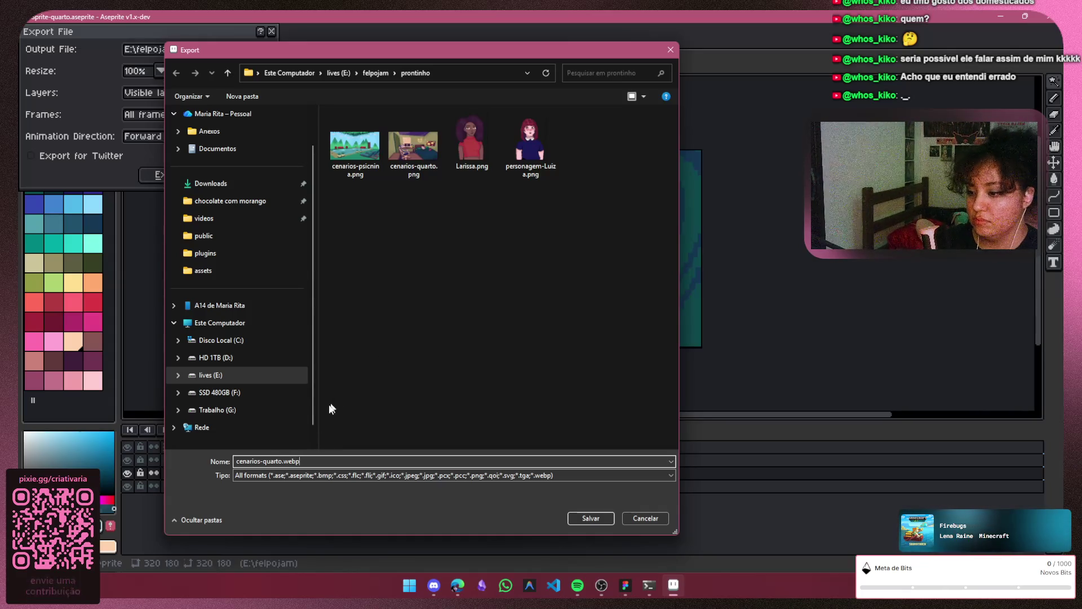
pyautogui.click(373, 74)
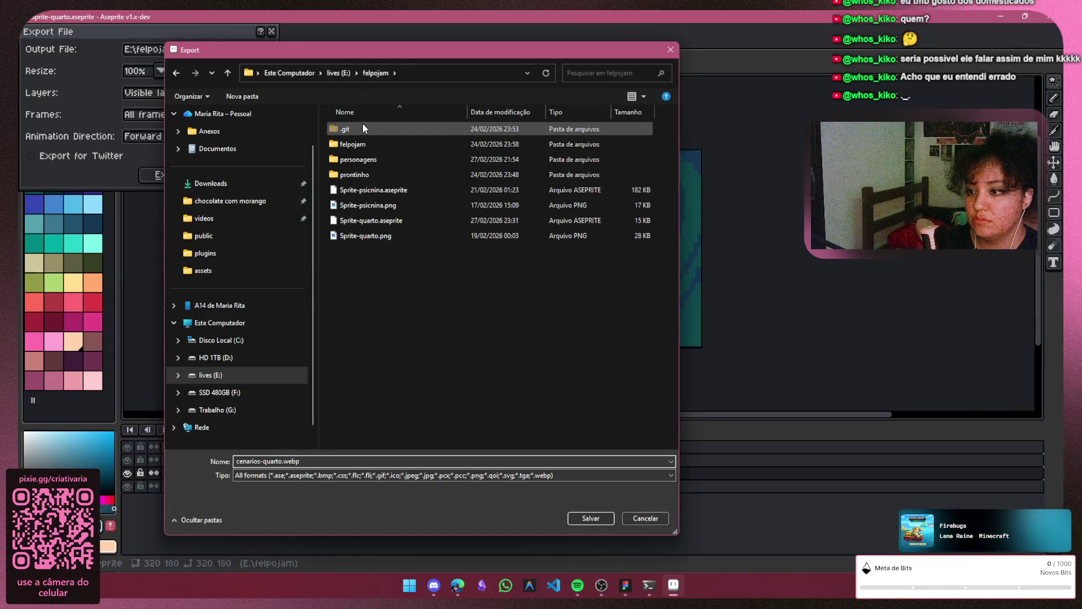
pyautogui.doubleClick(358, 144)
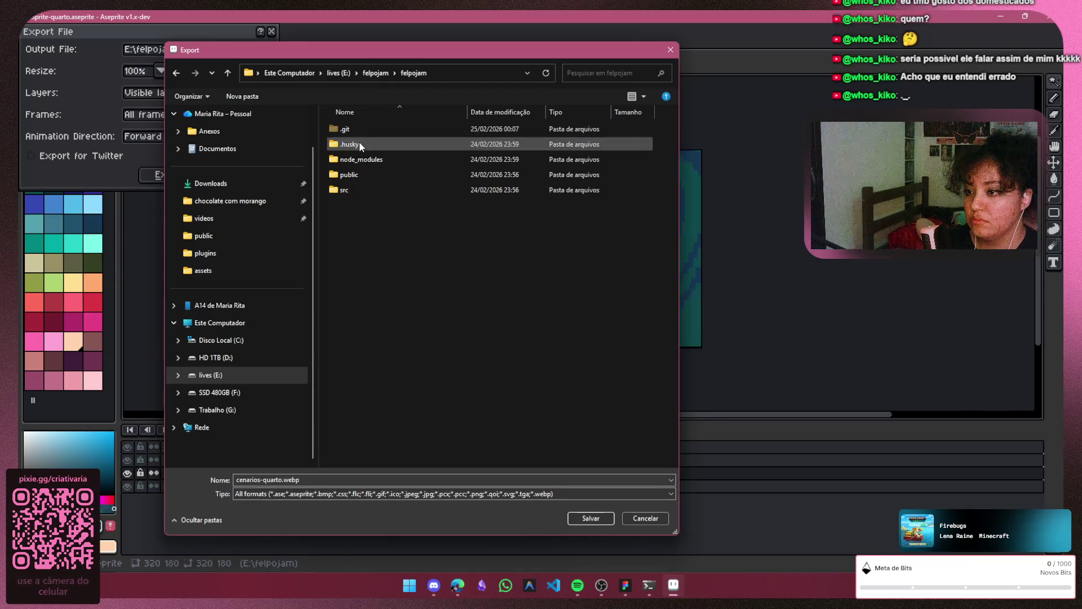
pyautogui.doubleClick(342, 190)
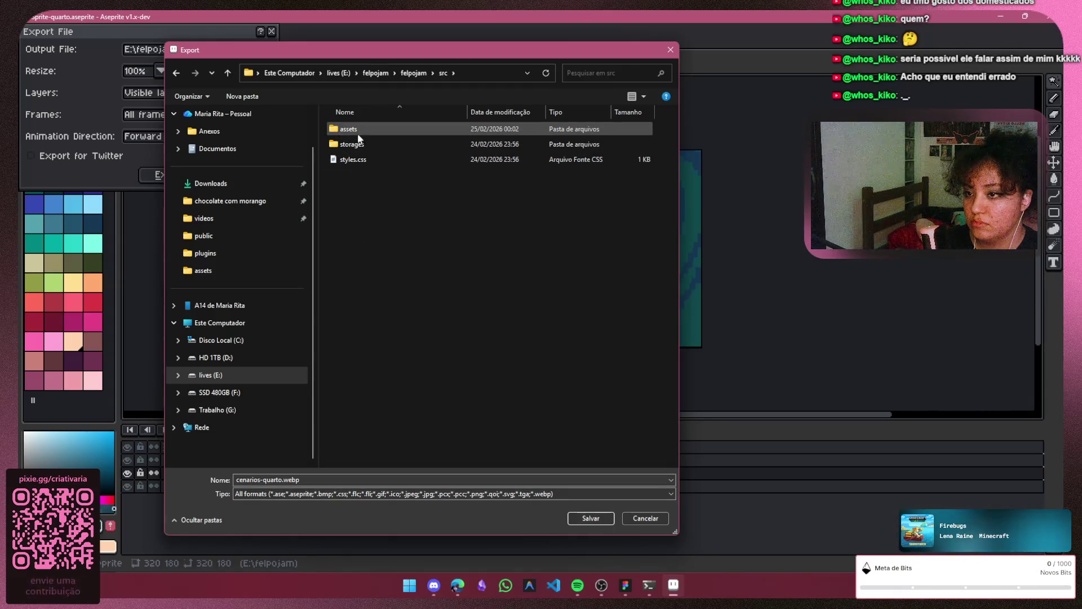
pyautogui.doubleClick(378, 131)
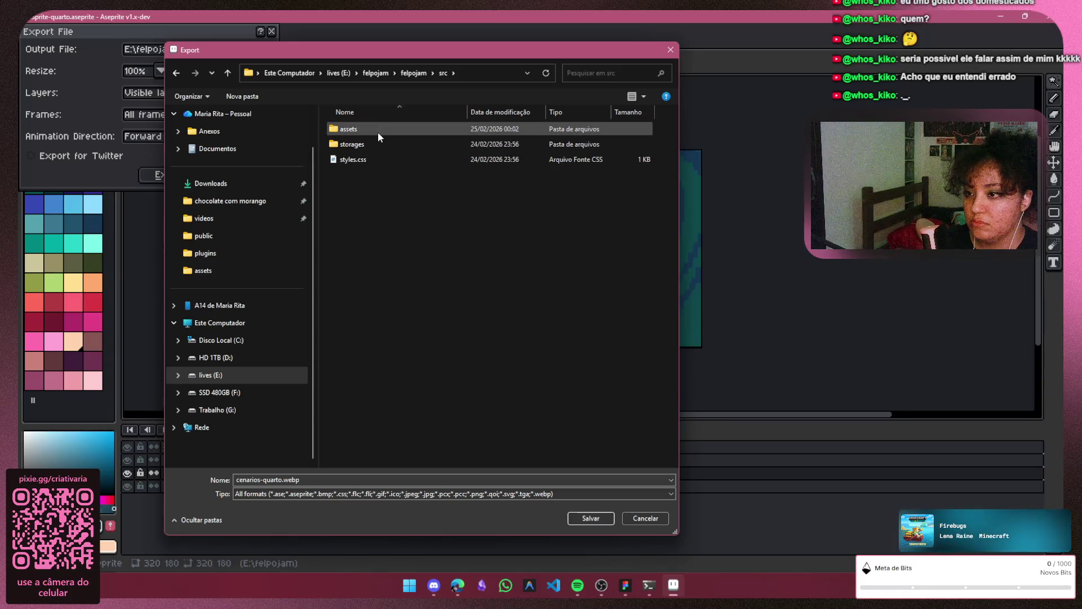
pyautogui.doubleClick(368, 158)
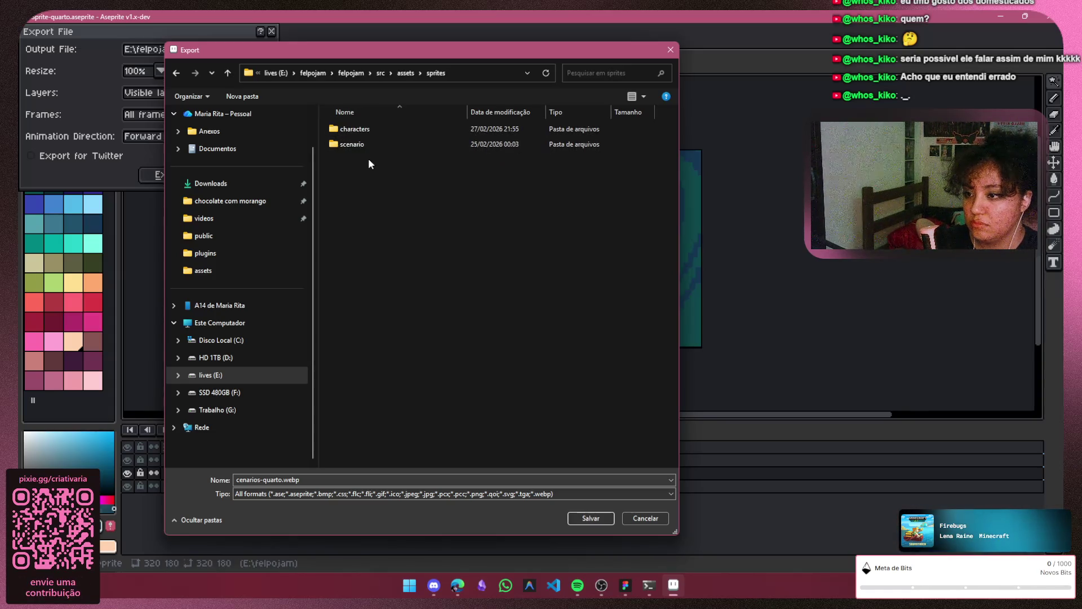
pyautogui.doubleClick(368, 145)
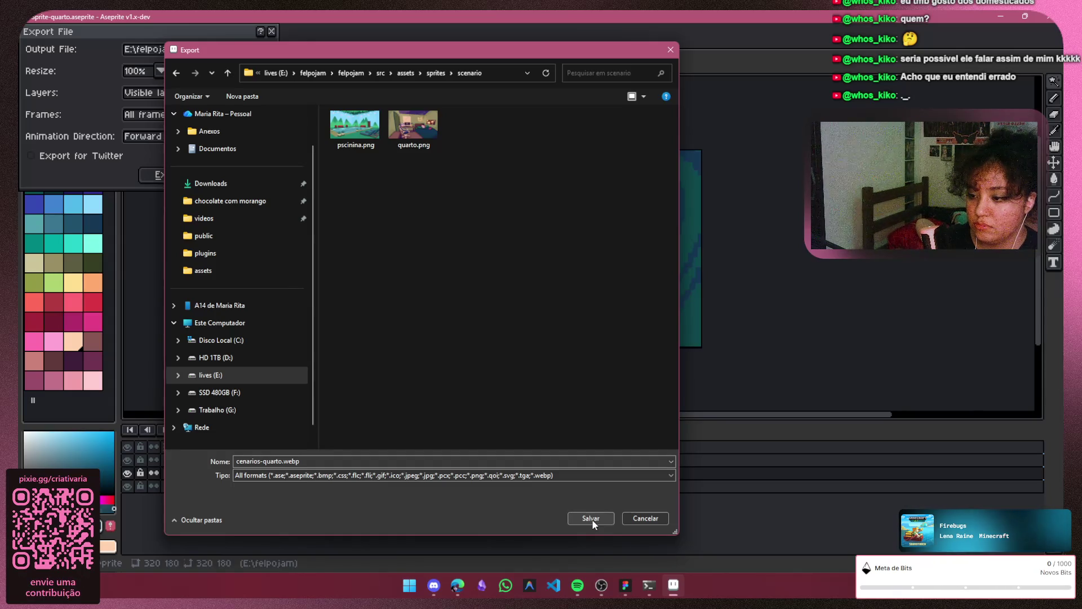
pyautogui.click(591, 518)
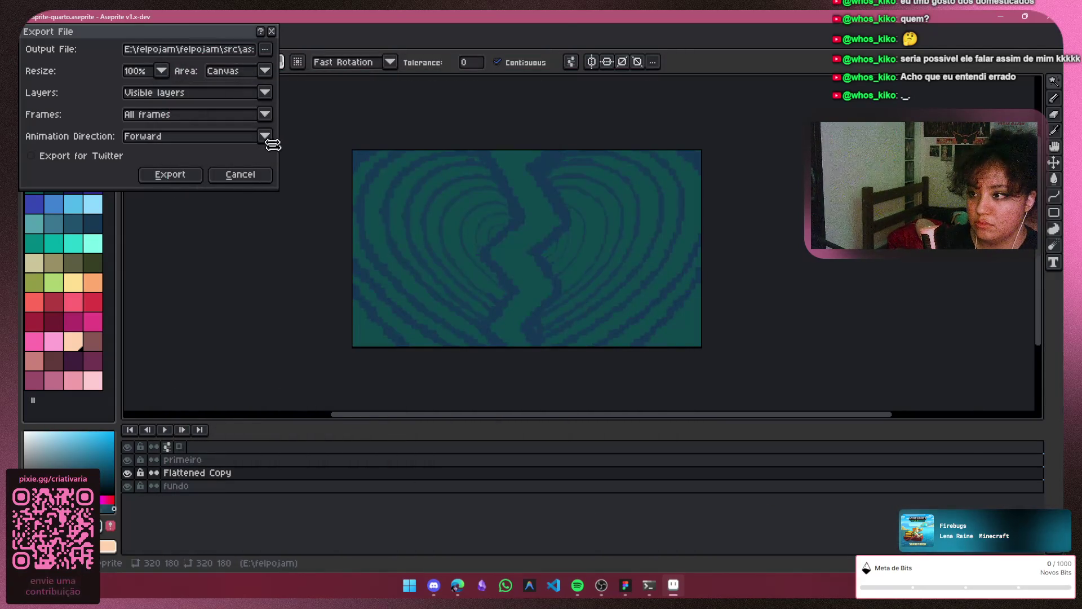
# Export as WebP with looping, Lossless WebP type, compression 9 and Default image hint
pyautogui.click(169, 176)
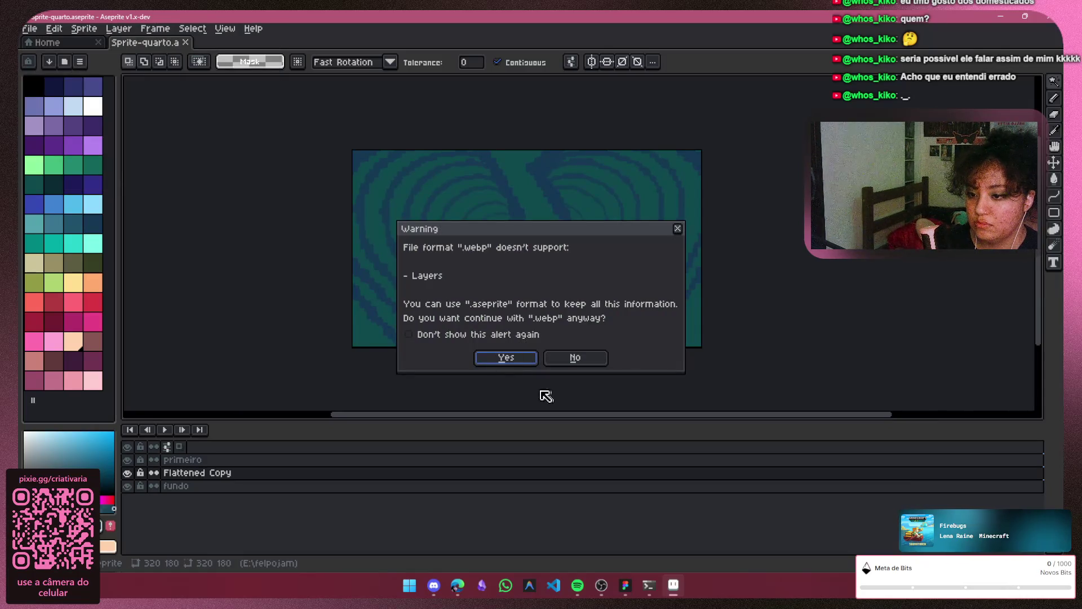
pyautogui.click(523, 362)
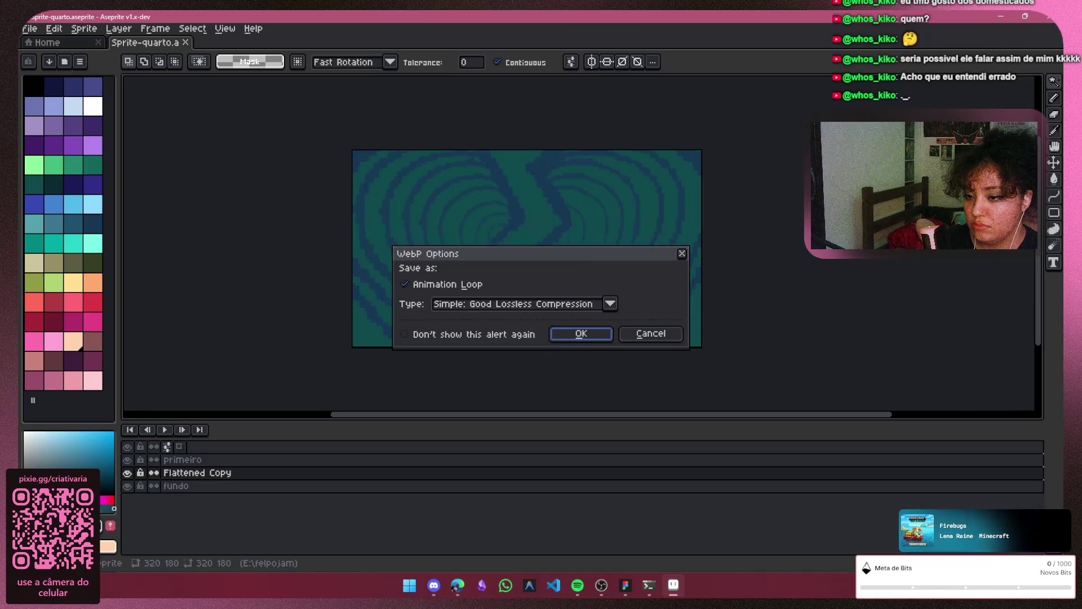
pyautogui.click(610, 304)
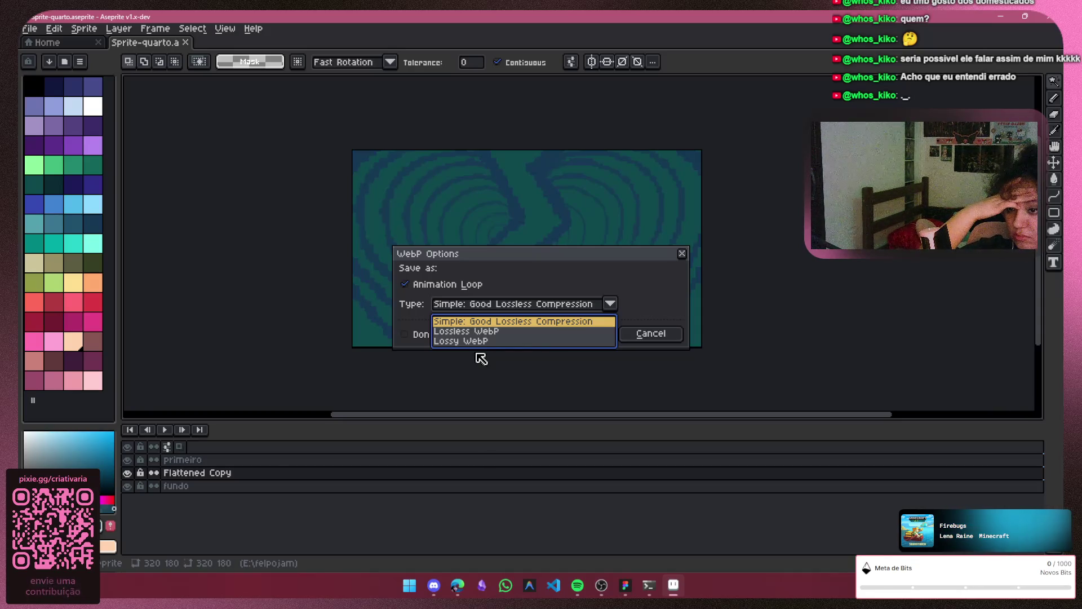
pyautogui.click(488, 332)
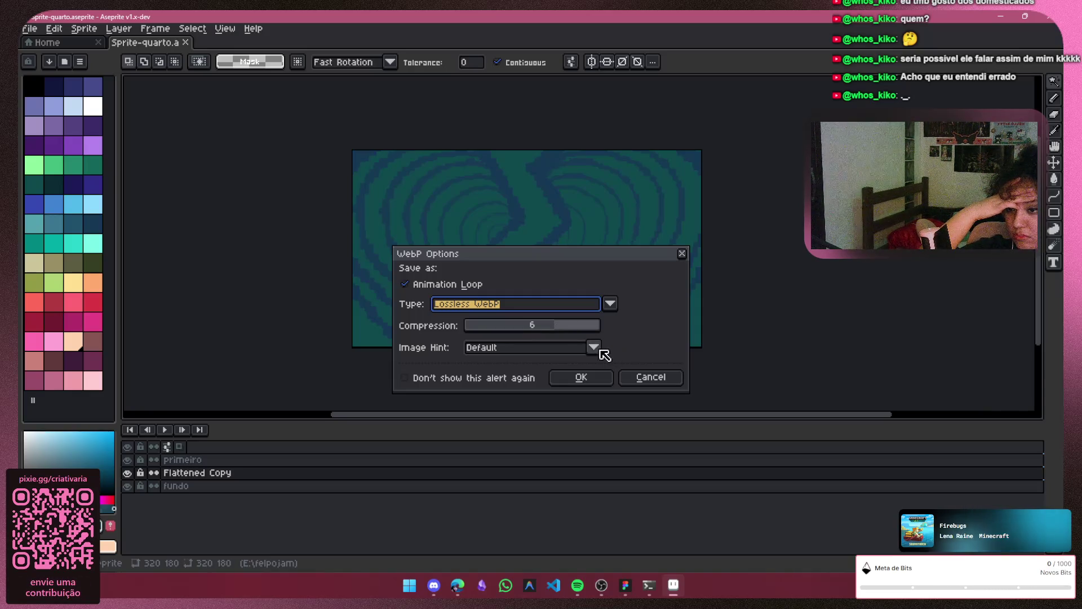
pyautogui.moveTo(558, 329); pyautogui.dragTo(654, 323)
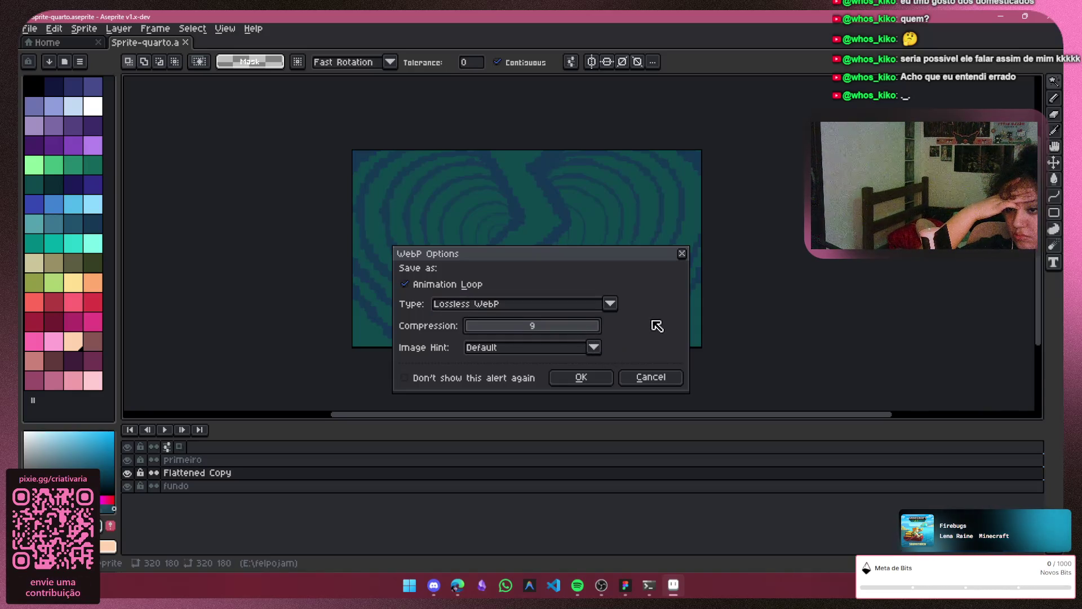
pyautogui.click(599, 349)
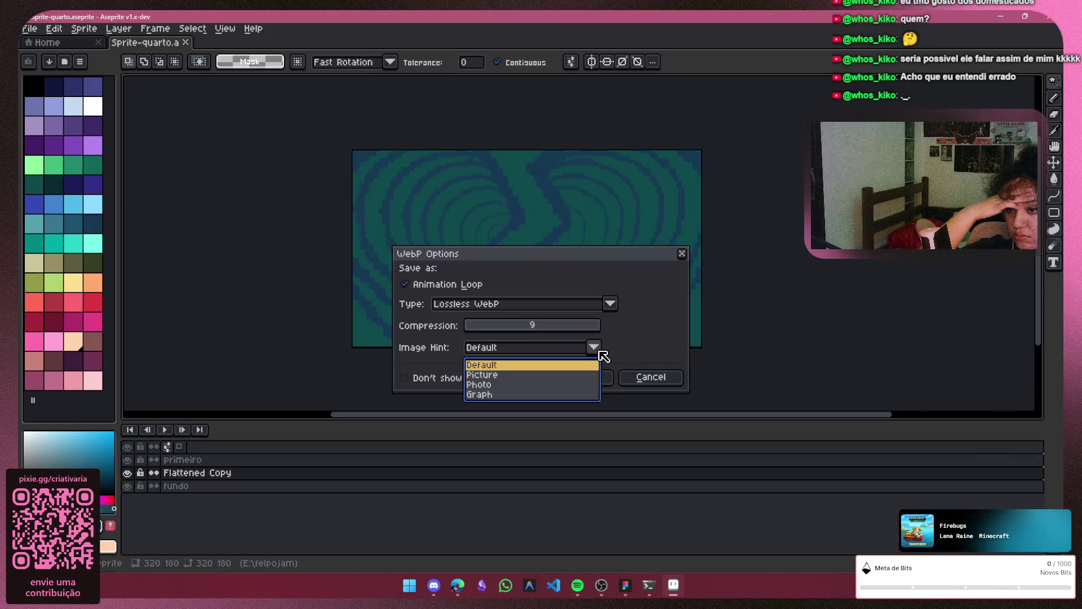
pyautogui.click(599, 350)
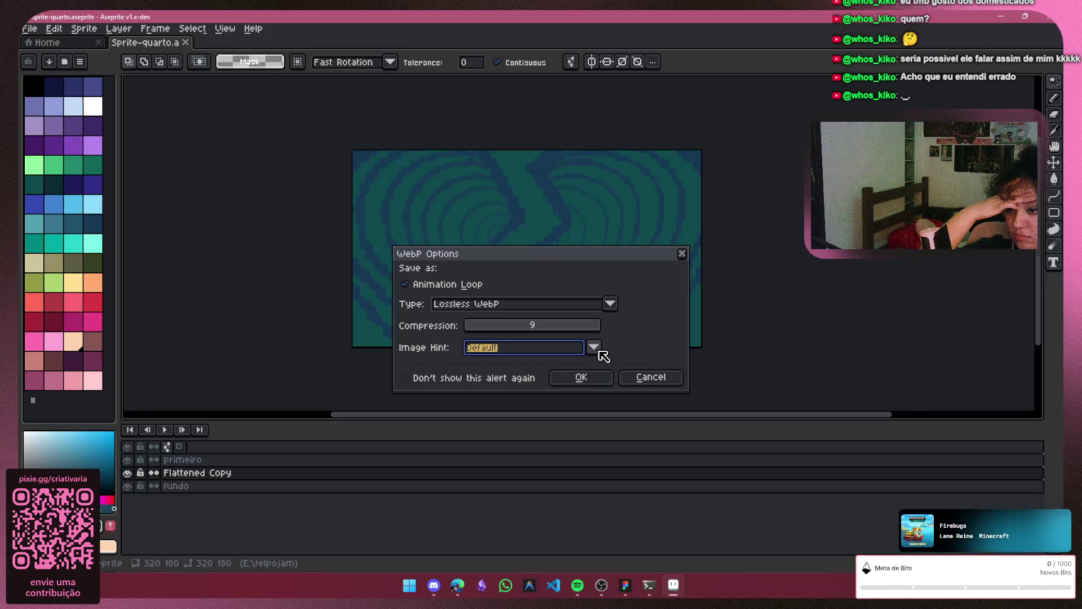
# Confirm the lossless, looping WebP options so the cracked heart animation finishes saving
pyautogui.click(596, 383)
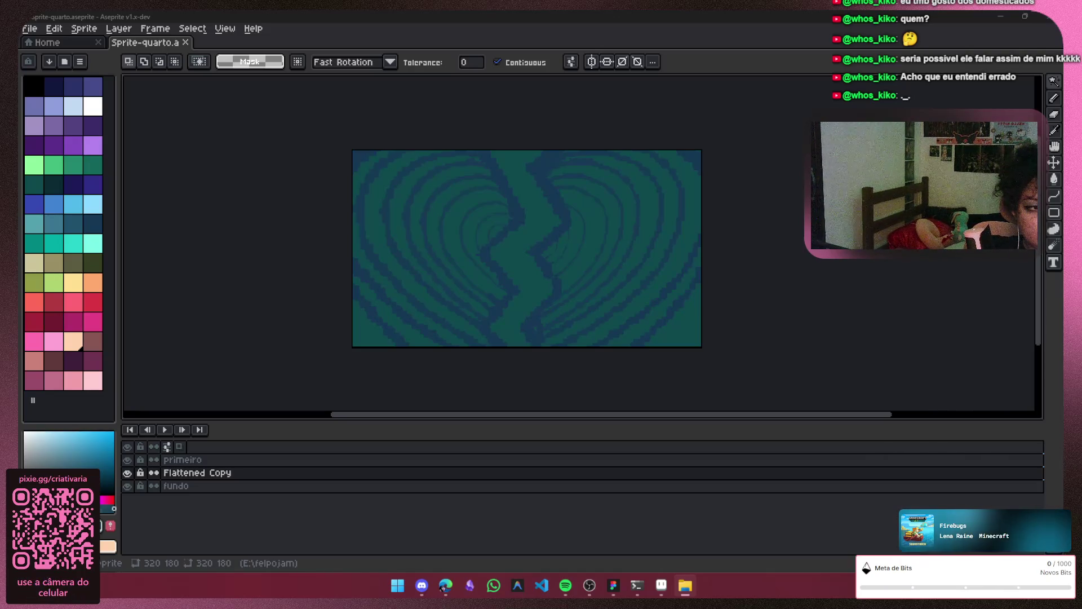
# Open cenarios-quarto.webp from the scenario folder, always using Fotos for webp files
pyautogui.hotkey('alt', 'Tab')
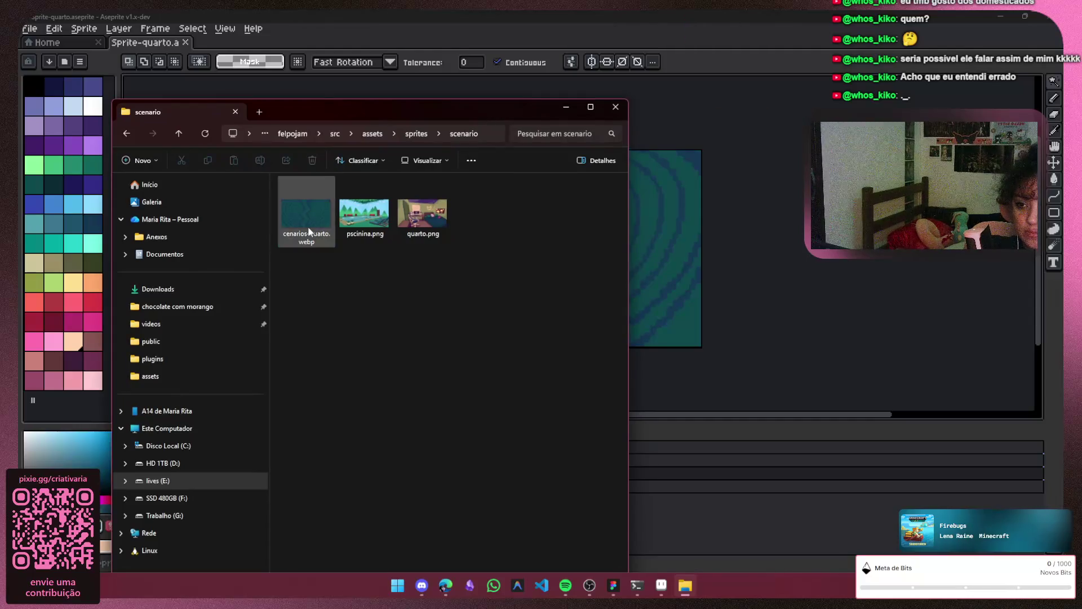
pyautogui.doubleClick(313, 231)
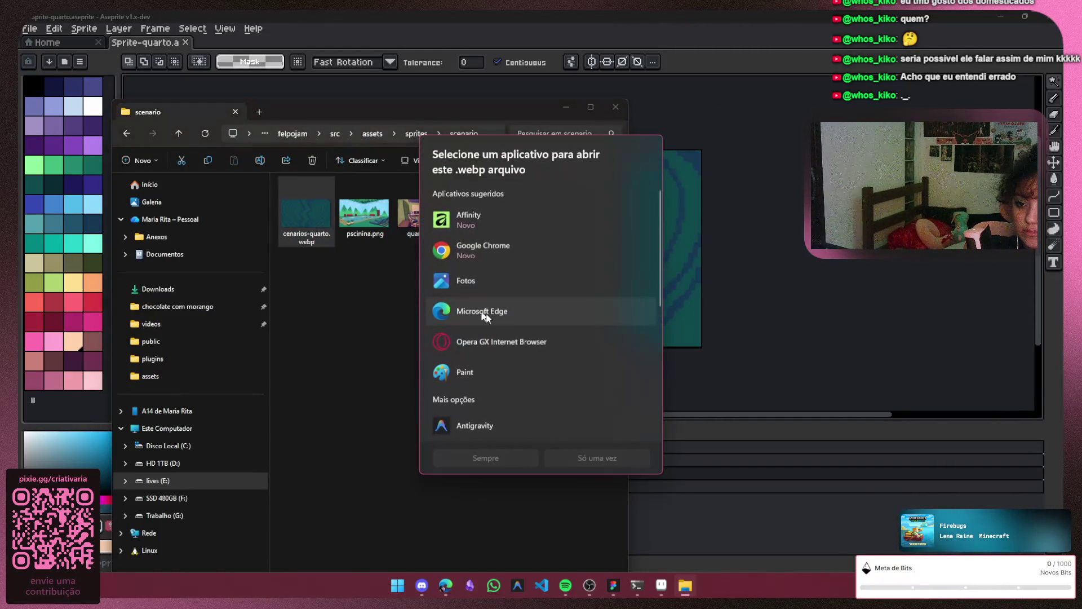
pyautogui.click(499, 276)
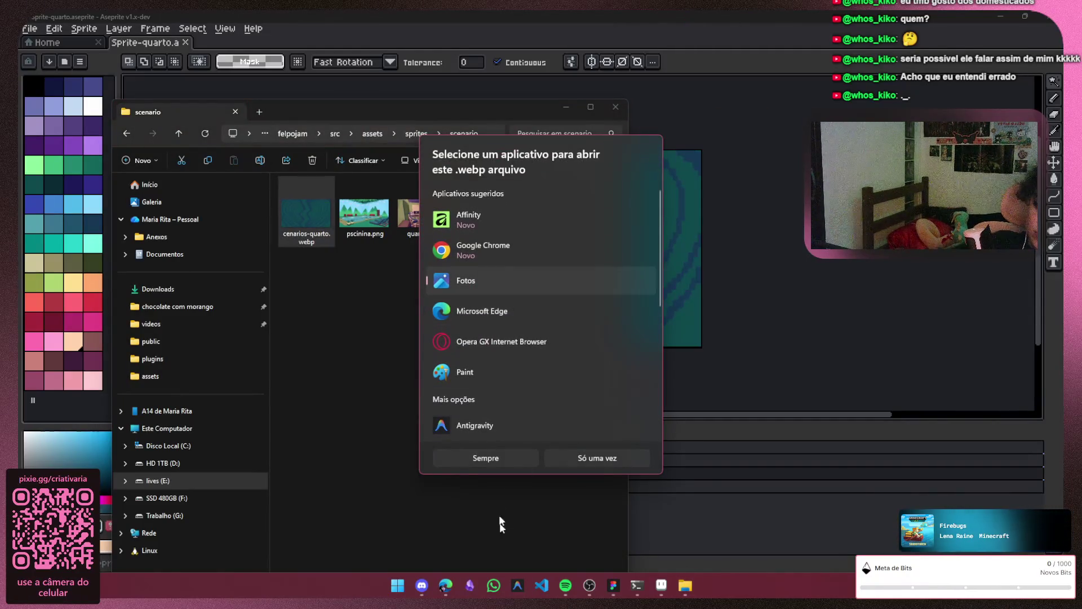
pyautogui.click(496, 461)
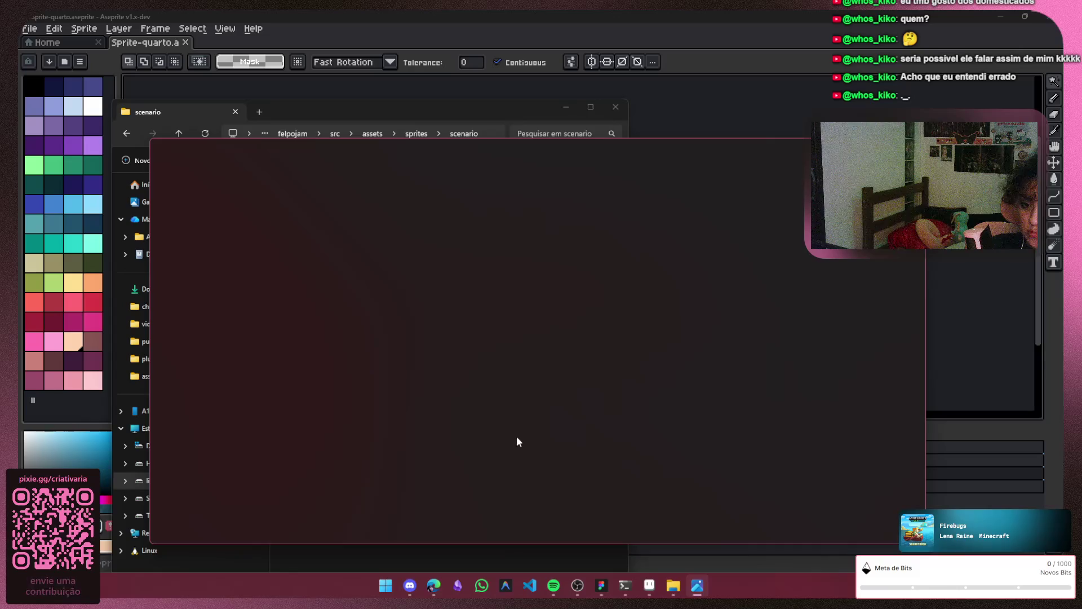
# Zoom into the 320×180 cenarios-quarto.webp in Photos, then close the viewer
pyautogui.scroll(3, 529, 388)
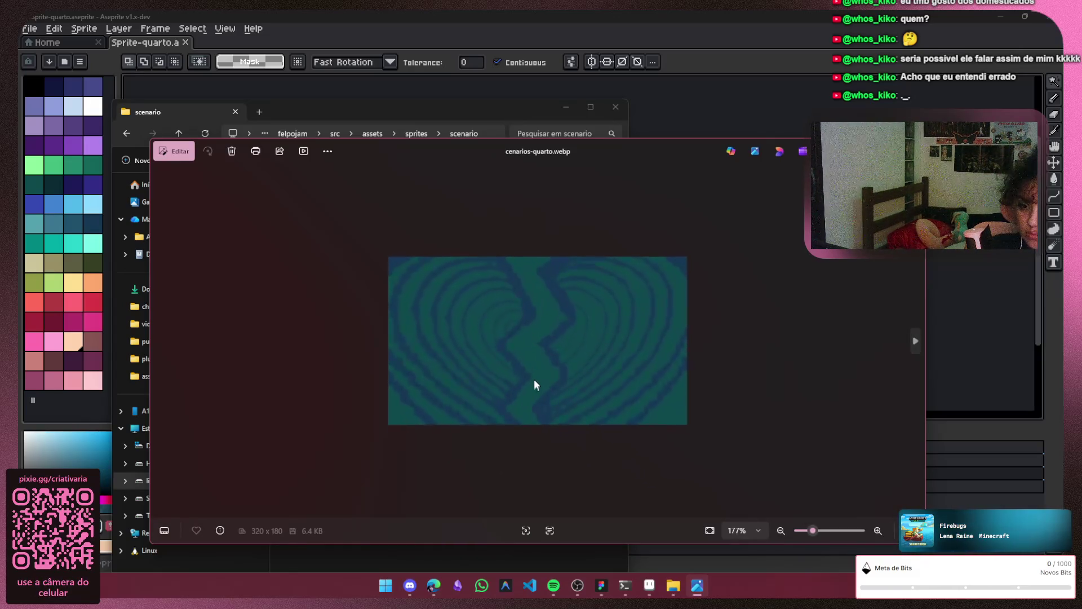
pyautogui.scroll(2, 535, 385)
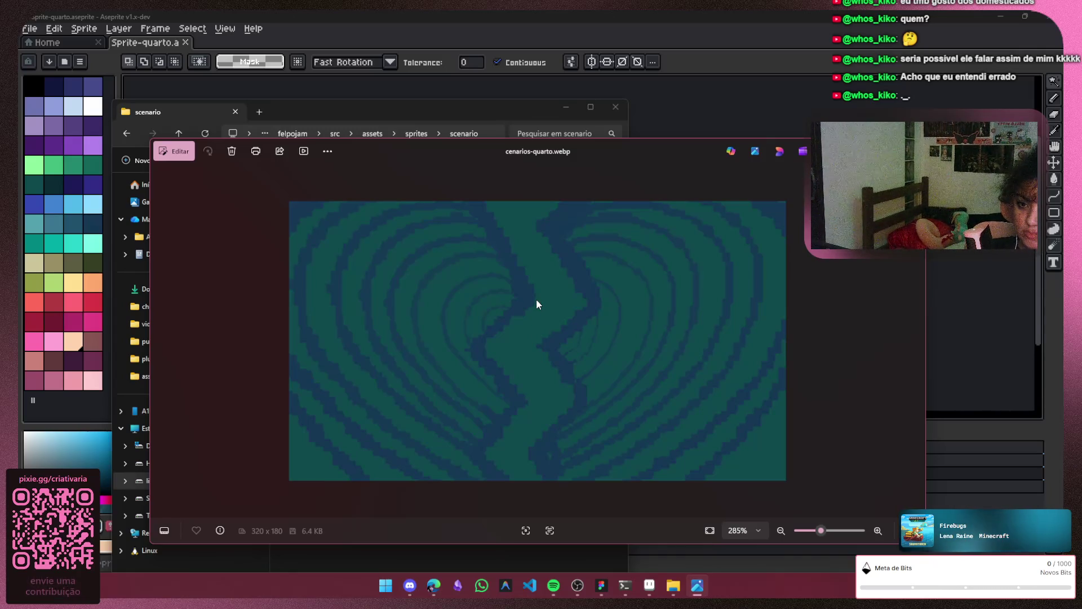
pyautogui.hotkey('alt', 'F4')
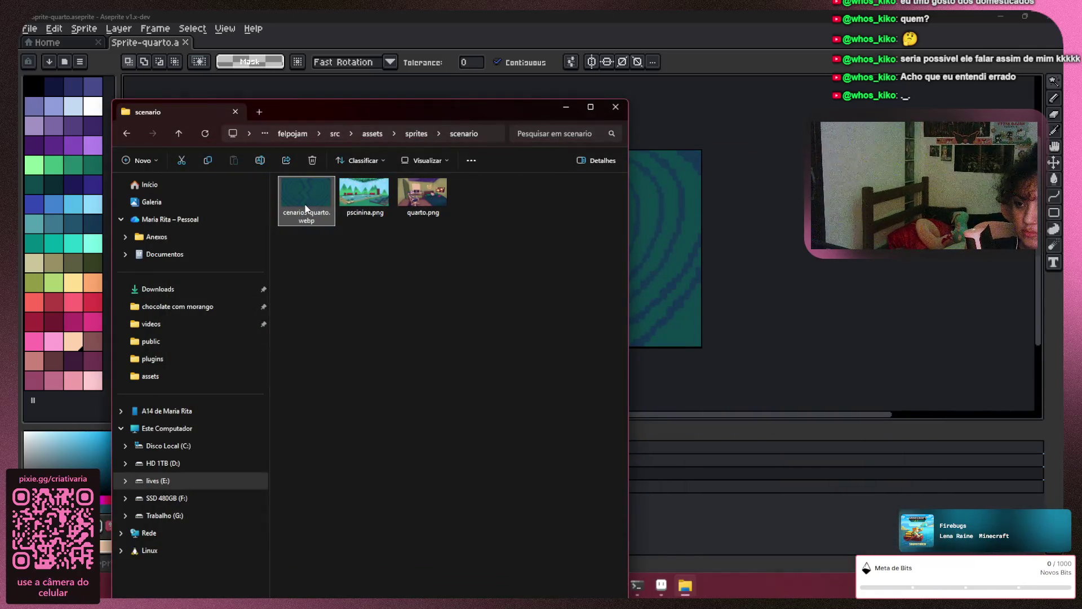
# Preview cenarios-quarto.webp in Microsoft Edge, then close the tab and return to Aseprite
pyautogui.rightClick(305, 185)
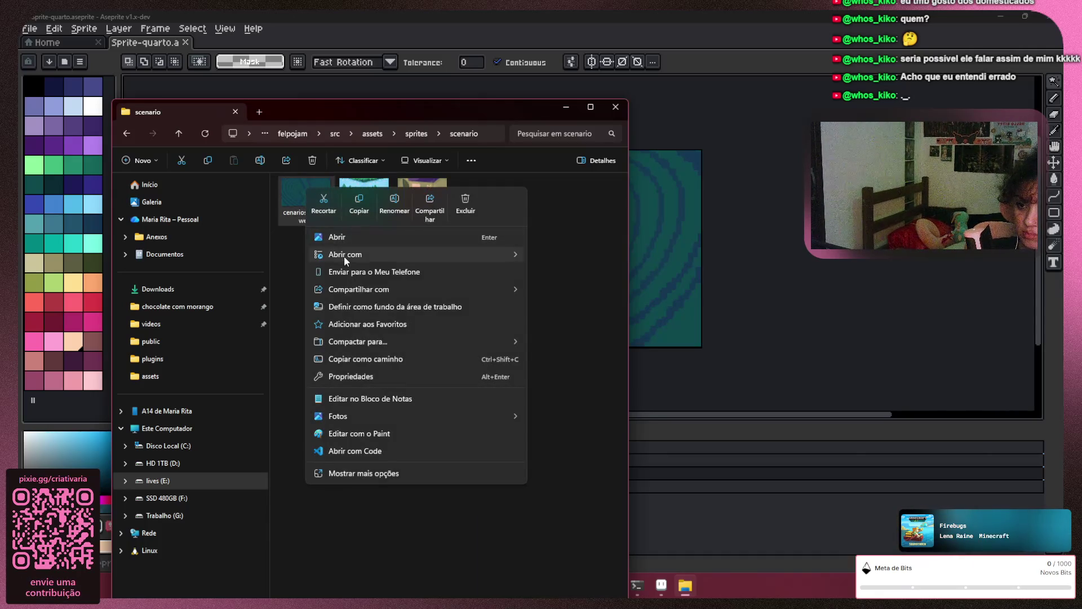
pyautogui.moveTo(344, 256)
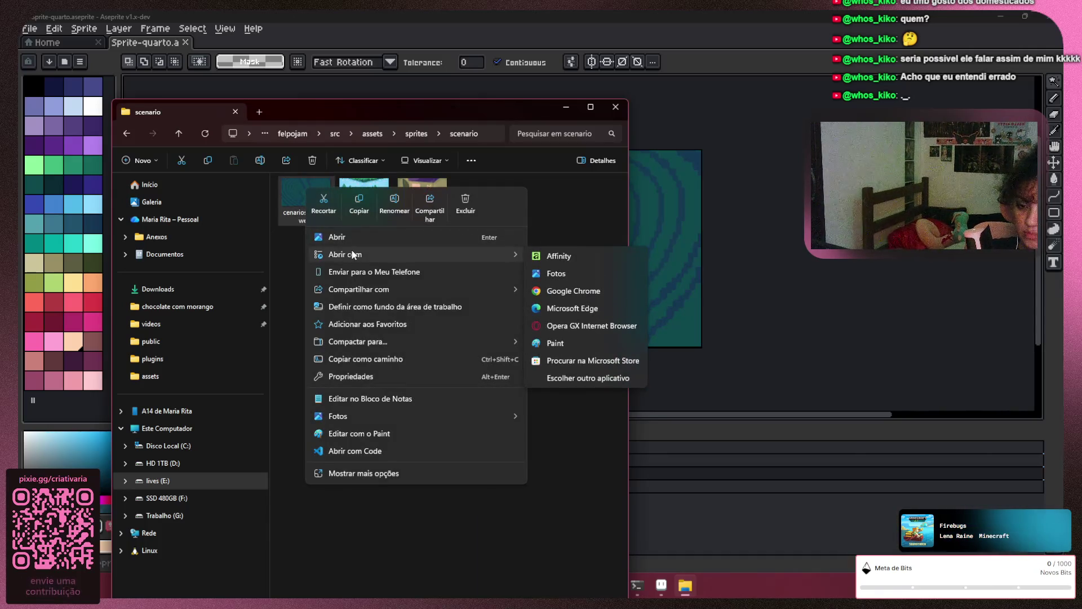
pyautogui.click(615, 309)
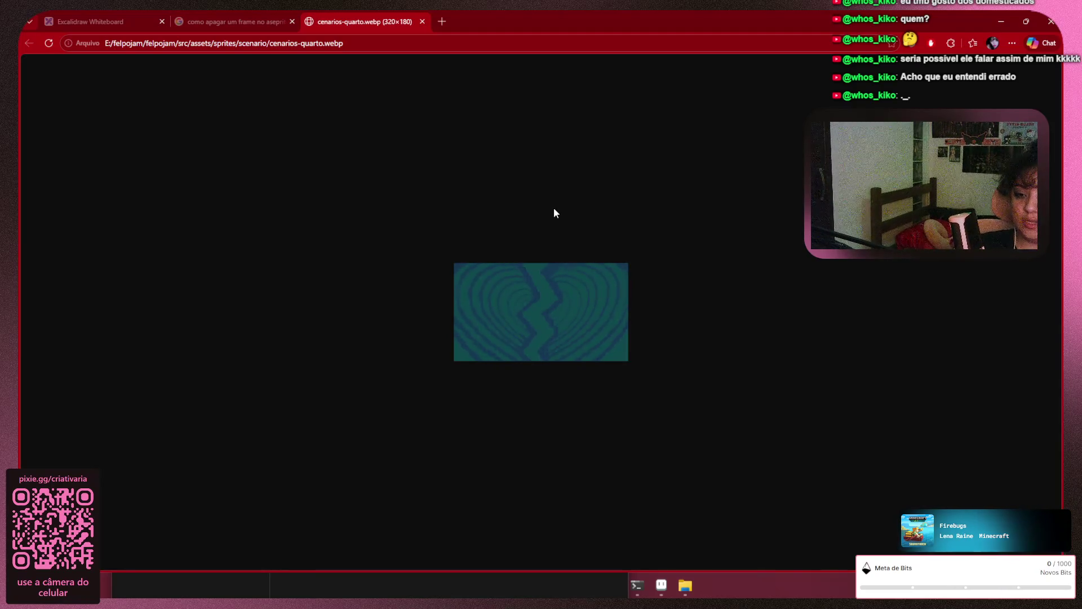
pyautogui.click(423, 21)
pyautogui.click(613, 586)
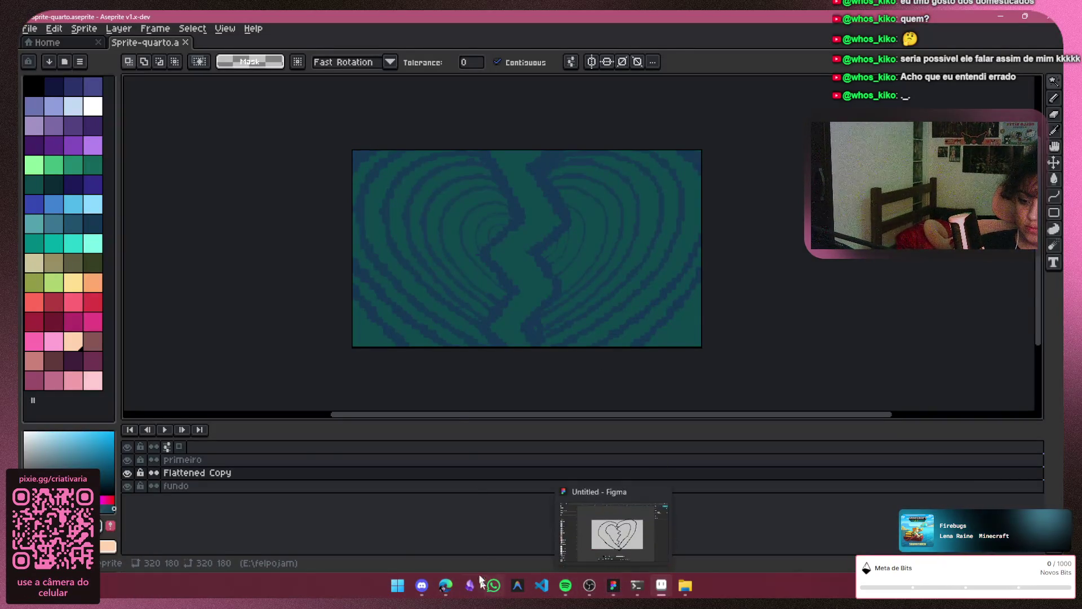
pyautogui.scroll(2, 338, 244)
pyautogui.scroll(-2, 304, 204)
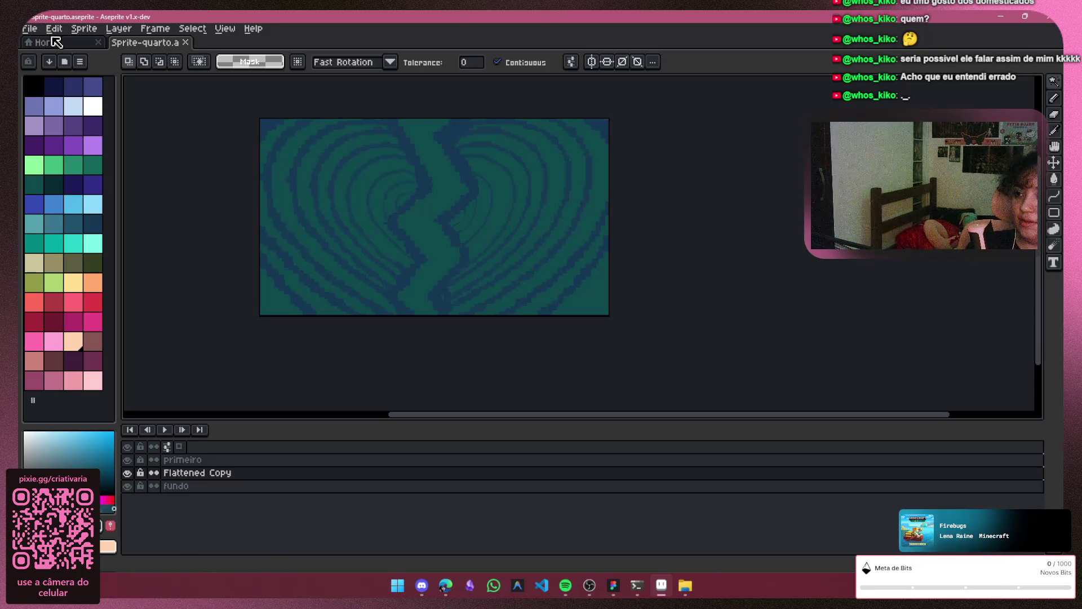
pyautogui.click(31, 28)
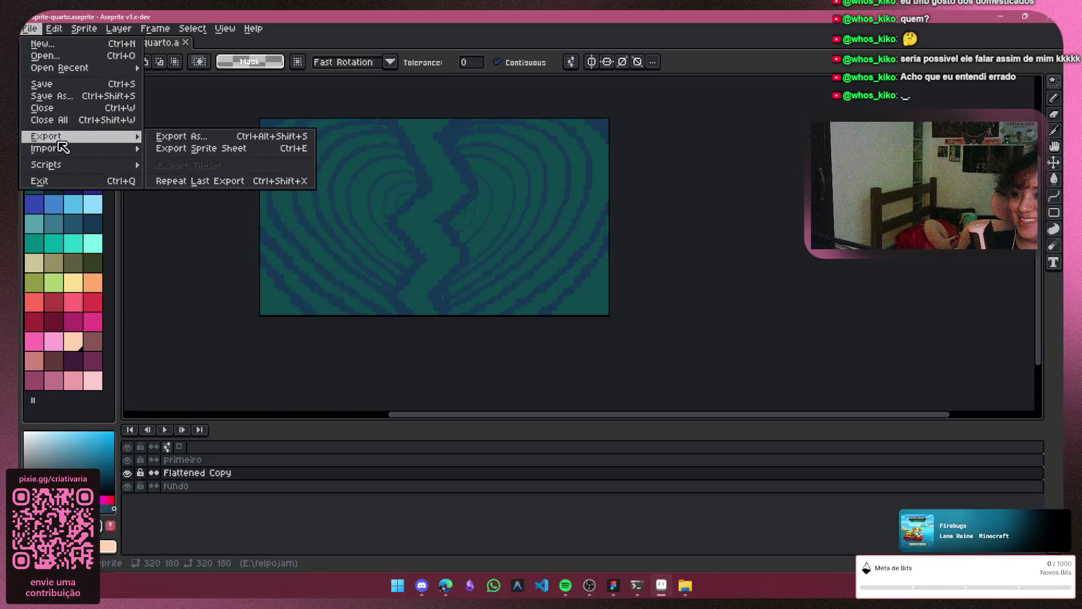
pyautogui.moveTo(80, 137)
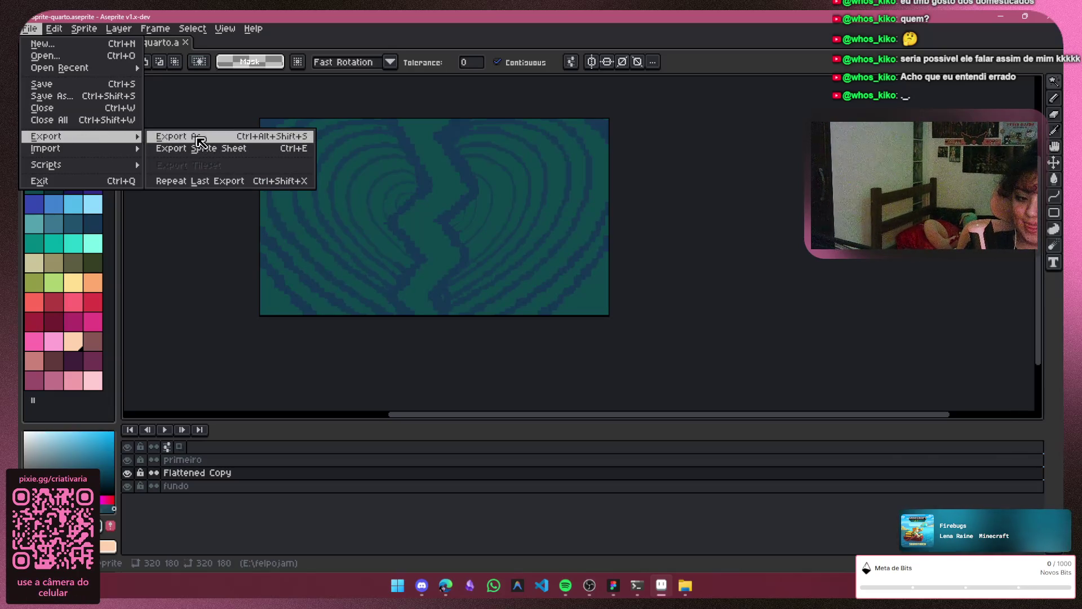
pyautogui.press('Escape')
pyautogui.press('Escape')
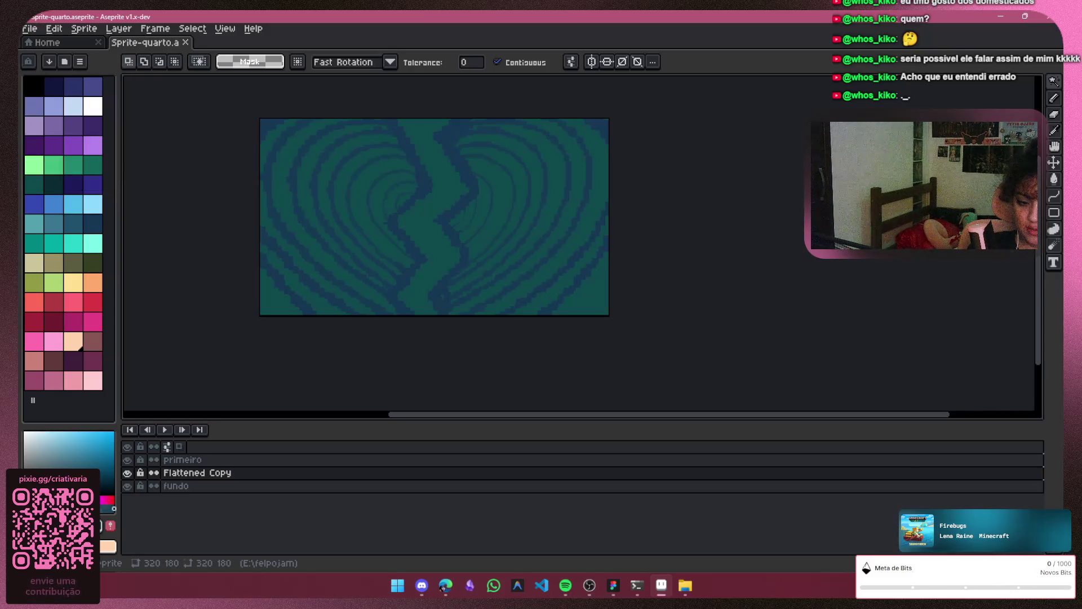
pyautogui.click(182, 431)
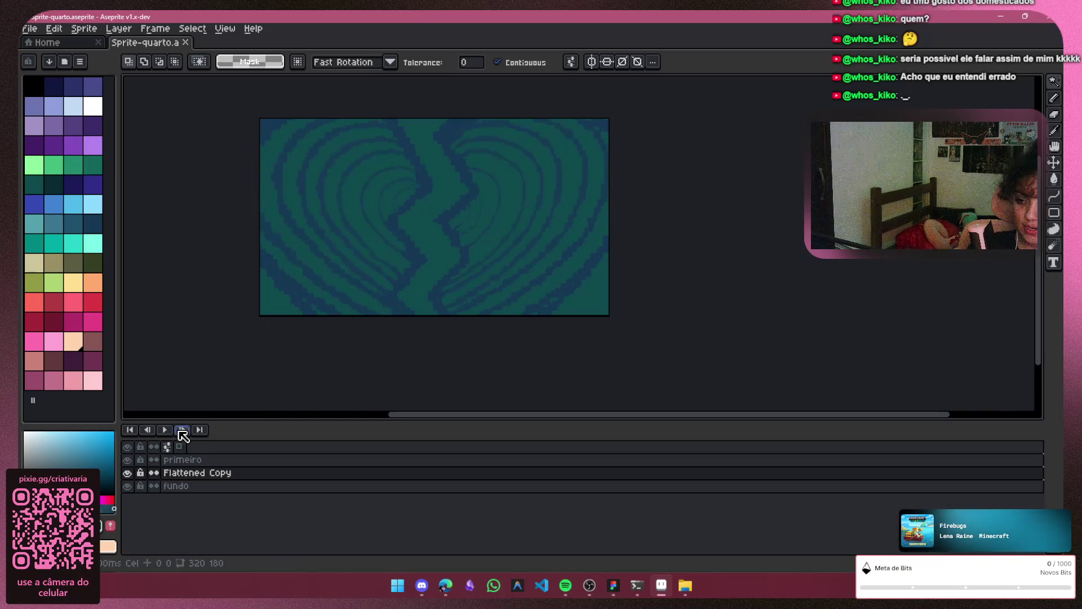
pyautogui.click(147, 430)
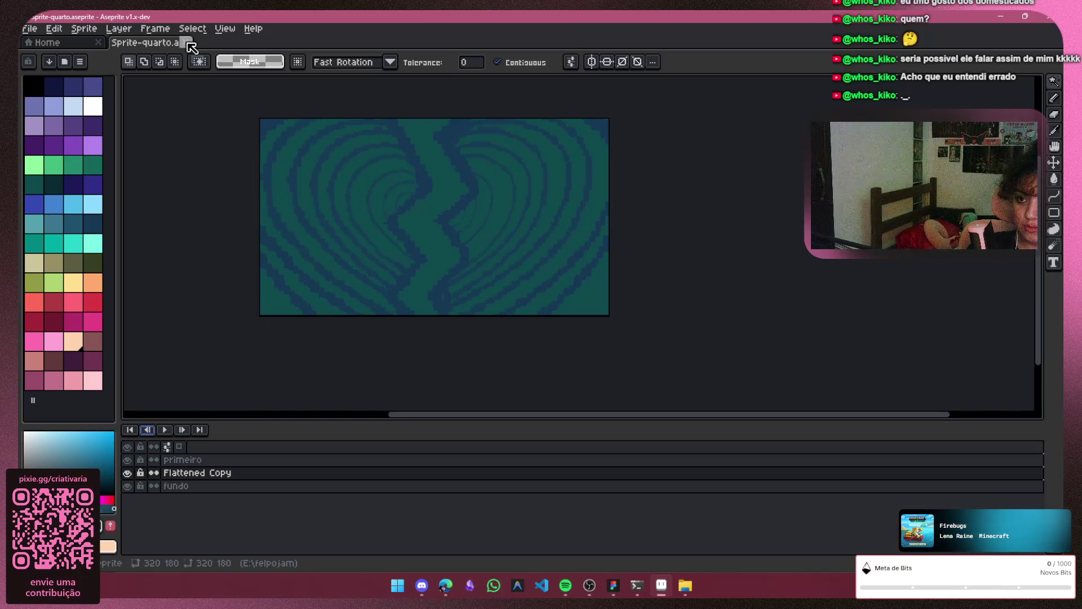
pyautogui.click(29, 28)
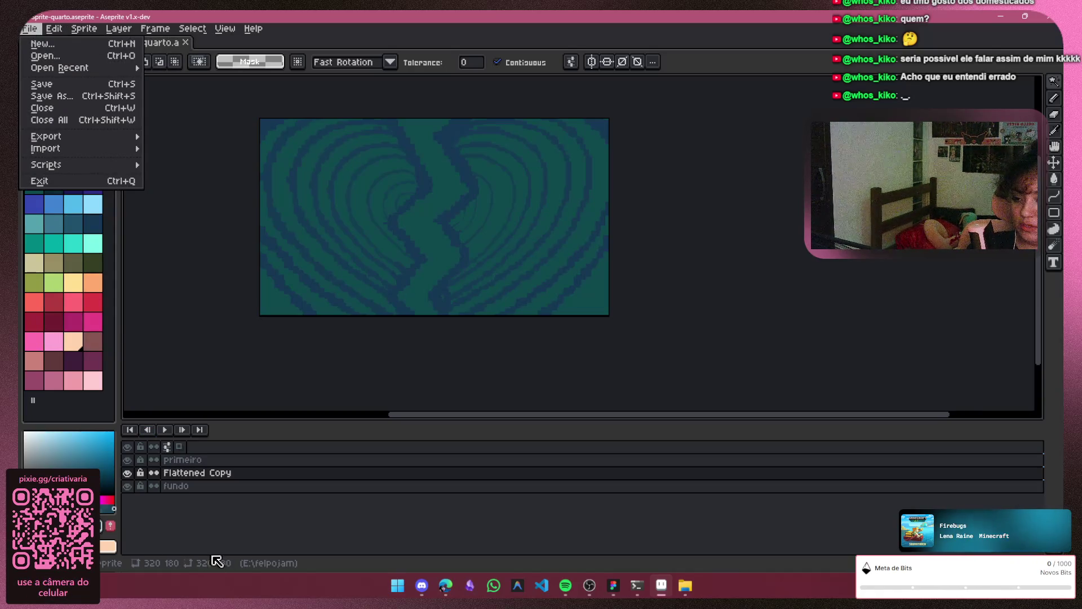
pyautogui.click(235, 531)
pyautogui.click(131, 445)
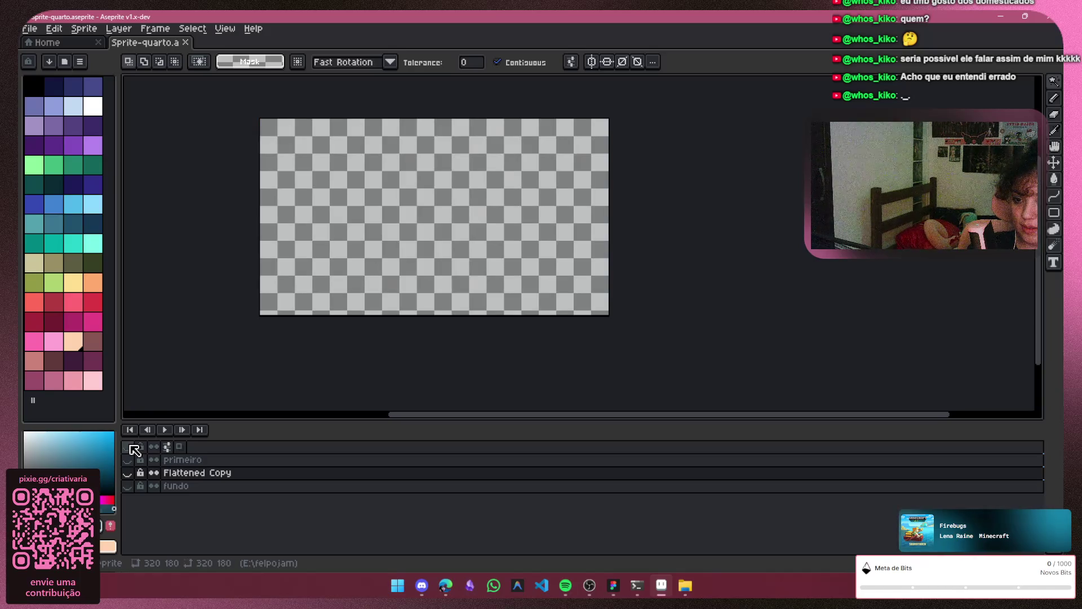
pyautogui.click(131, 446)
pyautogui.click(156, 446)
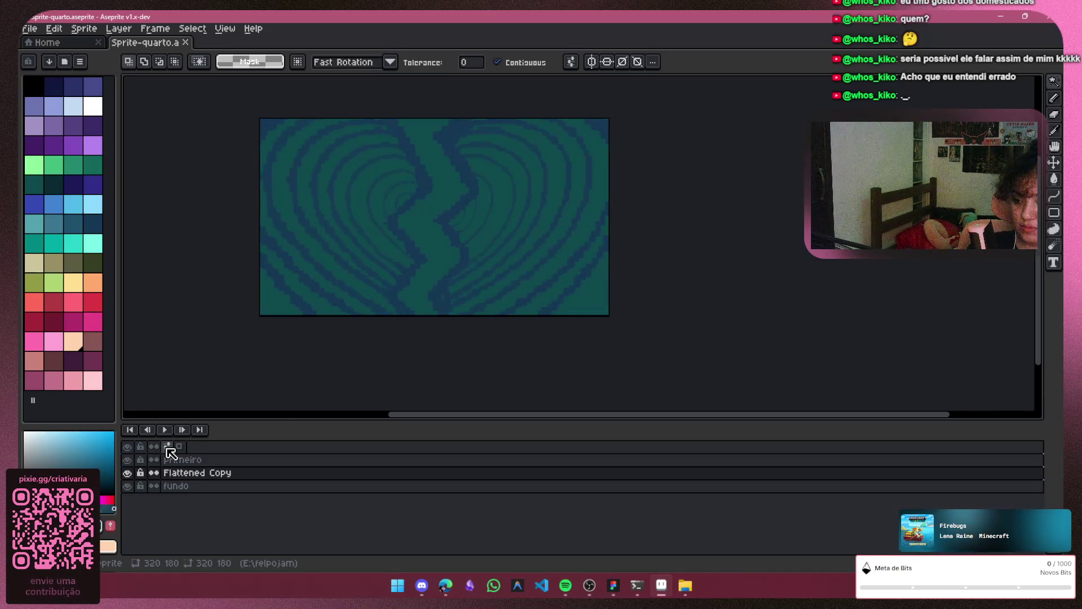
pyautogui.click(167, 446)
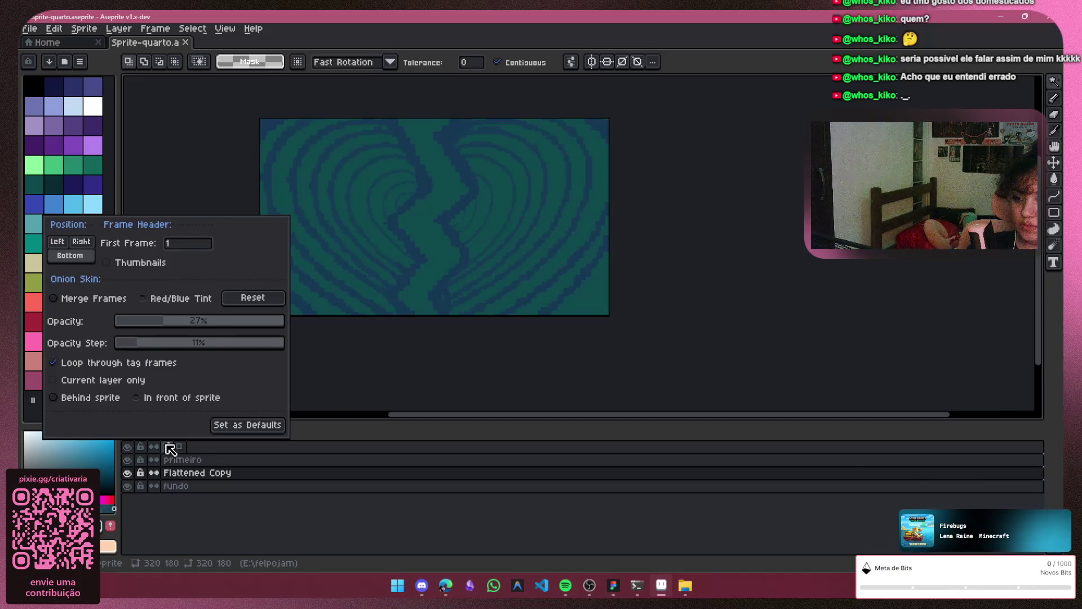
pyautogui.click(373, 389)
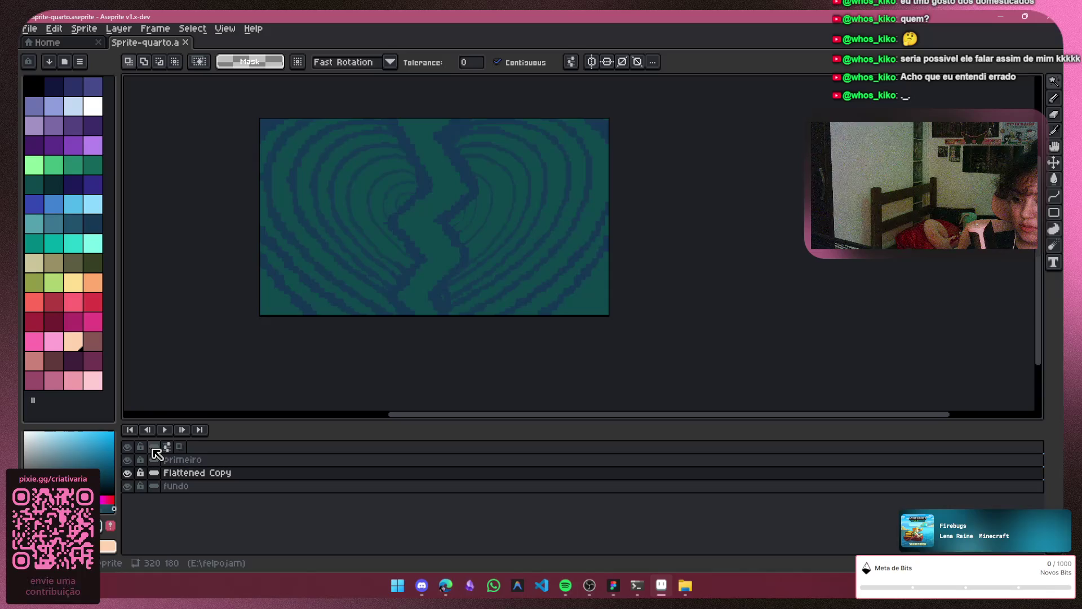
pyautogui.click(170, 448)
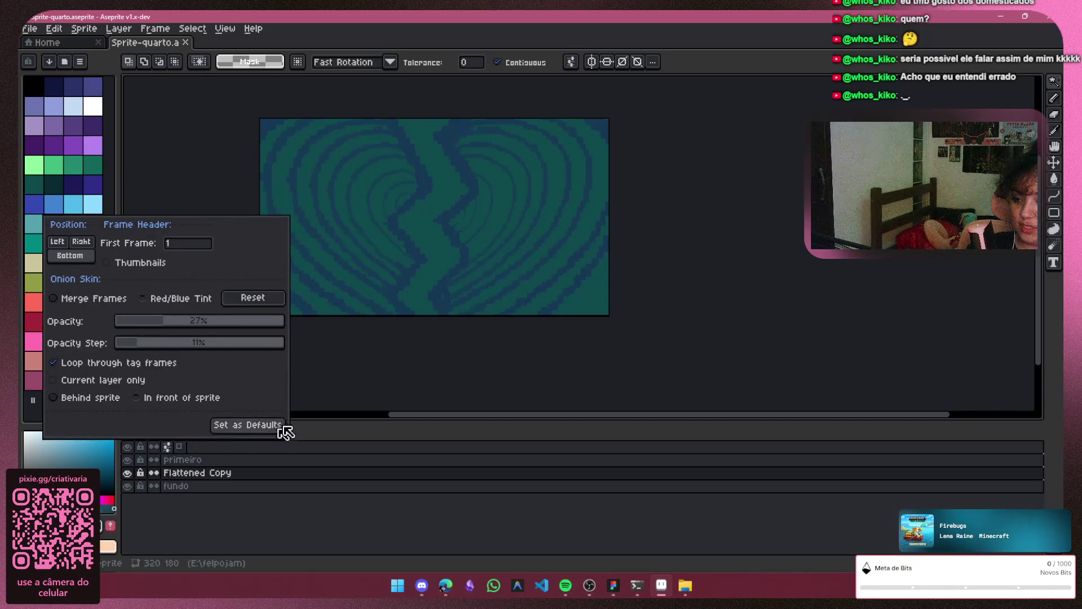
pyautogui.click(212, 454)
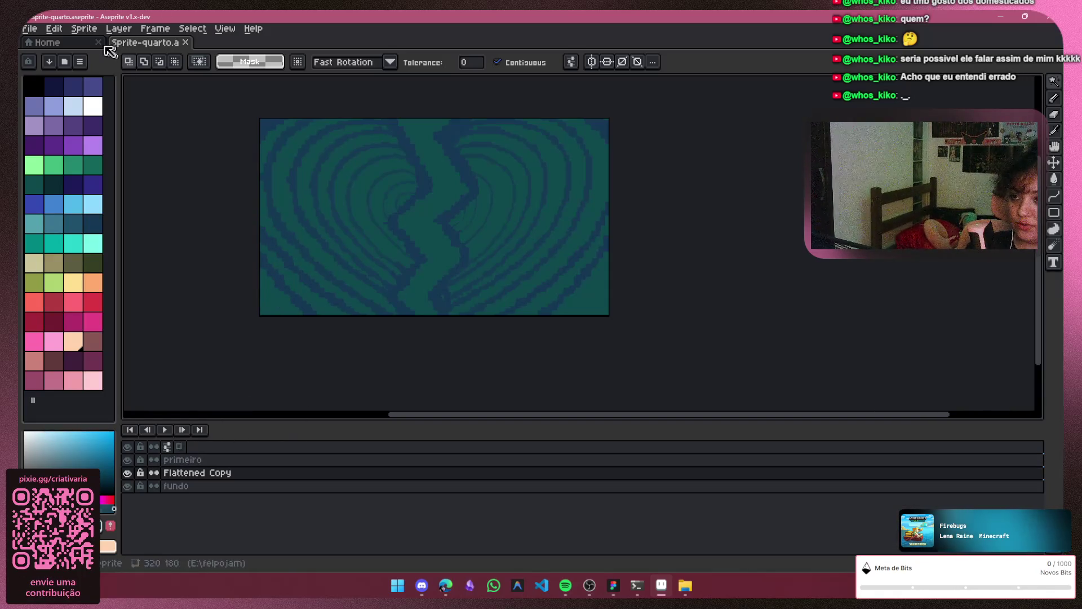
pyautogui.click(31, 29)
pyautogui.moveTo(59, 30)
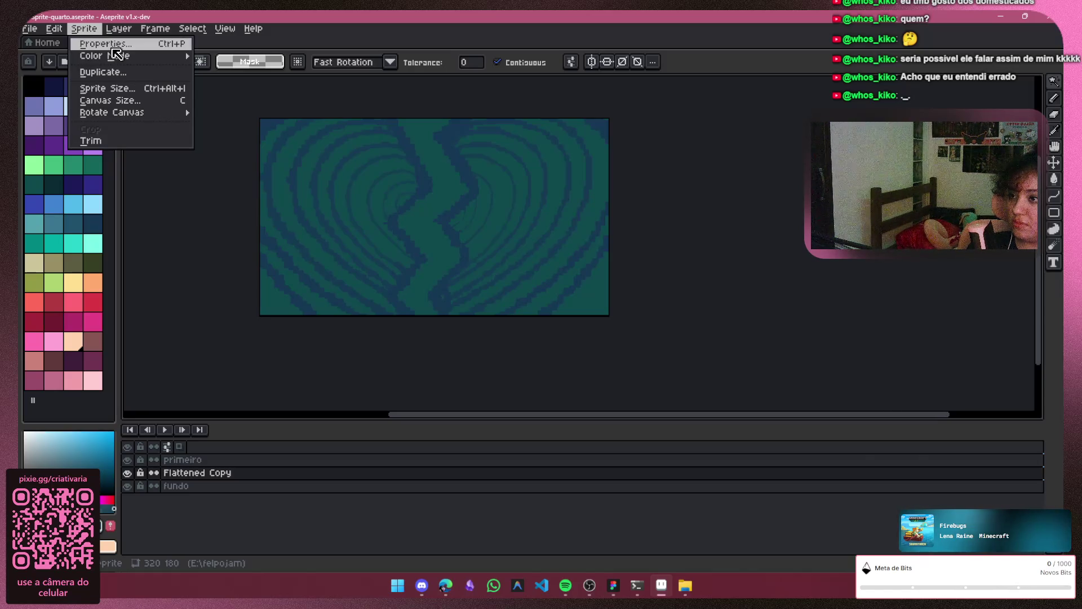
# Duplicate the Sprite-quarto heart sprite into a new document via Sprite > Duplicate
pyautogui.moveTo(119, 58)
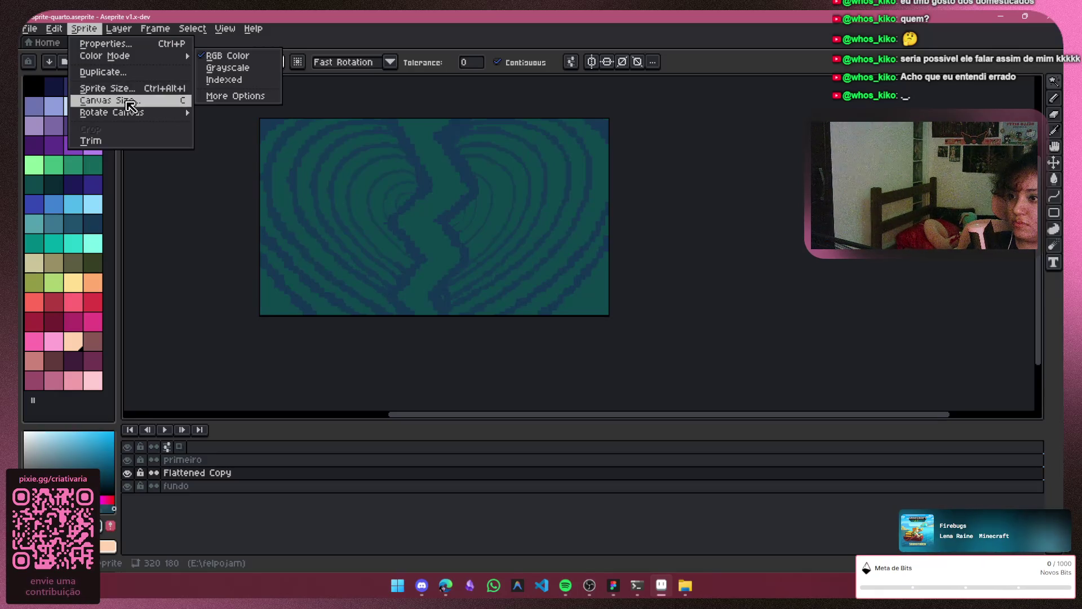
pyautogui.moveTo(133, 115)
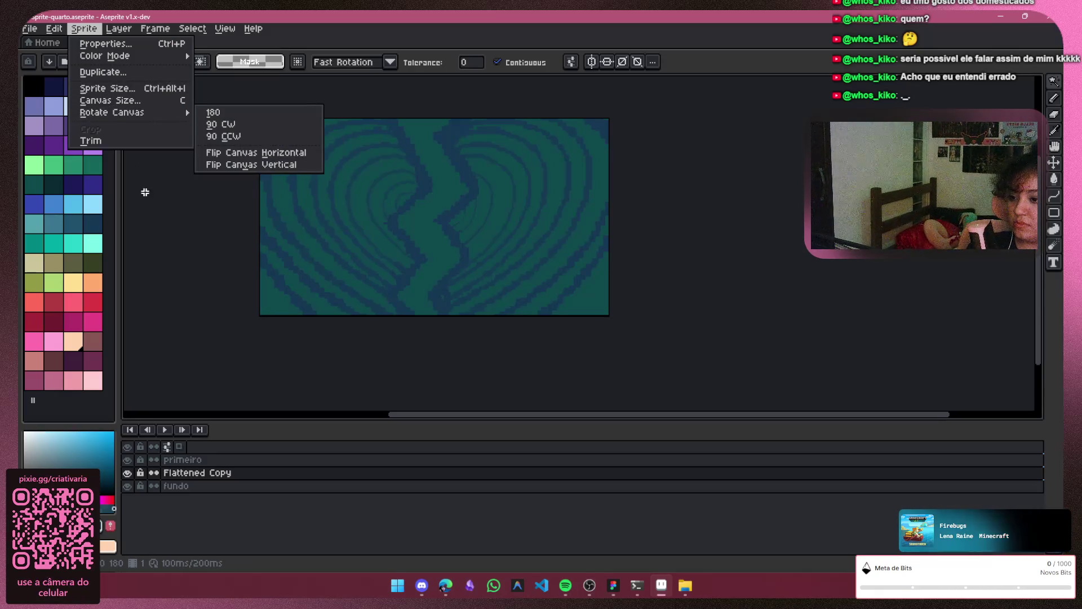
pyautogui.click(81, 68)
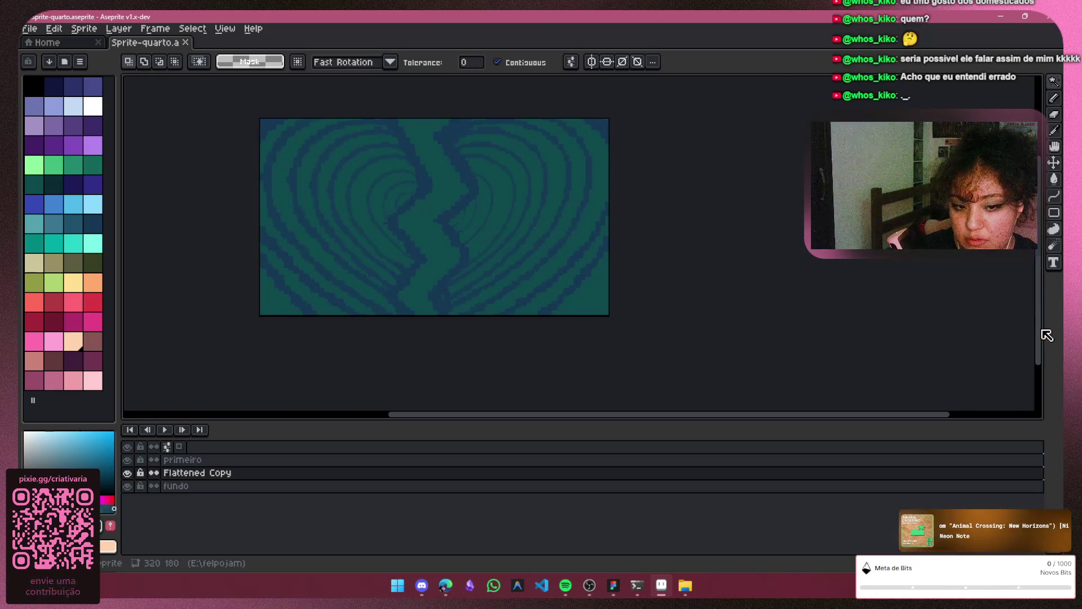
pyautogui.moveTo(1037, 339); pyautogui.dragTo(1040, 304)
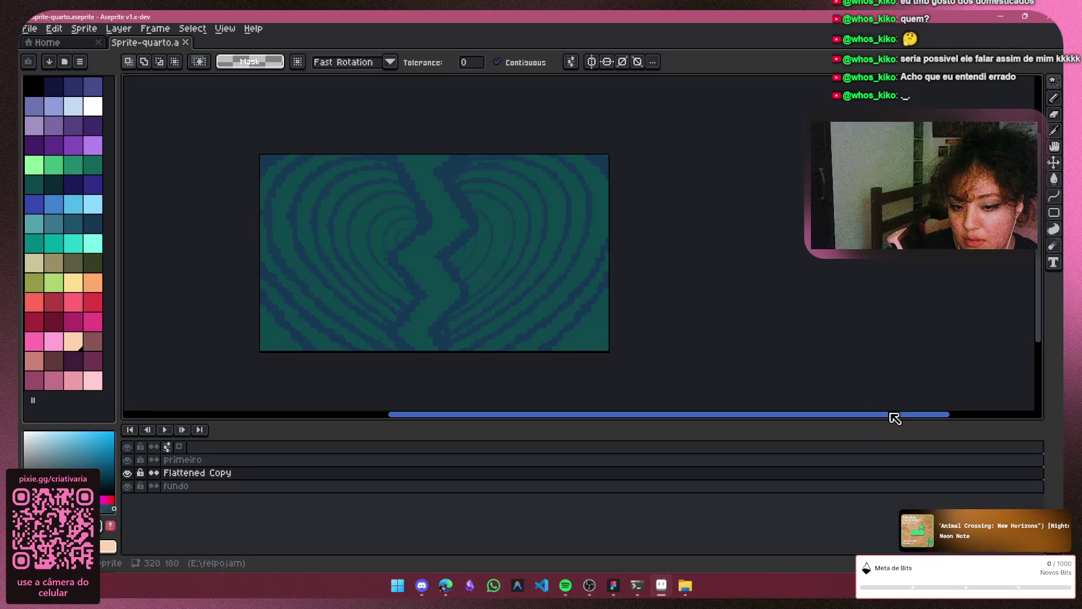
pyautogui.moveTo(896, 419); pyautogui.dragTo(765, 420)
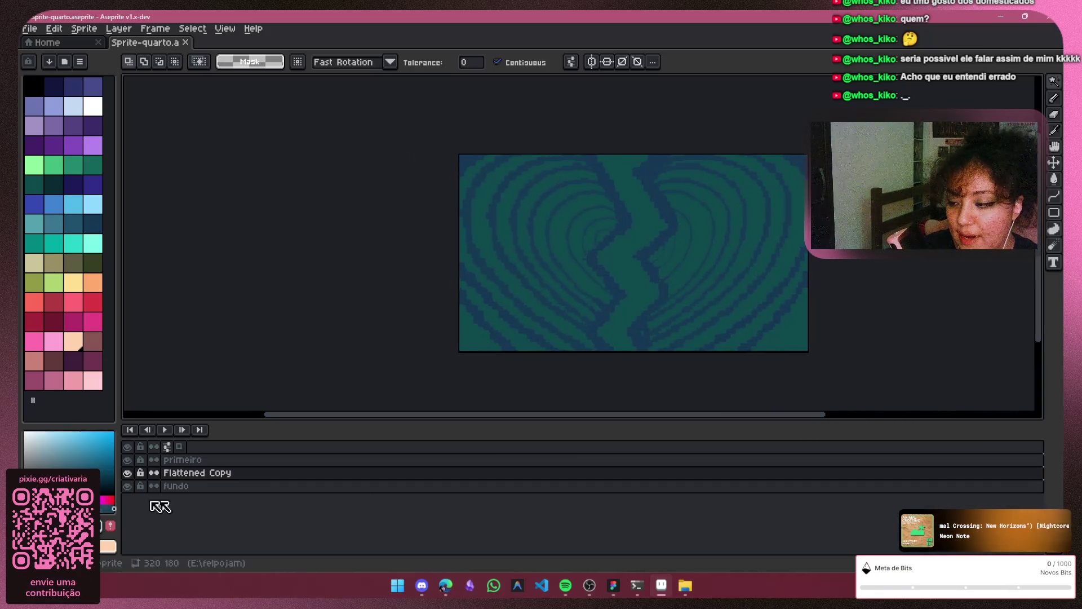
pyautogui.click(128, 472)
pyautogui.click(128, 485)
pyautogui.click(128, 472)
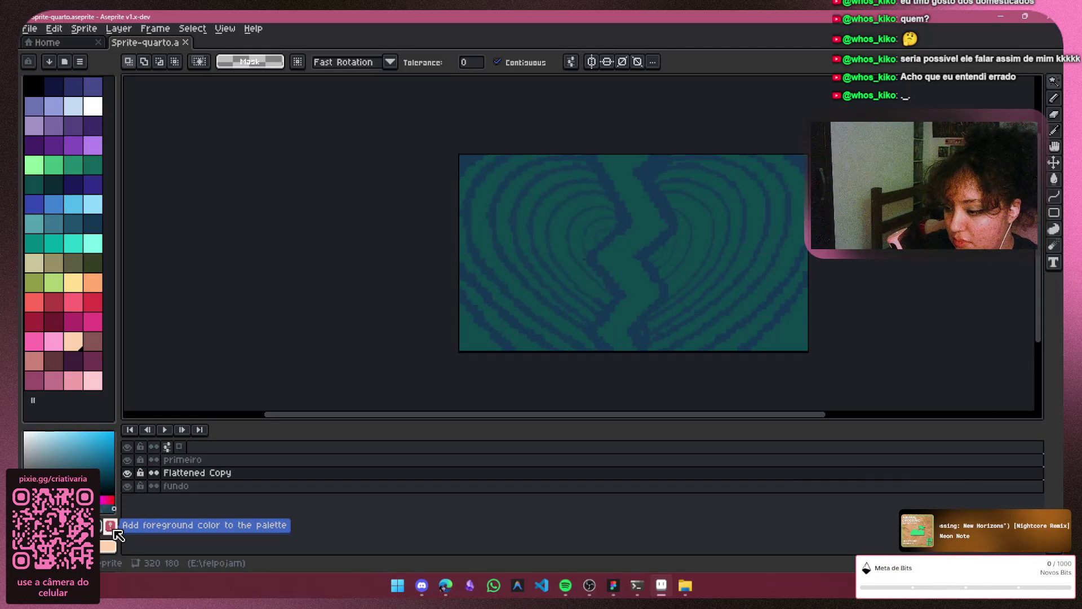
pyautogui.click(492, 572)
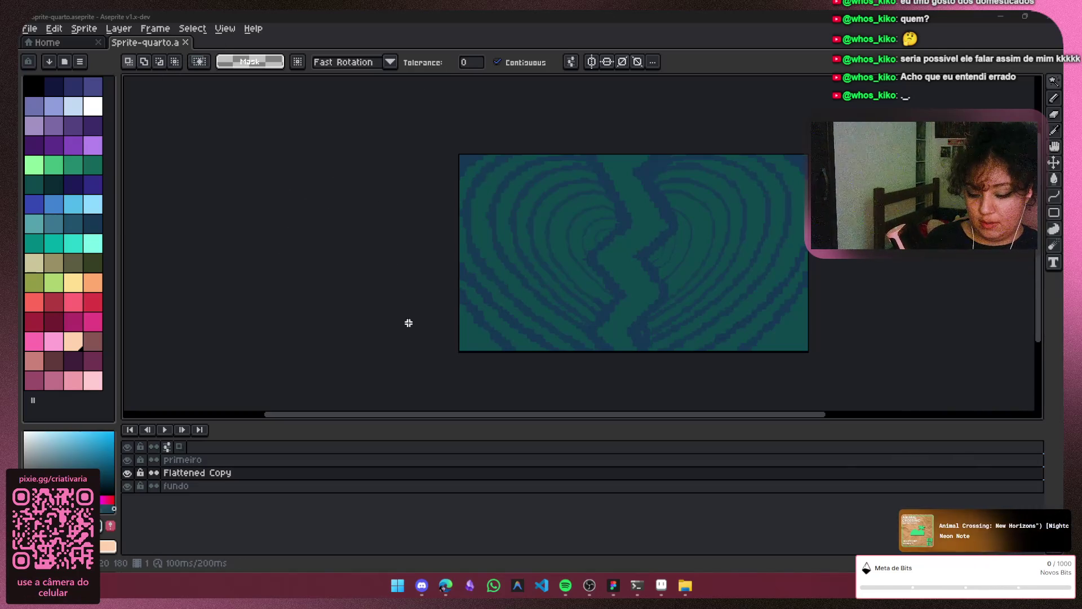
pyautogui.moveTo(463, 415)
pyautogui.mouseDown()
pyautogui.moveTo(559, 388)
pyautogui.moveTo(519, 391)
pyautogui.moveTo(541, 372)
pyautogui.mouseUp()
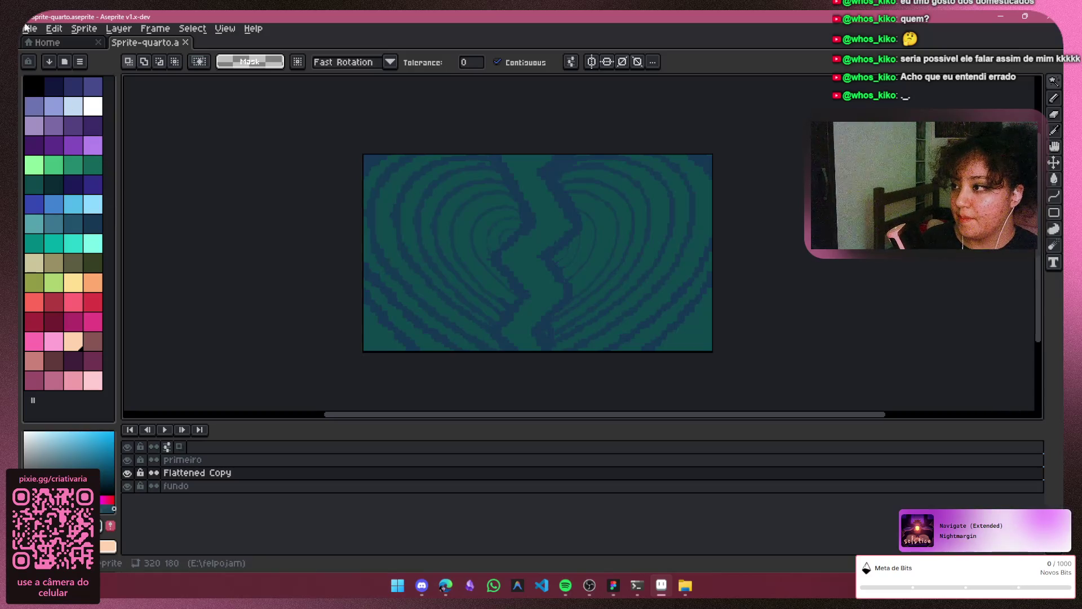
# From the Sprite-quarto tab, open File > Save As in the felpojam folder
pyautogui.click(40, 42)
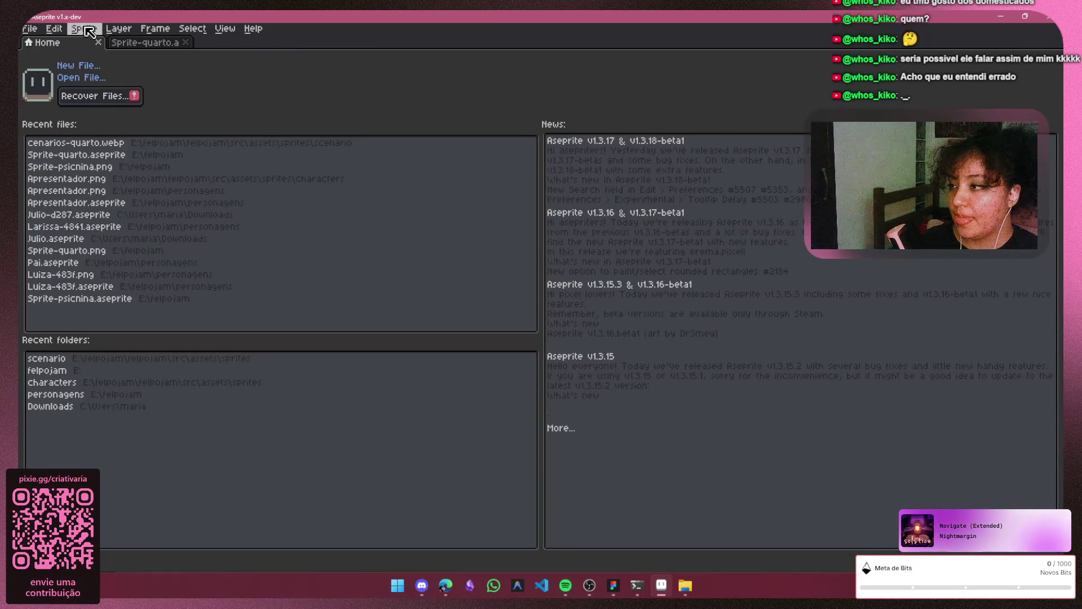
pyautogui.click(143, 45)
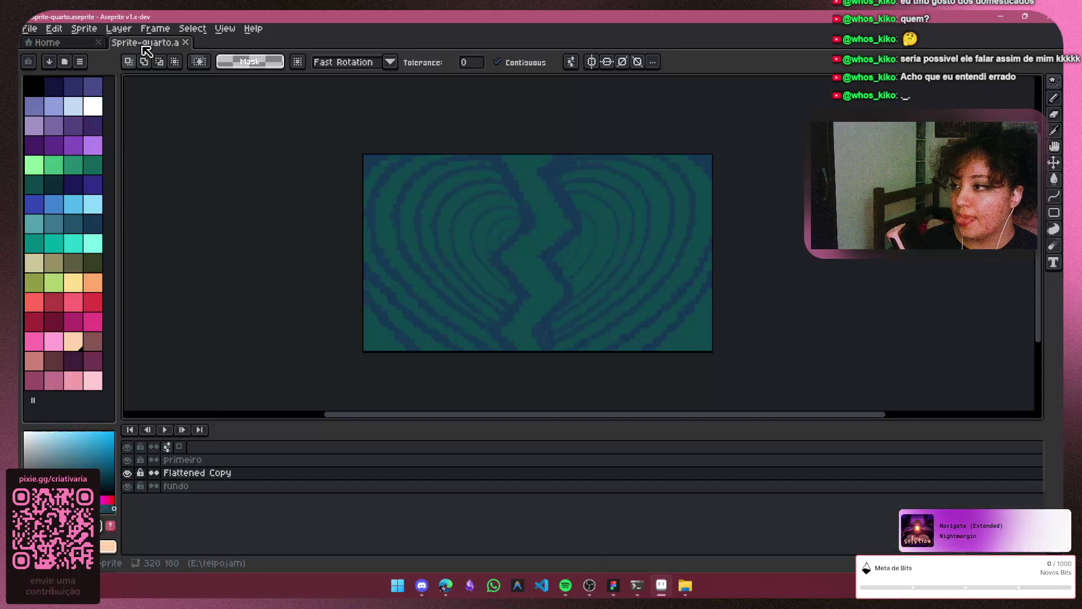
pyautogui.click(29, 29)
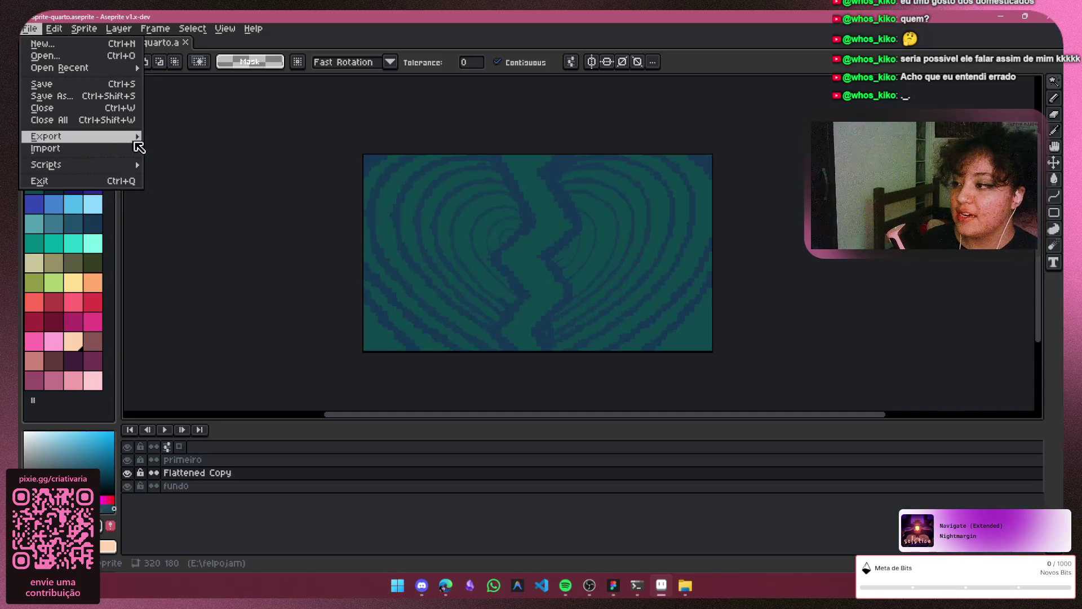
pyautogui.moveTo(140, 137)
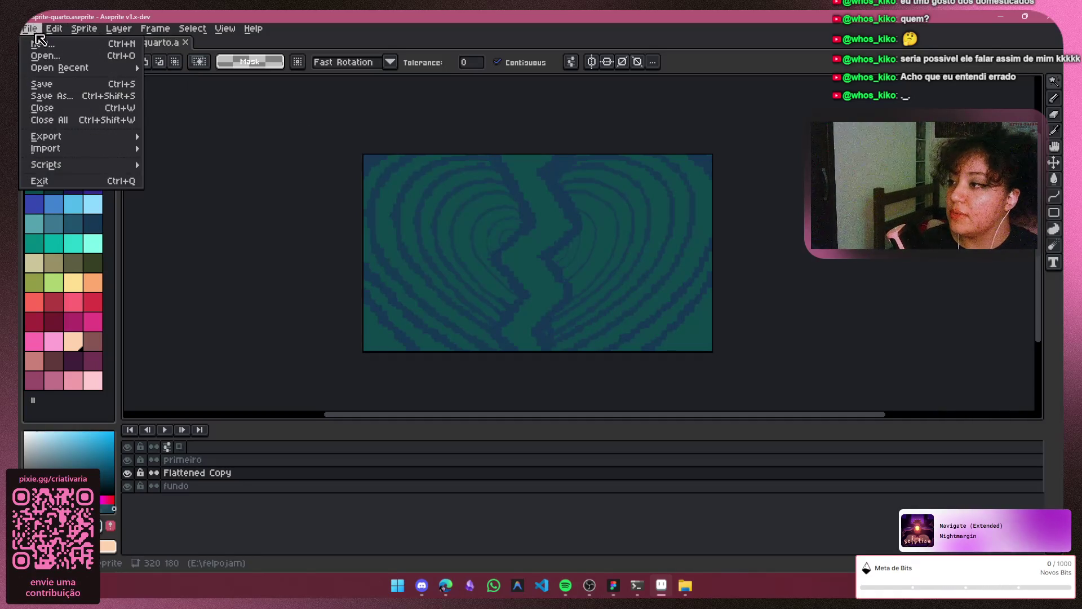
pyautogui.click(51, 96)
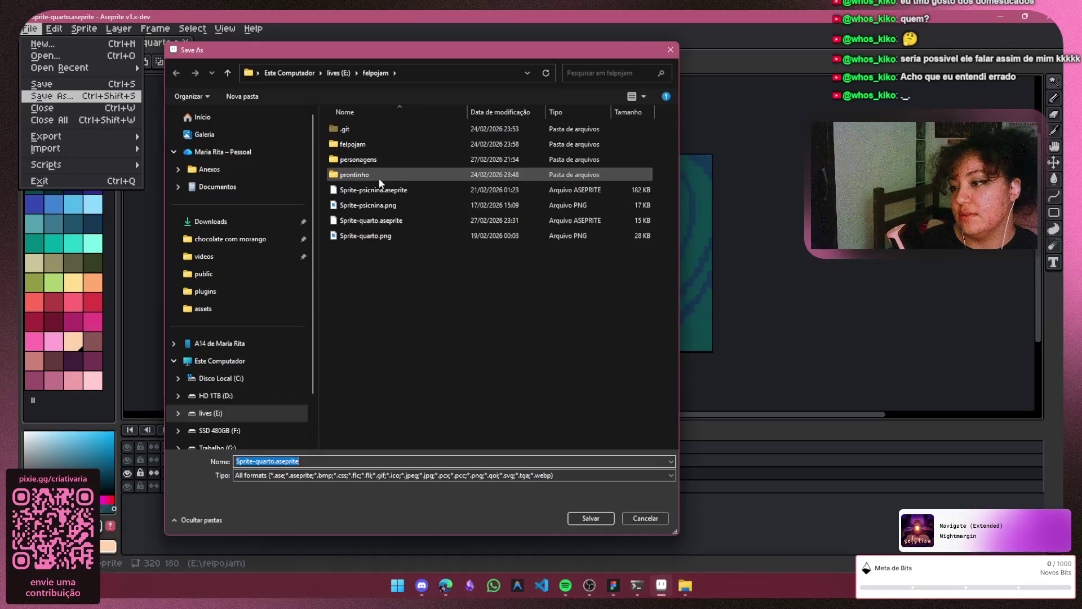
# Replace 'Sprite-quarto' in the file name with 'fundo tela inicial', keeping the extension
pyautogui.click(395, 460)
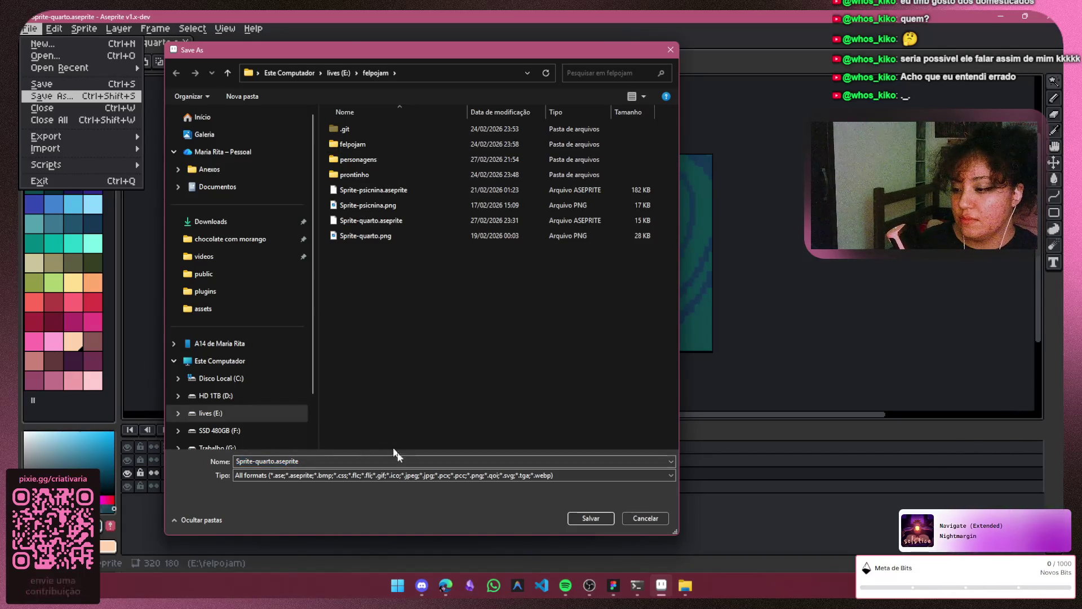
pyautogui.doubleClick(272, 460)
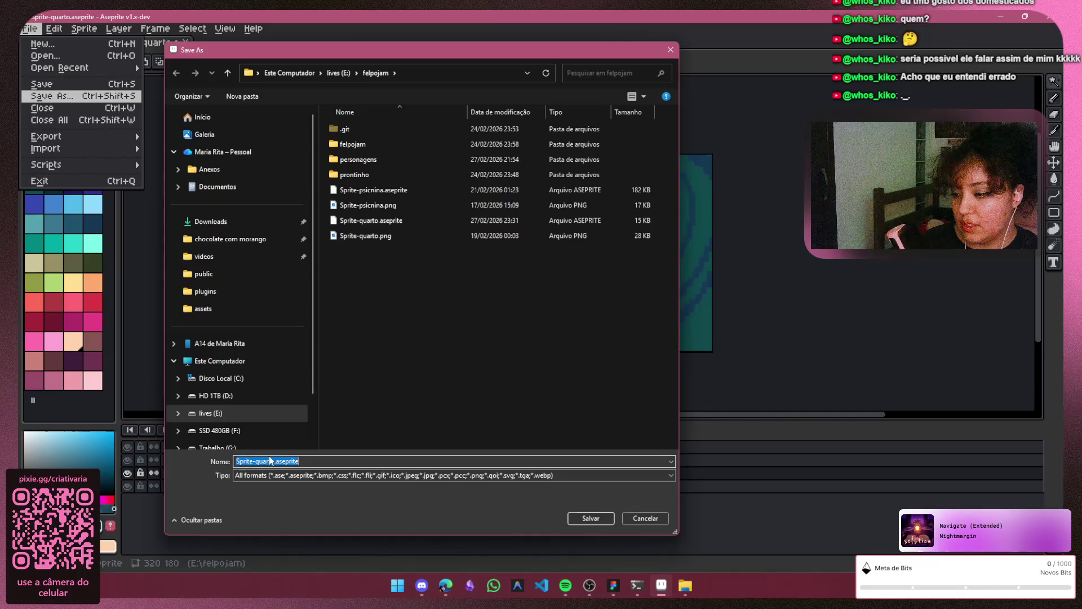
pyautogui.click(274, 461)
pyautogui.moveTo(275, 461); pyautogui.dragTo(250, 465)
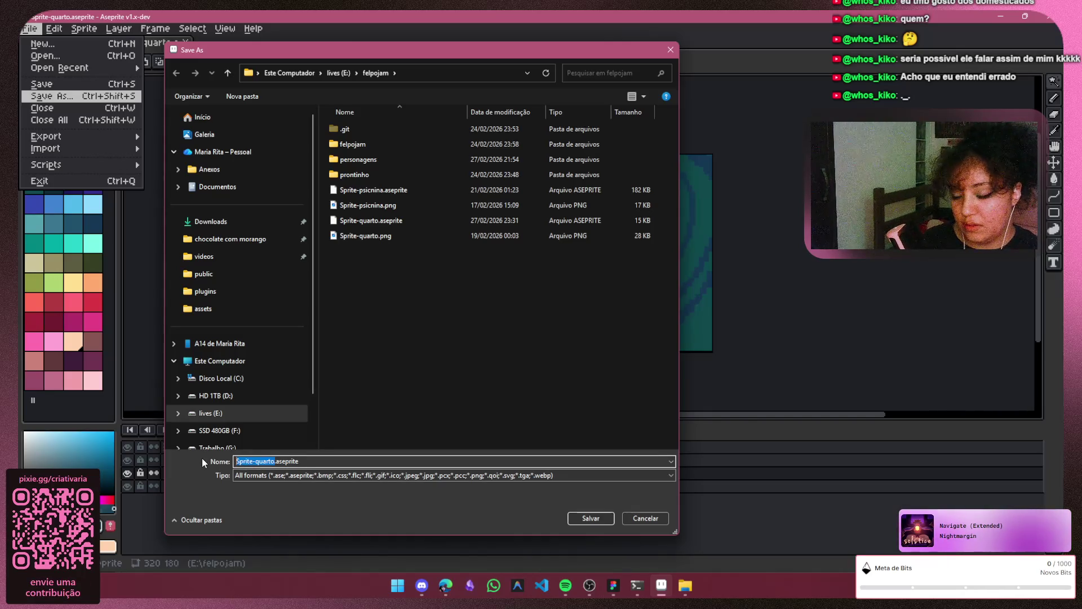
pyautogui.press('BackSpace')
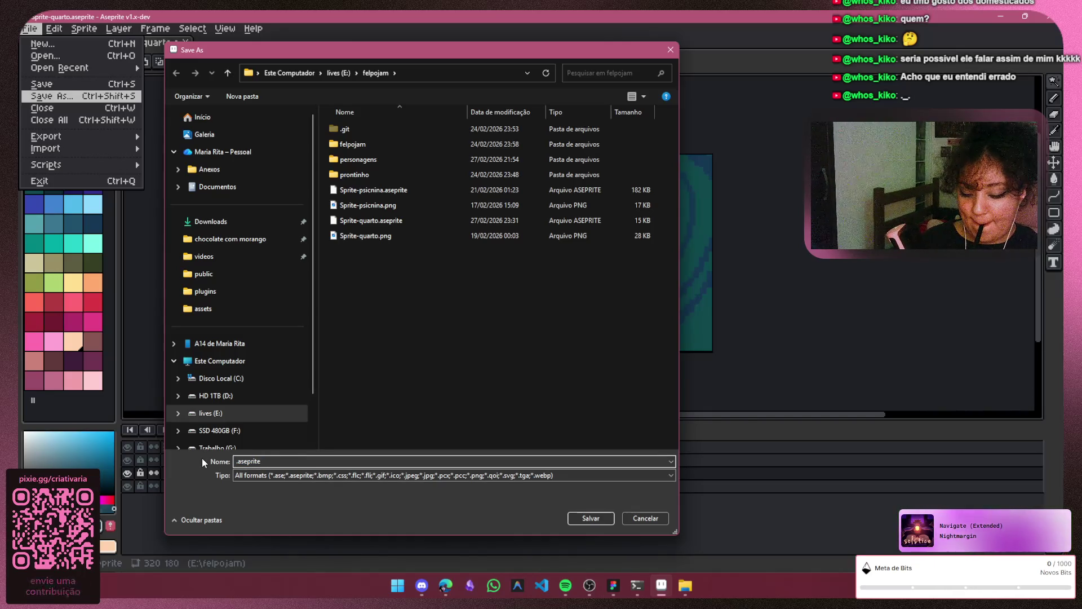
pyautogui.write('fundo ')
pyautogui.write('tela inicia')
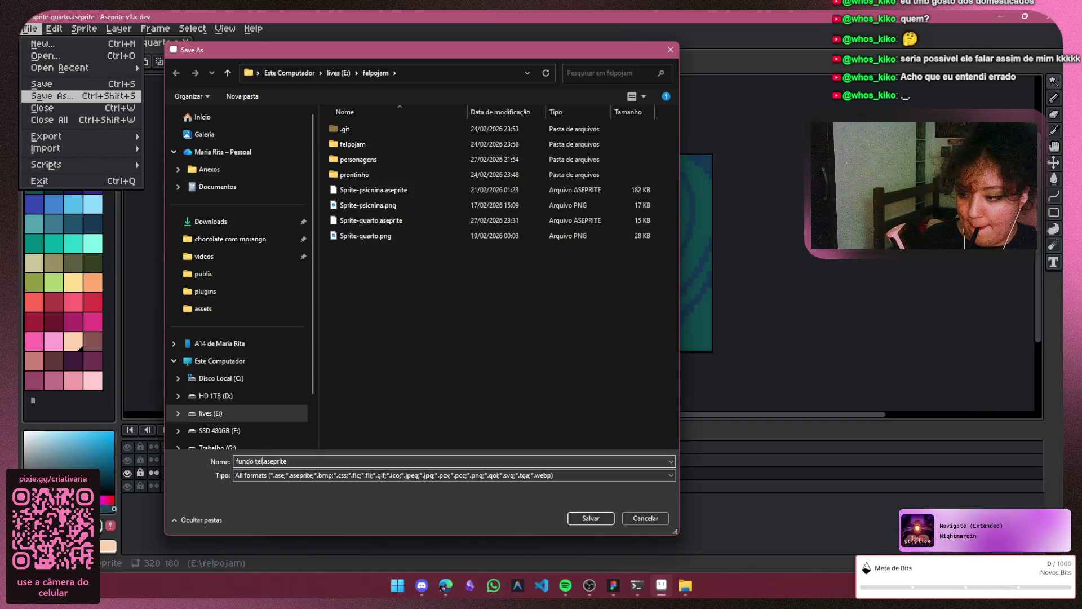
pyautogui.write('l')
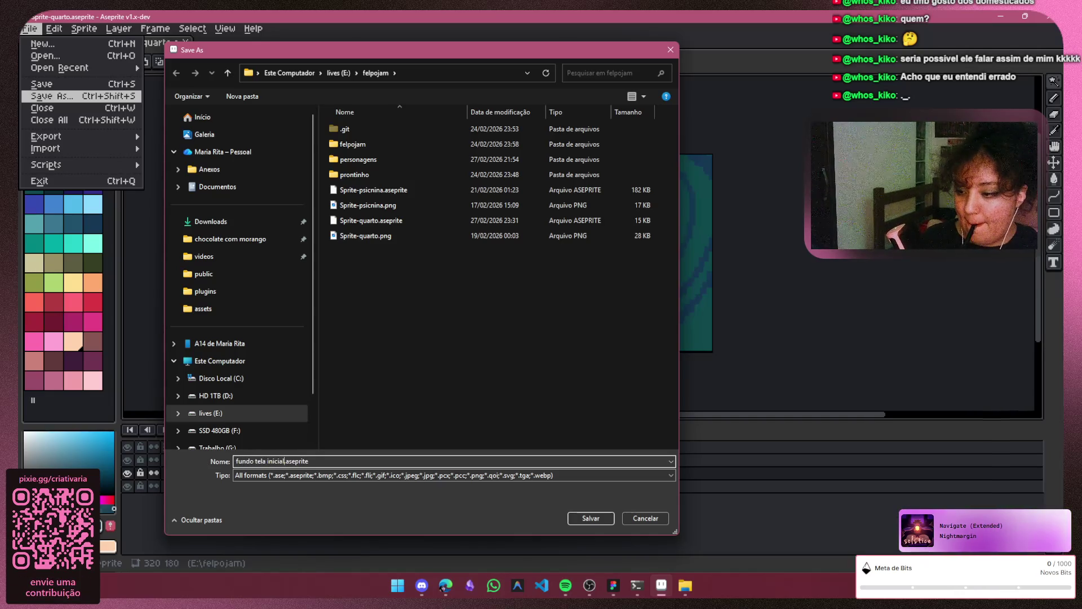
# Correct the name to 'fundoTelaInicial' and save it as fundoTelaInicial.aseprite
pyautogui.click(268, 461)
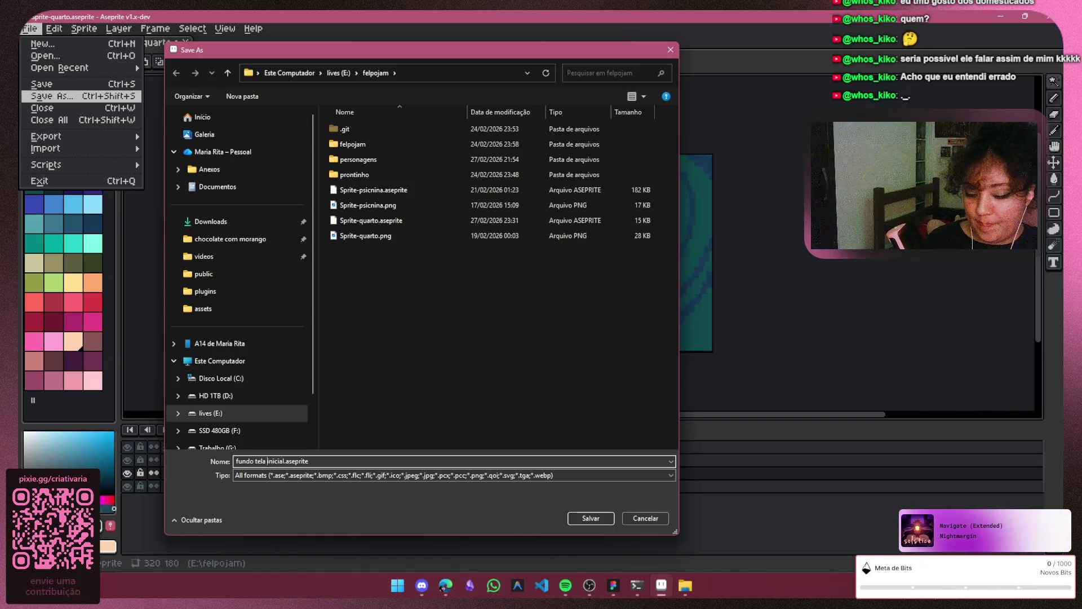
pyautogui.press('BackSpace')
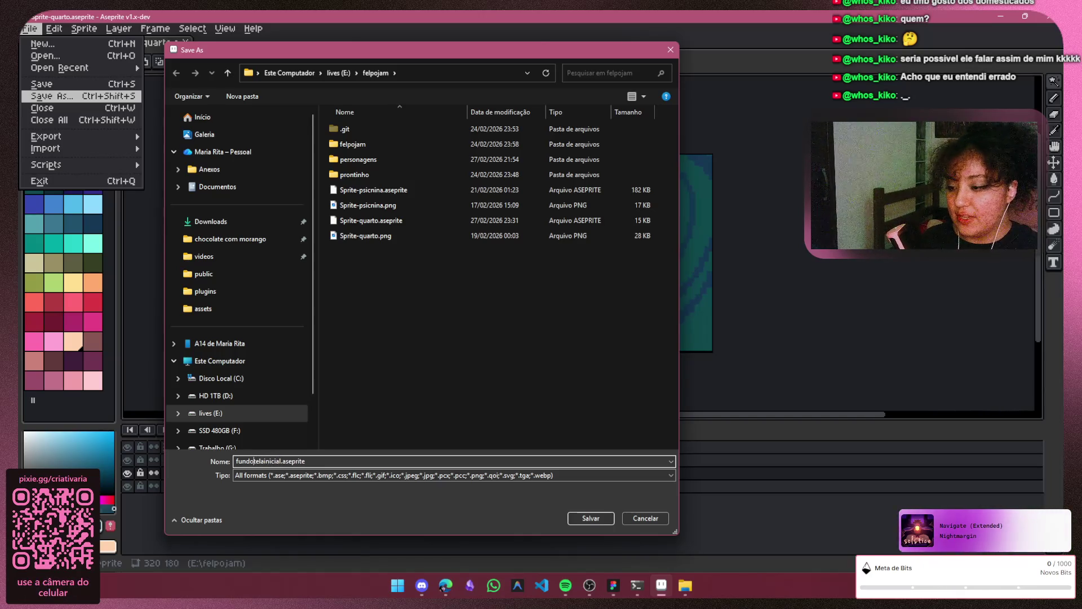
pyautogui.press('BackSpace')
pyautogui.write('T')
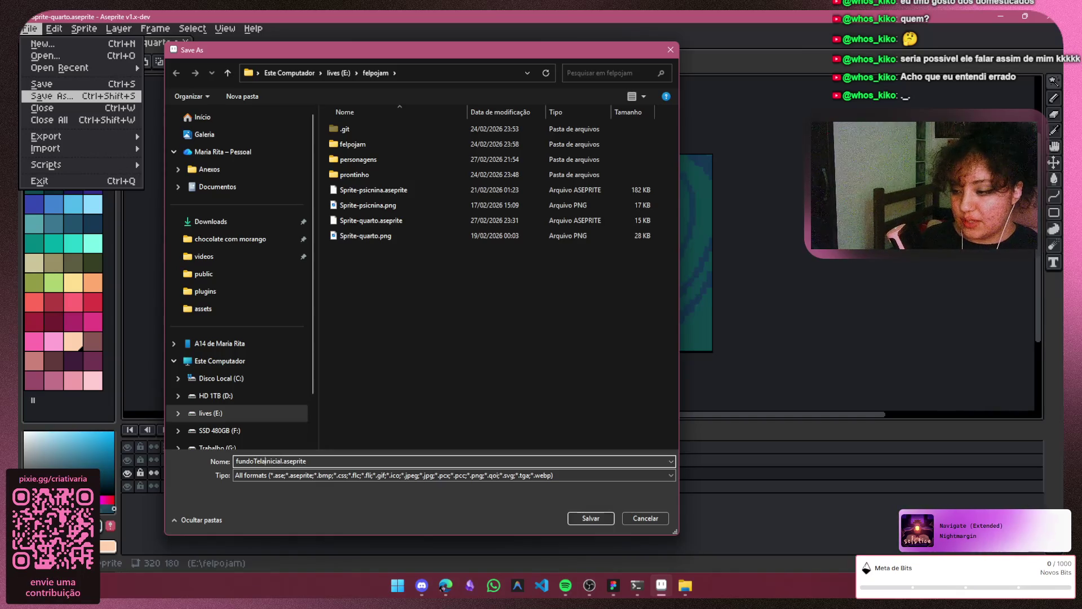
pyautogui.press('Delete')
pyautogui.write('I')
pyautogui.press('Return')
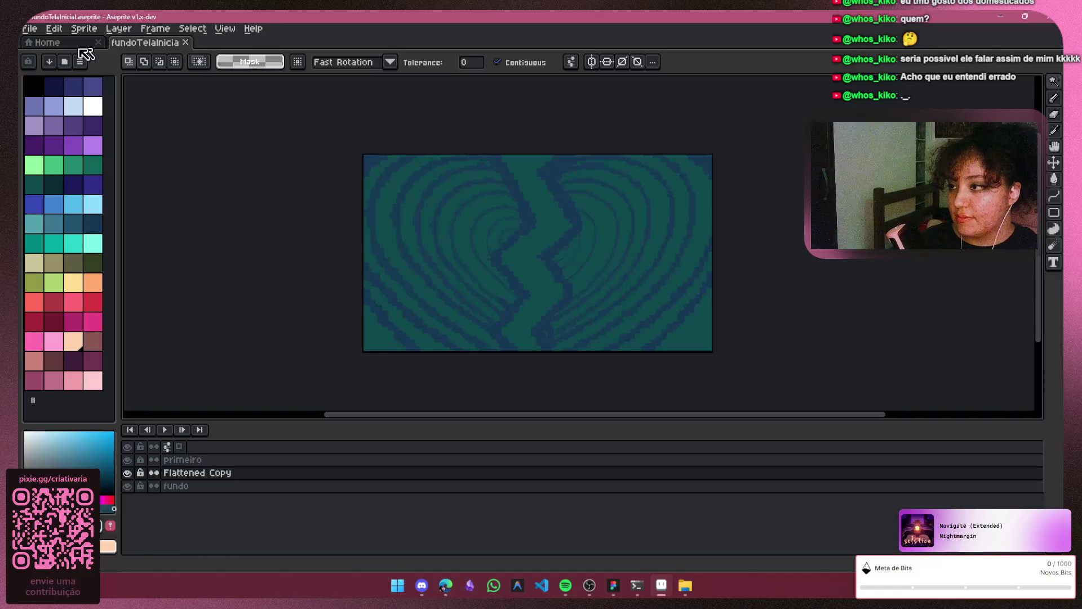
pyautogui.click(73, 43)
pyautogui.click(150, 43)
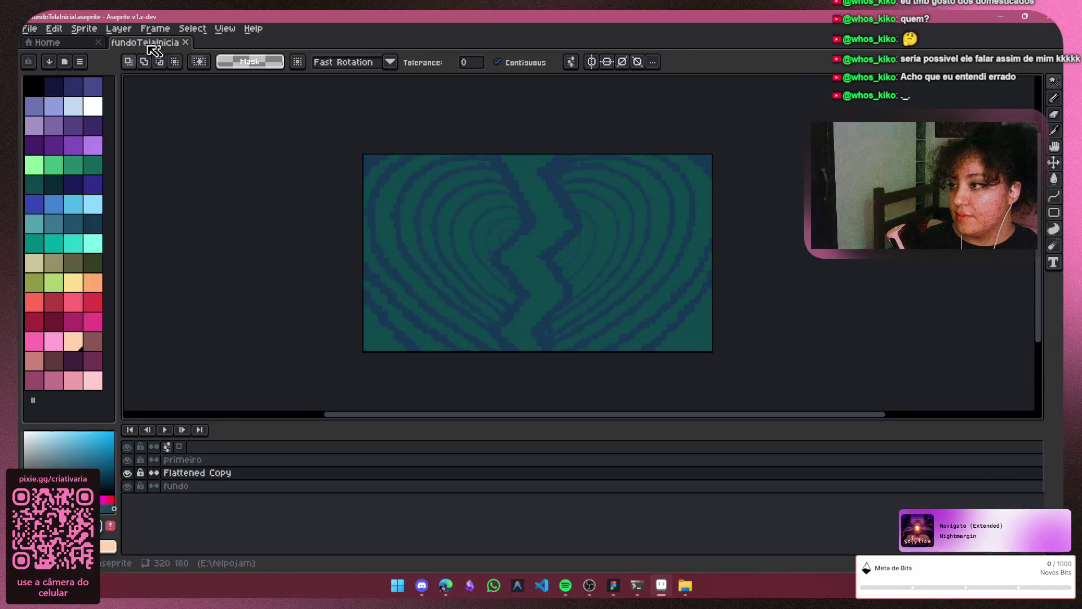
pyautogui.click(68, 44)
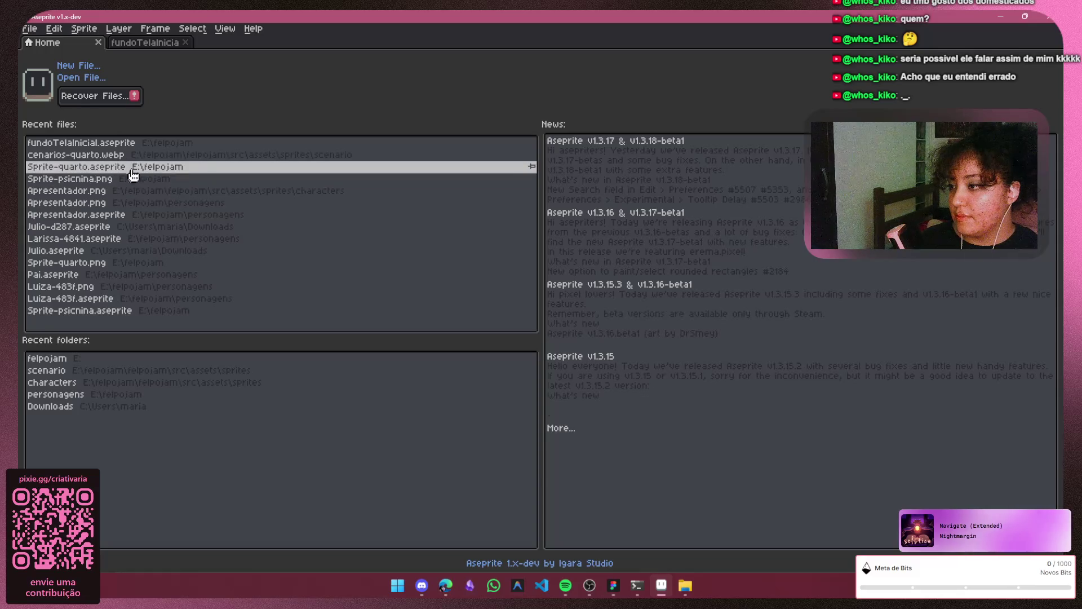
pyautogui.click(150, 42)
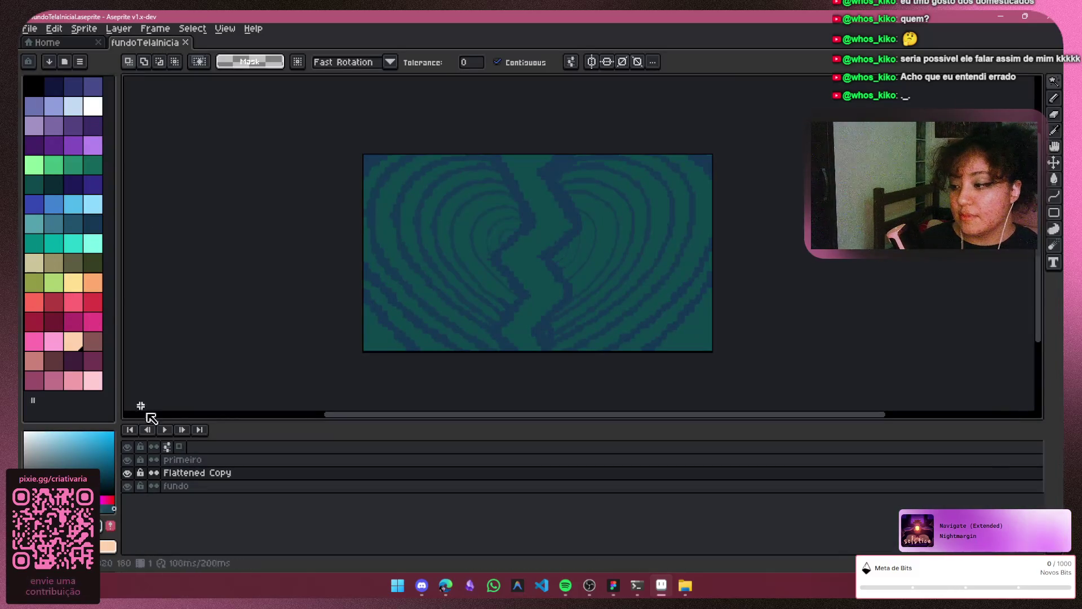
pyautogui.click(165, 430)
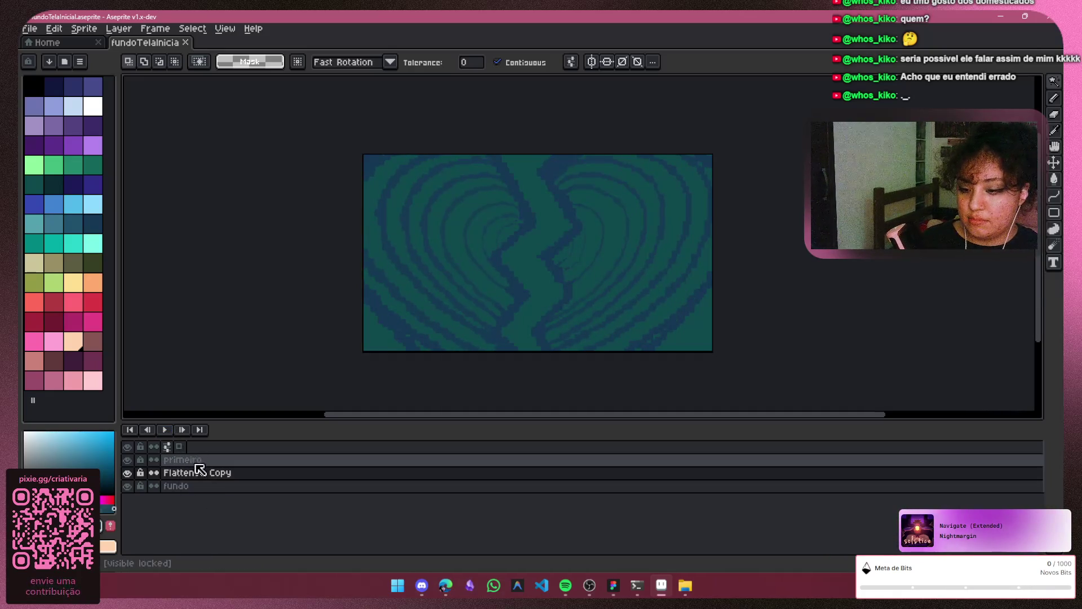
pyautogui.click(182, 429)
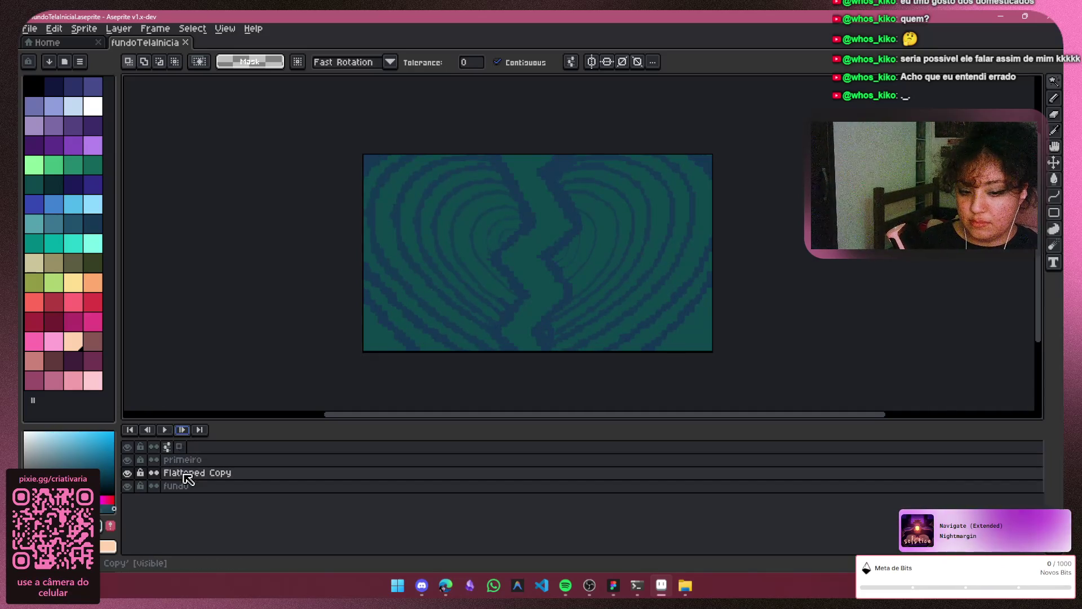
# Flatten primeiro, Flattened Copy and fundo into one layer renamed 'fundo', then play the animation
pyautogui.moveTo(182, 462); pyautogui.dragTo(199, 488)
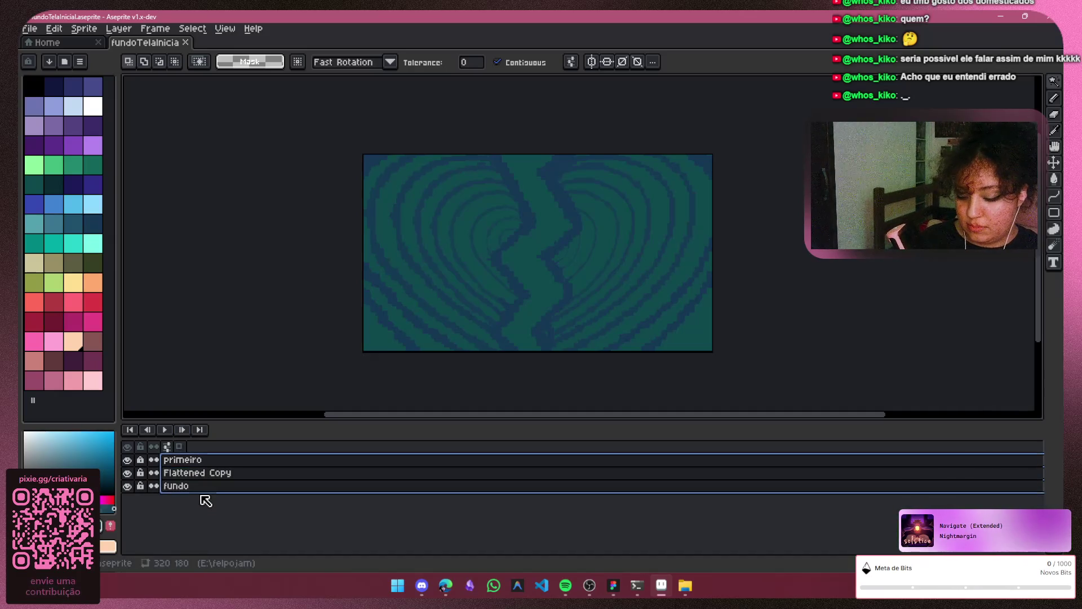
pyautogui.hotkey('ctrl', 'shift', 'e')
pyautogui.doubleClick(201, 460)
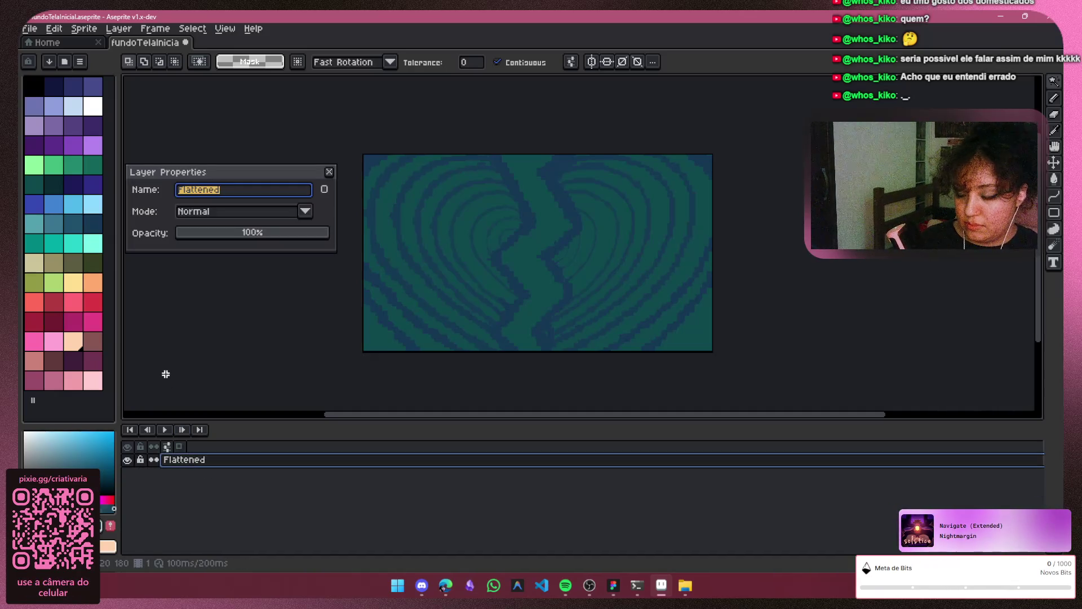
pyautogui.write('fundo')
pyautogui.press('Return')
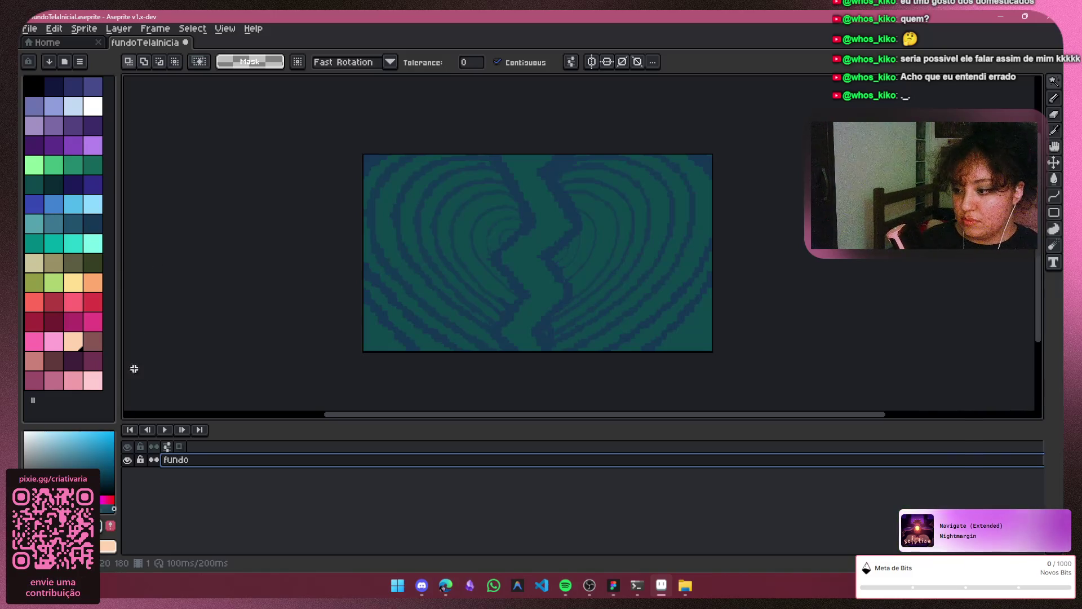
pyautogui.click(164, 430)
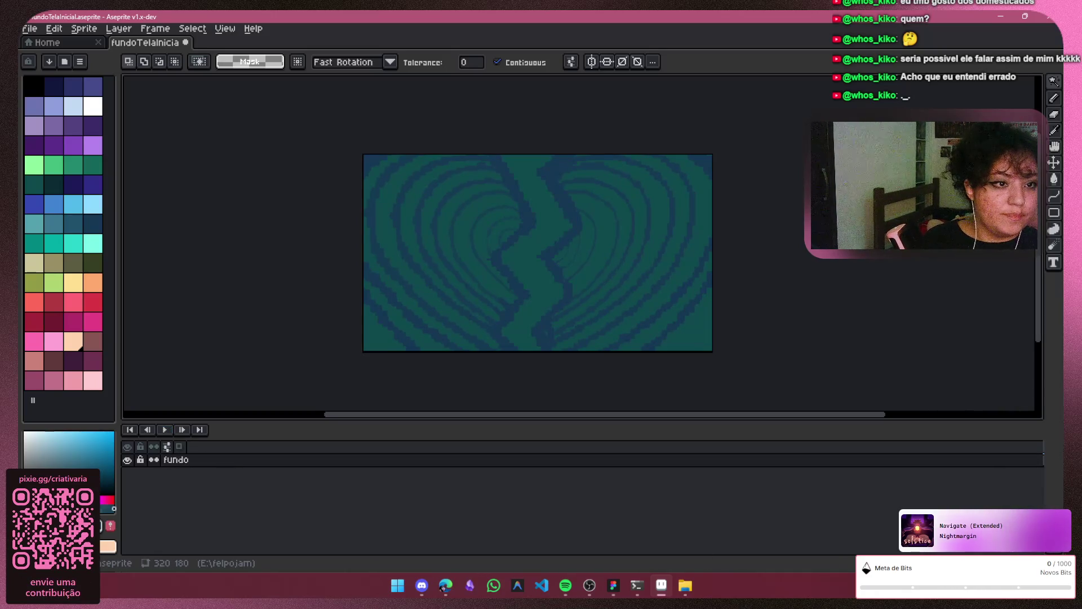
pyautogui.click(445, 585)
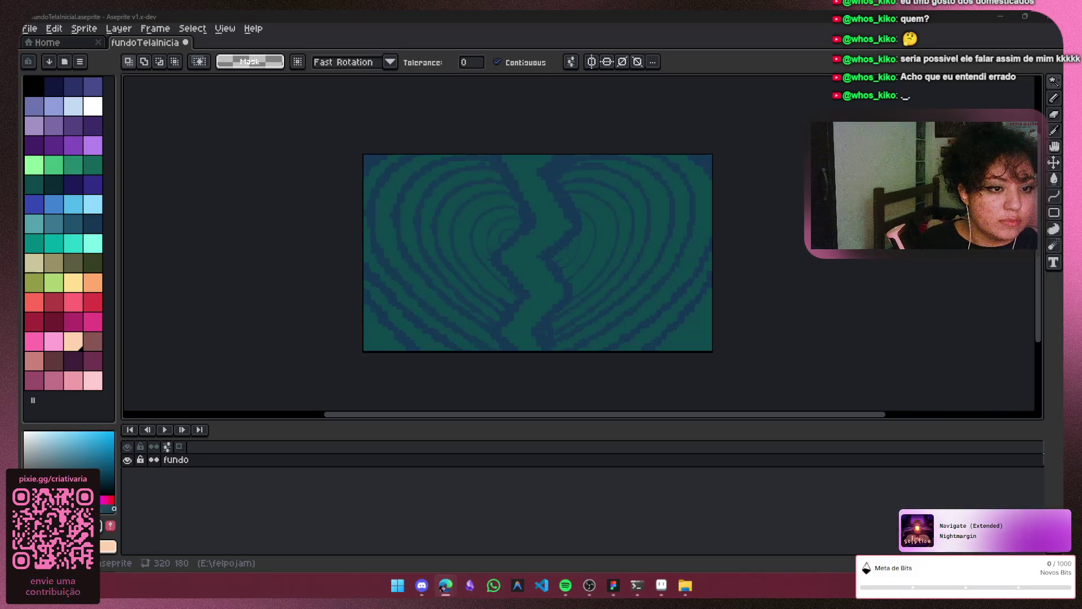
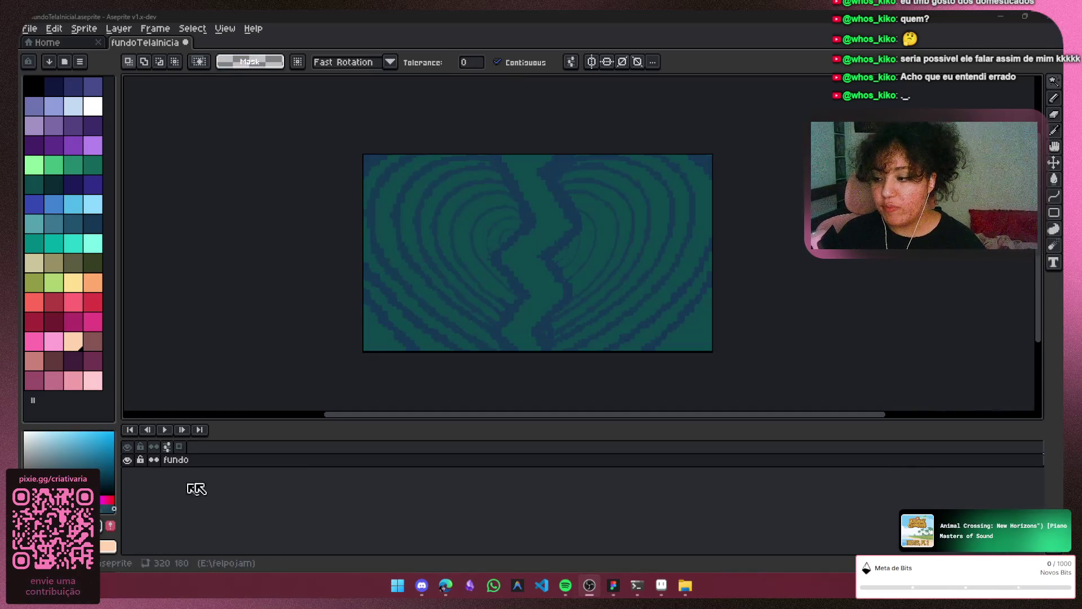
# Add a new layer above the heart spiral and select a black 2px Pencil
pyautogui.click(239, 503)
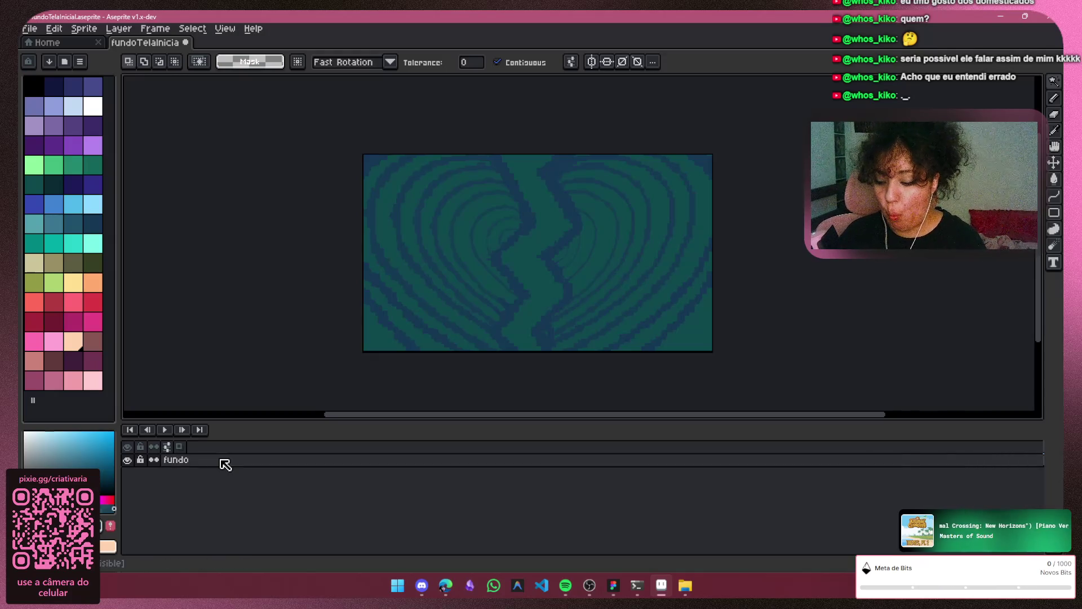
pyautogui.hotkey('shift', 'n')
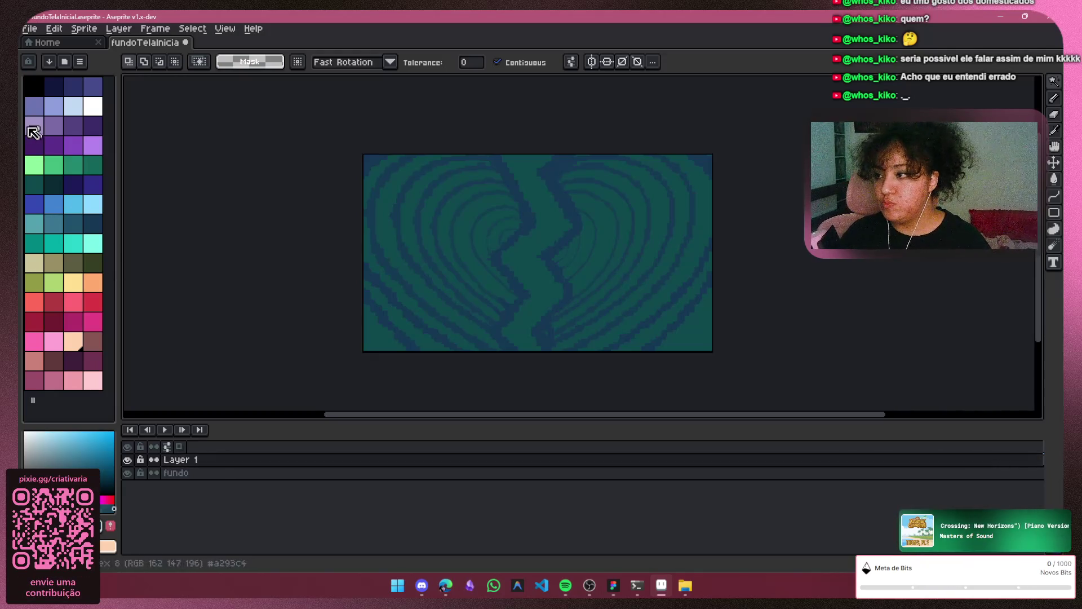
pyautogui.click(34, 91)
pyautogui.press('b')
pyautogui.scroll(2, 473, 239)
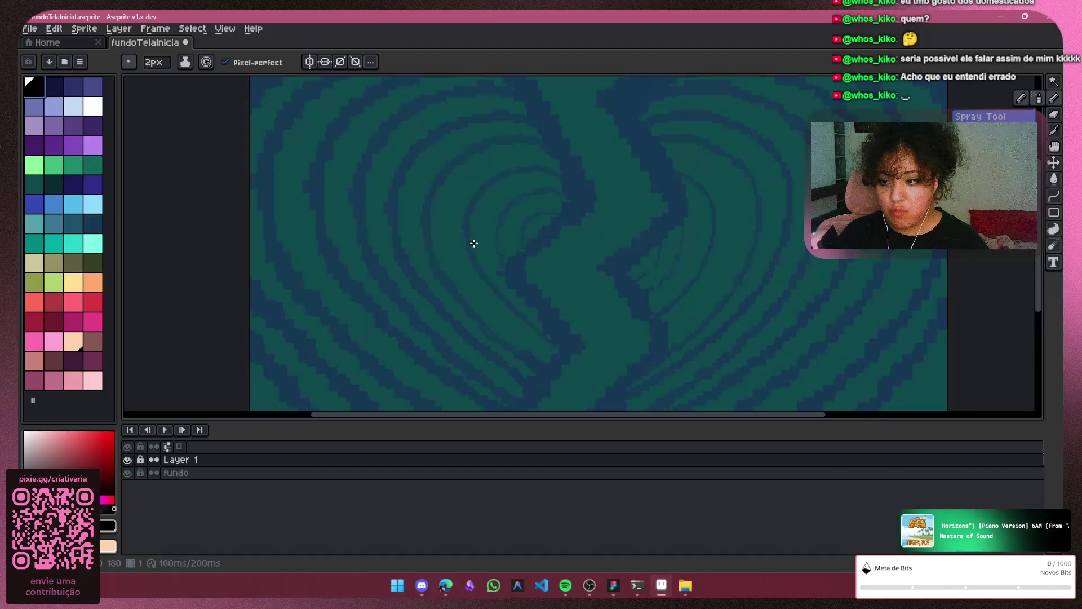
pyautogui.click(1054, 98)
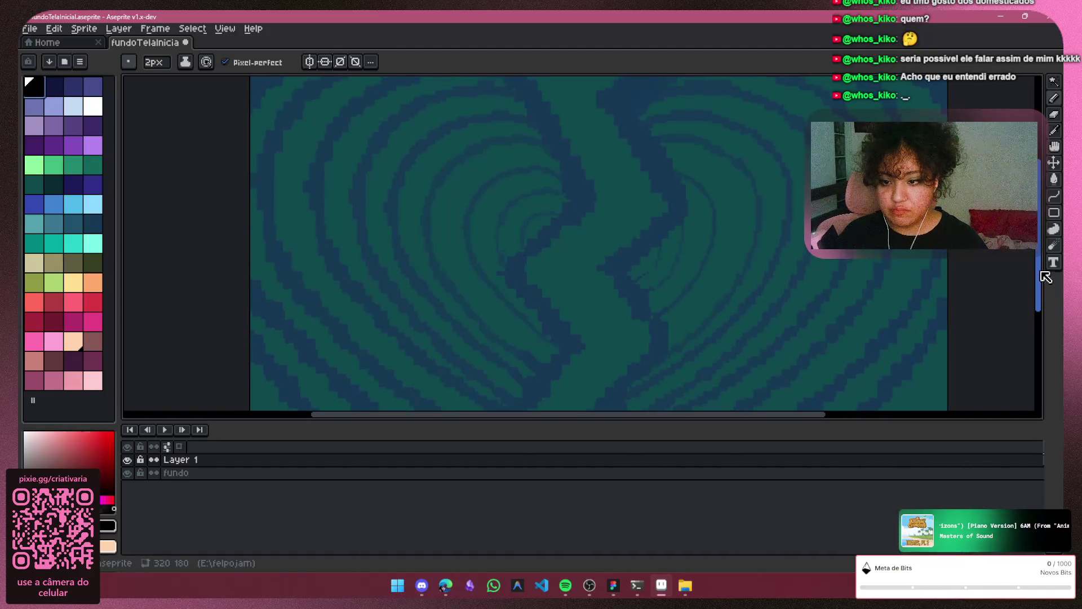
# Draw a hand-drawn black box, redoing the right side and bottom edge strokes
pyautogui.moveTo(438, 213); pyautogui.dragTo(437, 285)
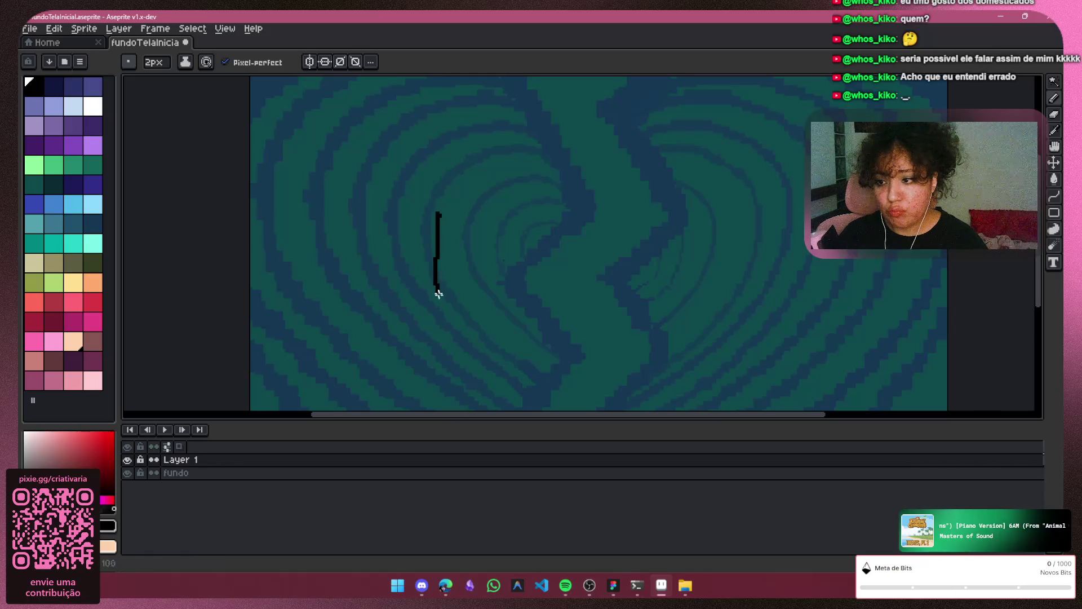
pyautogui.moveTo(437, 215)
pyautogui.mouseDown()
pyautogui.moveTo(715, 214)
pyautogui.moveTo(714, 259)
pyautogui.mouseUp()
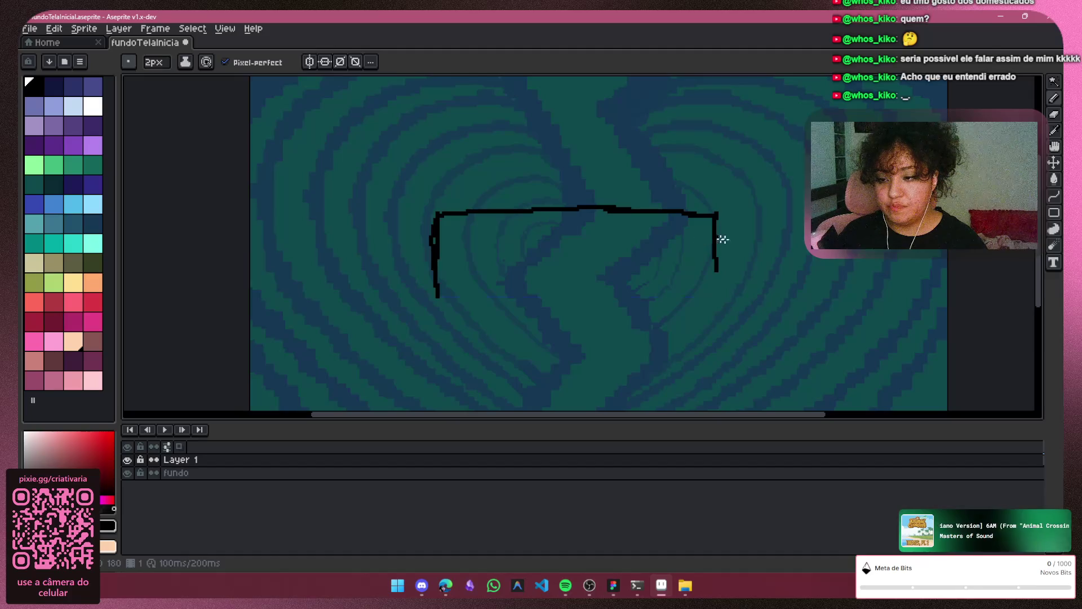
pyautogui.hotkey('ctrl', 'z')
pyautogui.moveTo(717, 214)
pyautogui.mouseDown()
pyautogui.moveTo(726, 282)
pyautogui.moveTo(707, 304)
pyautogui.moveTo(575, 319)
pyautogui.moveTo(484, 310)
pyautogui.moveTo(498, 302)
pyautogui.moveTo(518, 313)
pyautogui.mouseUp()
pyautogui.hotkey('ctrl', 'z')
pyautogui.moveTo(597, 309); pyautogui.dragTo(652, 295)
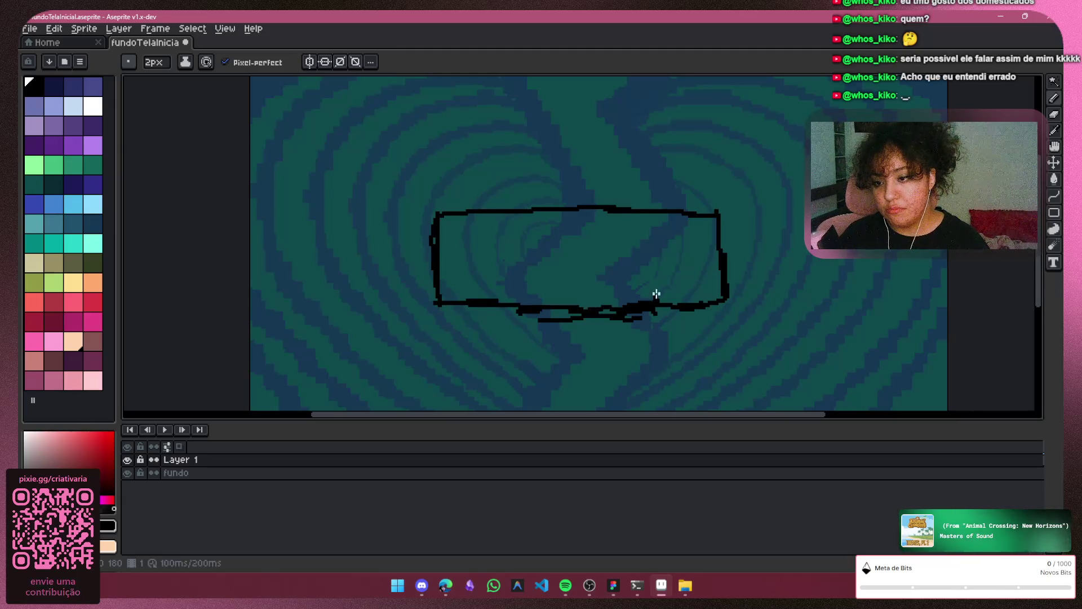
# Hand-letter '20' followed by the first letters of CARIMBAR inside the box
pyautogui.moveTo(452, 244); pyautogui.dragTo(466, 235)
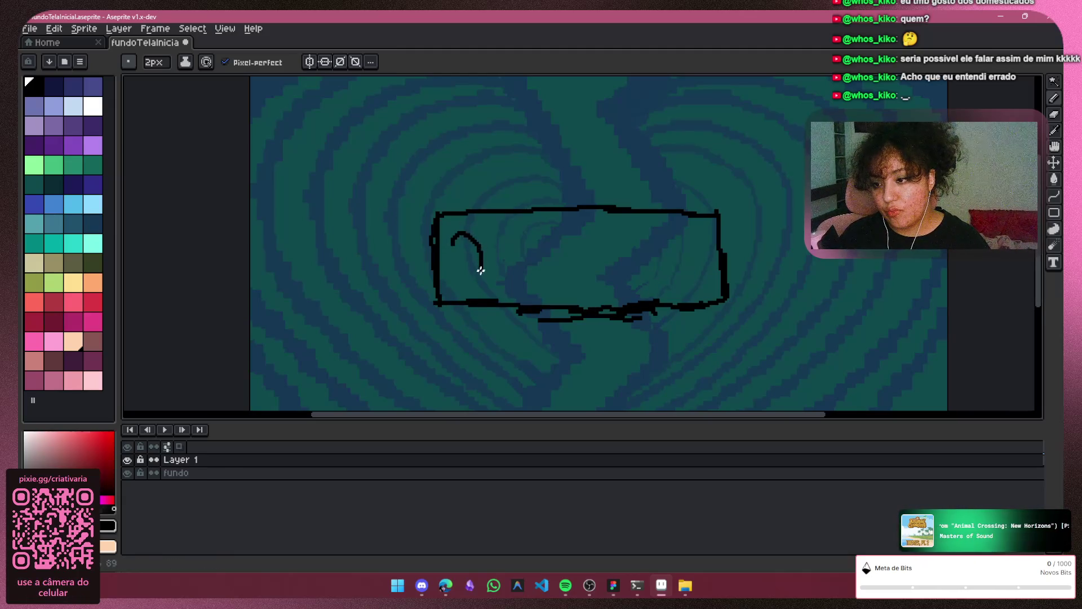
pyautogui.moveTo(470, 273); pyautogui.dragTo(486, 282)
pyautogui.moveTo(502, 243)
pyautogui.mouseDown()
pyautogui.moveTo(522, 275)
pyautogui.moveTo(494, 255)
pyautogui.moveTo(571, 266)
pyautogui.moveTo(591, 285)
pyautogui.mouseUp()
pyautogui.moveTo(599, 246); pyautogui.dragTo(606, 294)
pyautogui.moveTo(599, 246); pyautogui.dragTo(630, 288)
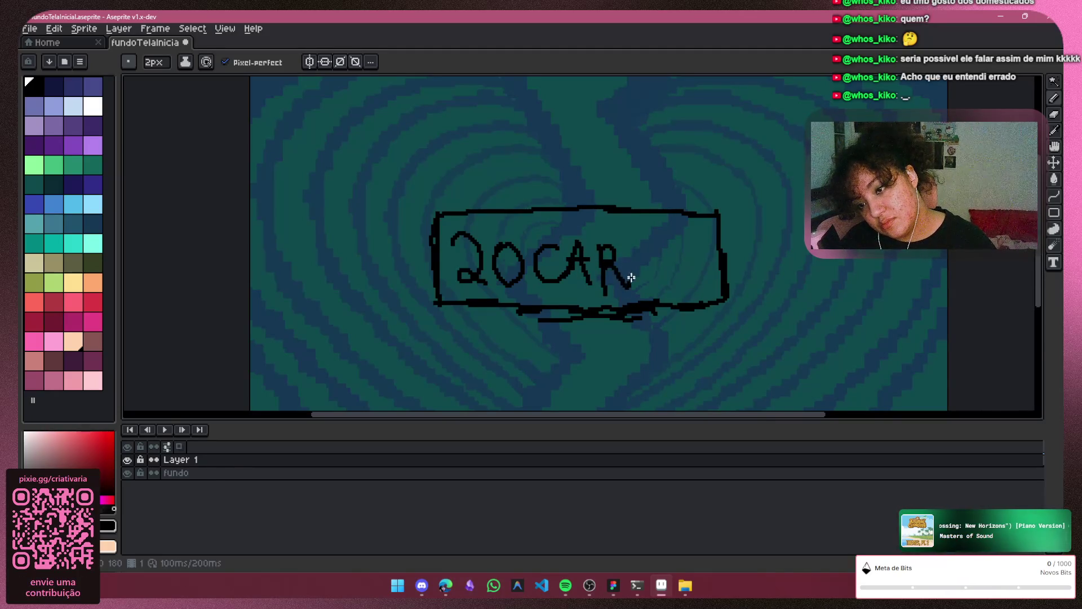
pyautogui.moveTo(630, 248)
pyautogui.mouseDown()
pyautogui.moveTo(633, 276)
pyautogui.moveTo(657, 236)
pyautogui.moveTo(682, 281)
pyautogui.mouseUp()
# Undo the letter strokes back to just the '20' inside the box
pyautogui.press('v')
pyautogui.hotkey('ctrl', 'z')
pyautogui.hotkey('ctrl', 'z')
pyautogui.hotkey('ctrl', 'z')
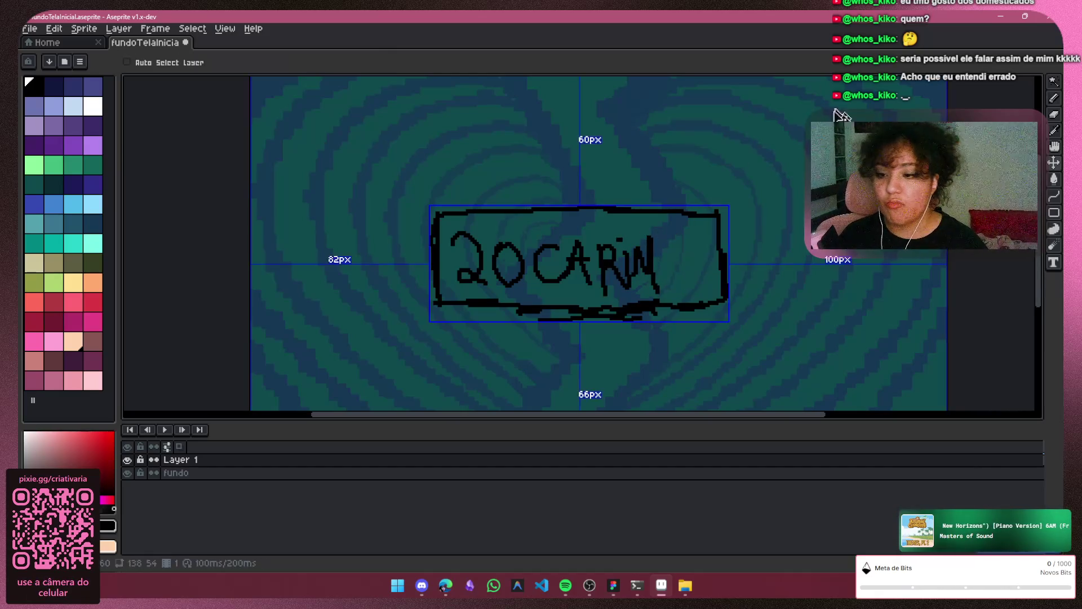
pyautogui.hotkey('ctrl', 'z')
pyautogui.hotkey('ctrl', 'z')
pyautogui.press('b')
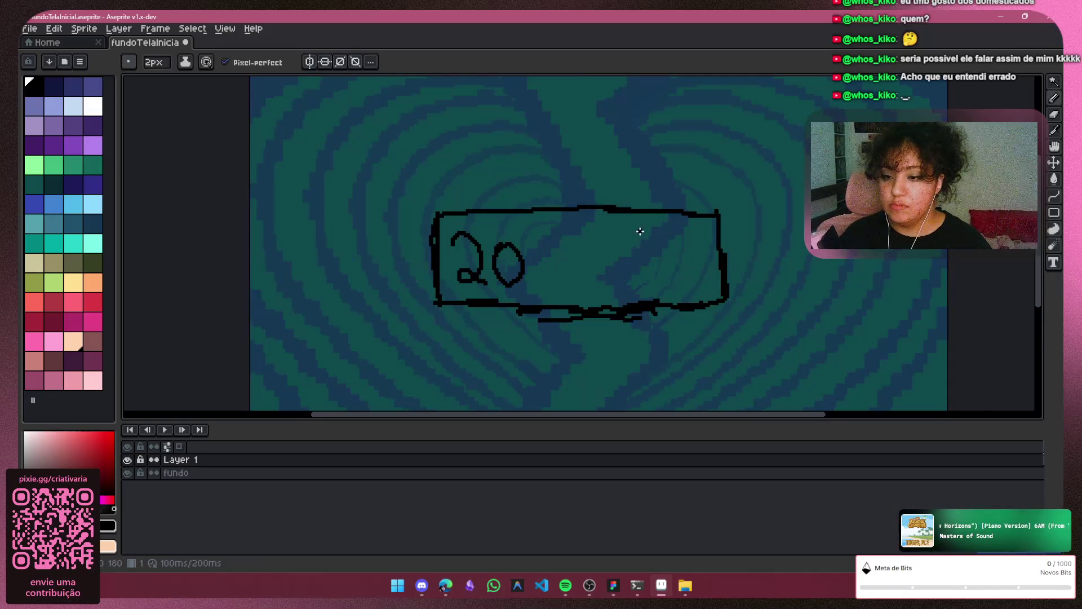
pyautogui.scroll(-1, 630, 304)
pyautogui.scroll(1, 644, 233)
pyautogui.scroll(-1, 761, 180)
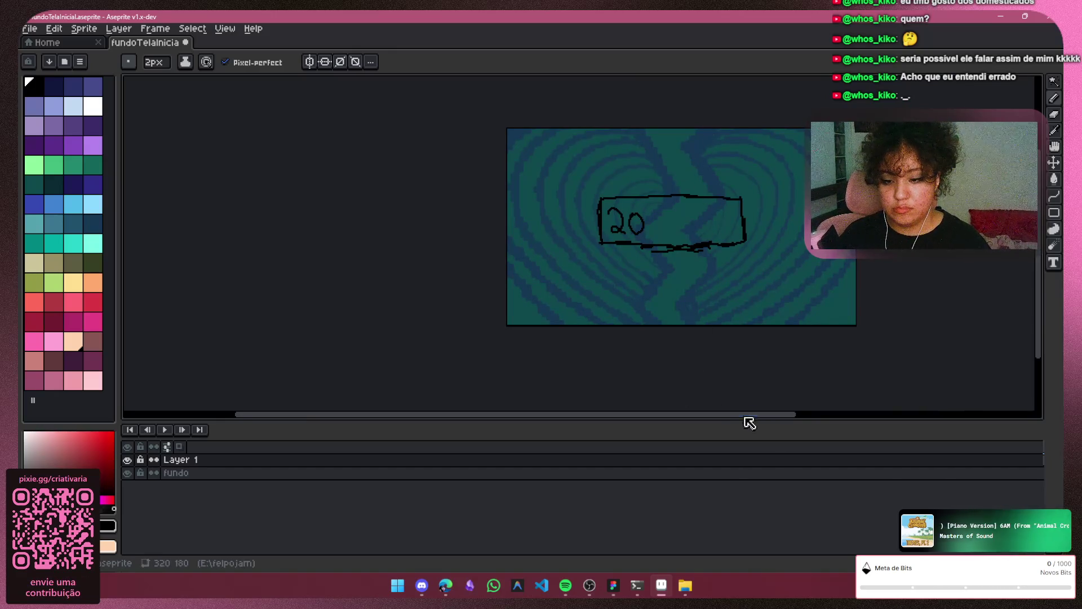
pyautogui.moveTo(749, 422); pyautogui.dragTo(793, 421)
# Erase the 2 and the remaining box strokes with a 7px Eraser
pyautogui.click(1054, 115)
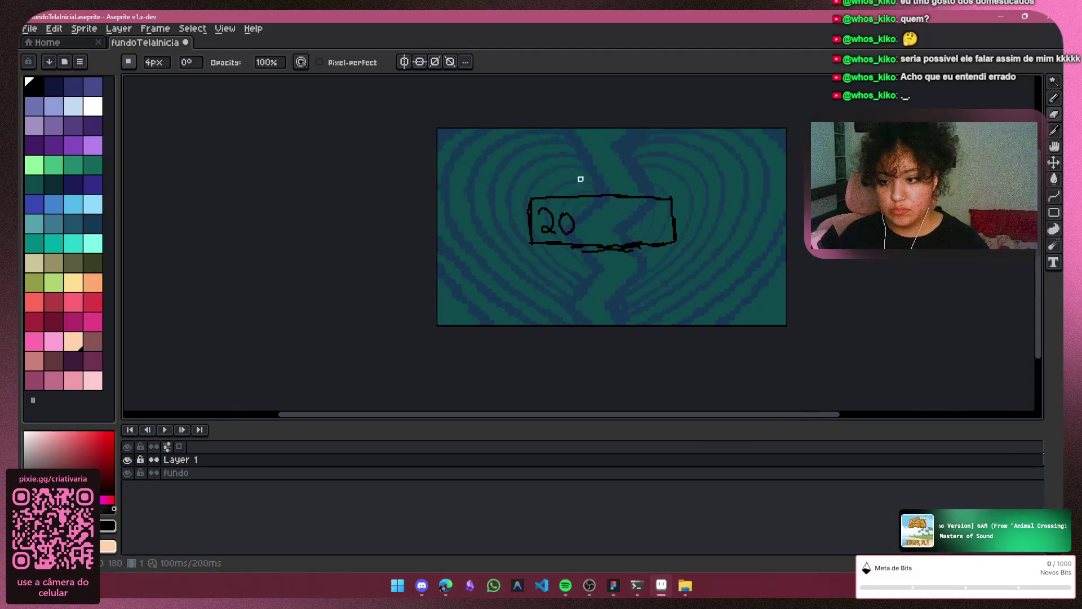
pyautogui.press('+')
pyautogui.press('+')
pyautogui.press('+')
pyautogui.moveTo(549, 210); pyautogui.dragTo(541, 233)
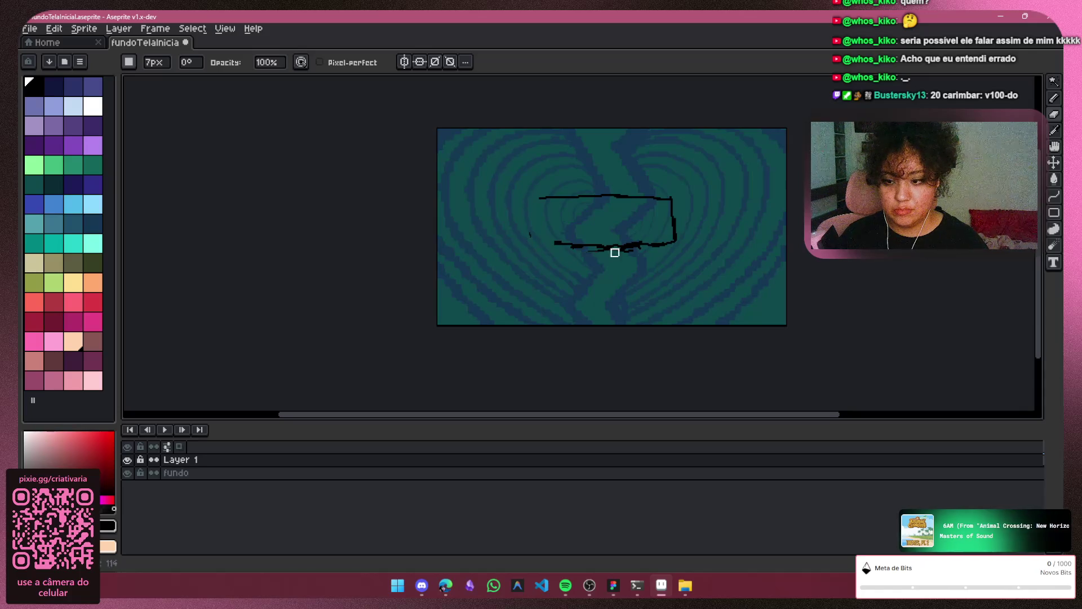
pyautogui.moveTo(577, 242)
pyautogui.mouseDown()
pyautogui.moveTo(687, 222)
pyautogui.moveTo(667, 196)
pyautogui.moveTo(652, 197)
pyautogui.mouseUp()
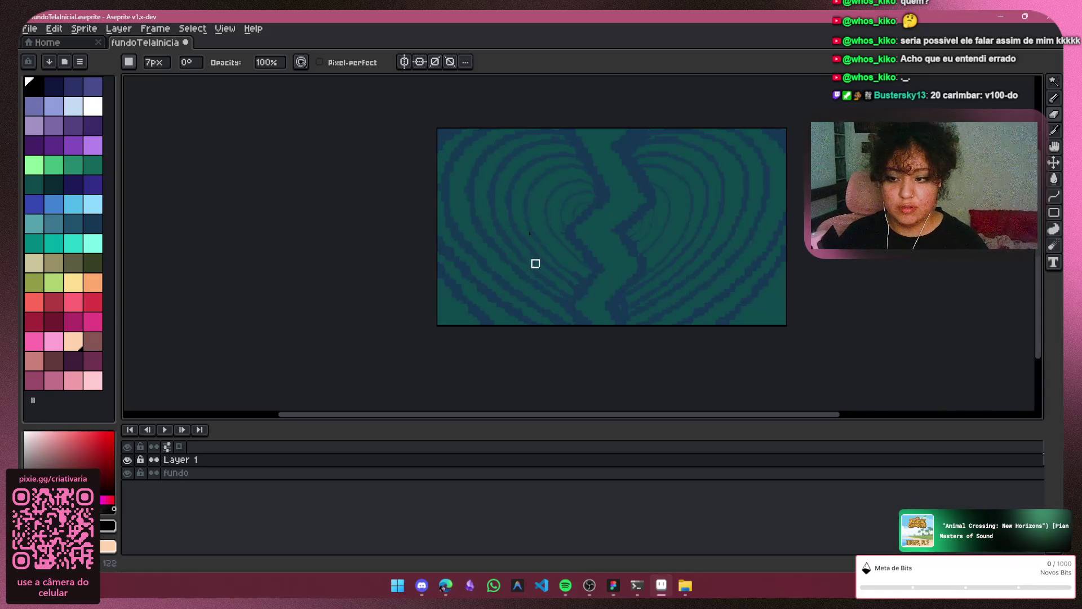
pyautogui.press('b')
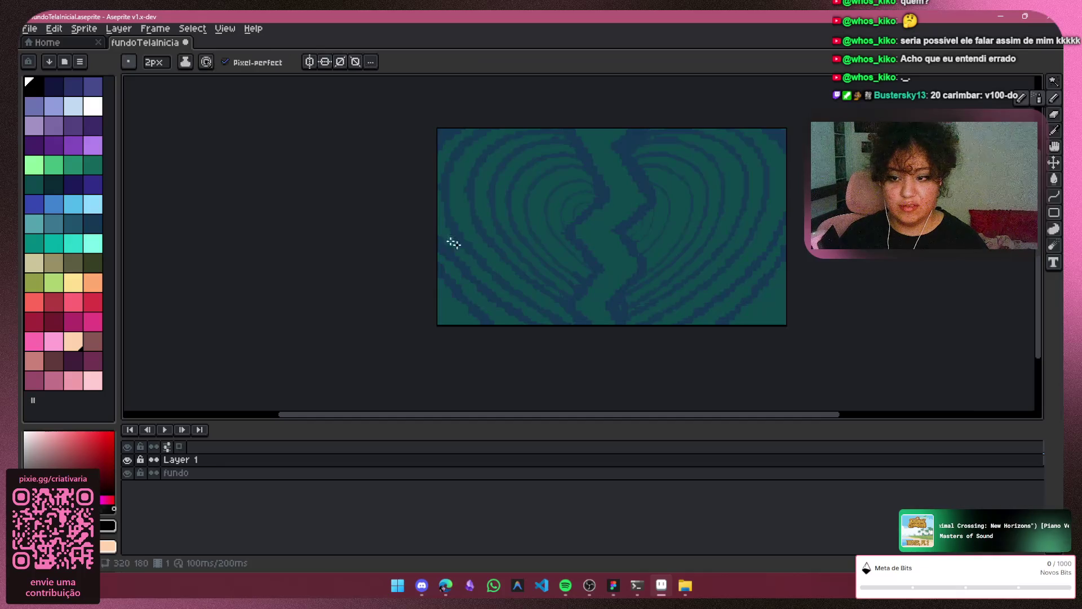
pyautogui.hotkey('shift', 'b')
pyautogui.scroll(1, 588, 214)
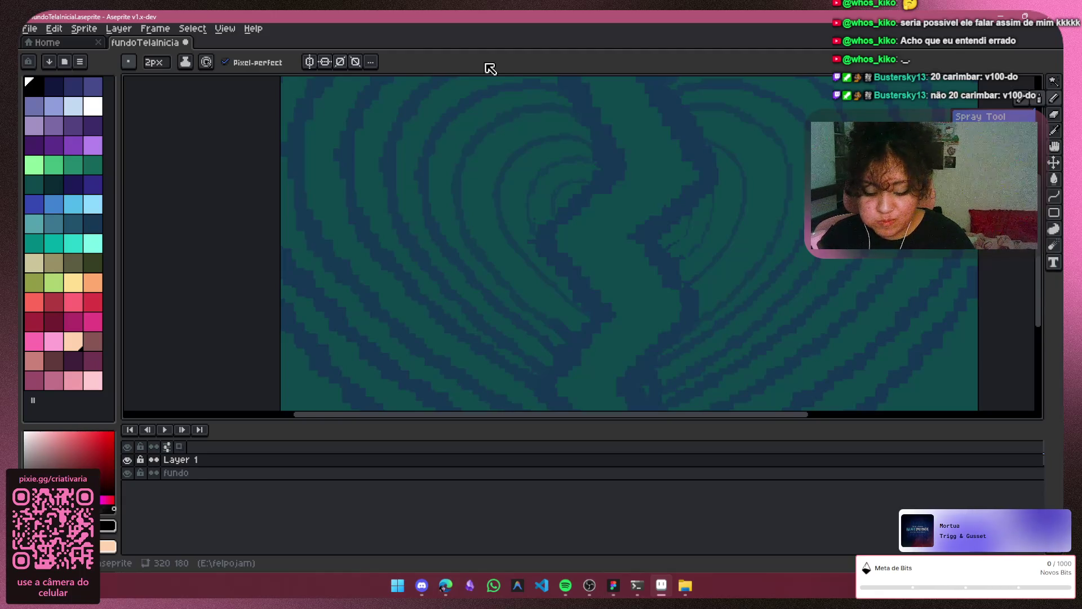
pyautogui.scroll(-2, 588, 194)
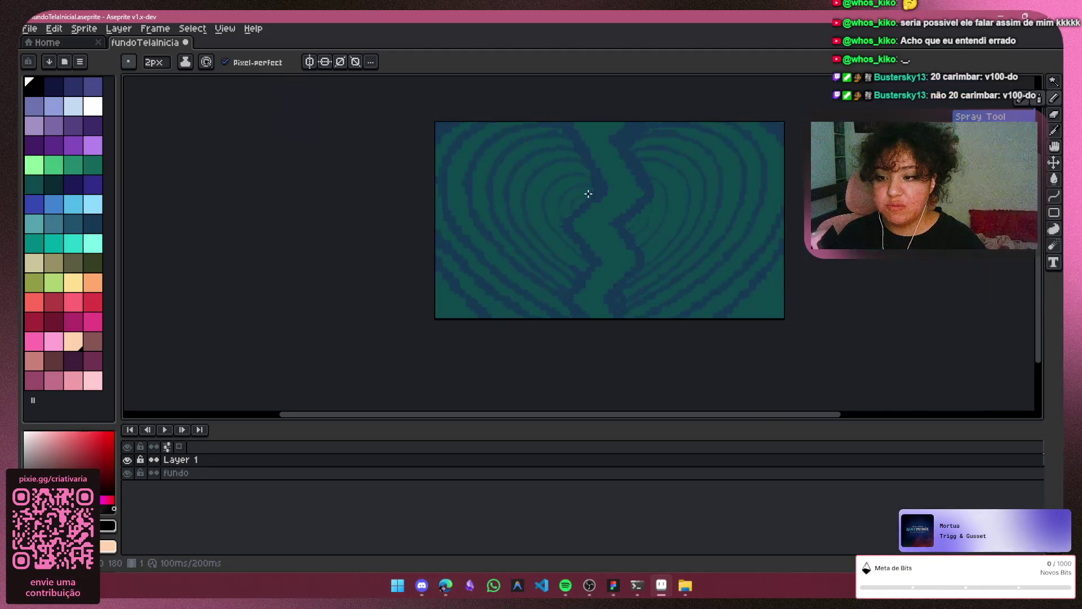
pyautogui.click(1053, 82)
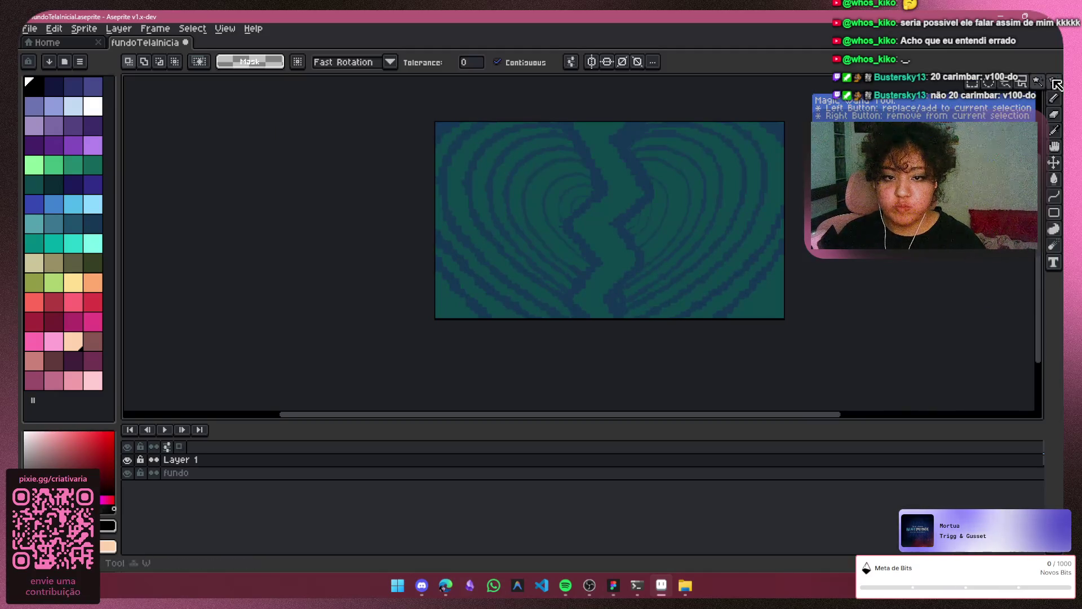
pyautogui.click(1052, 114)
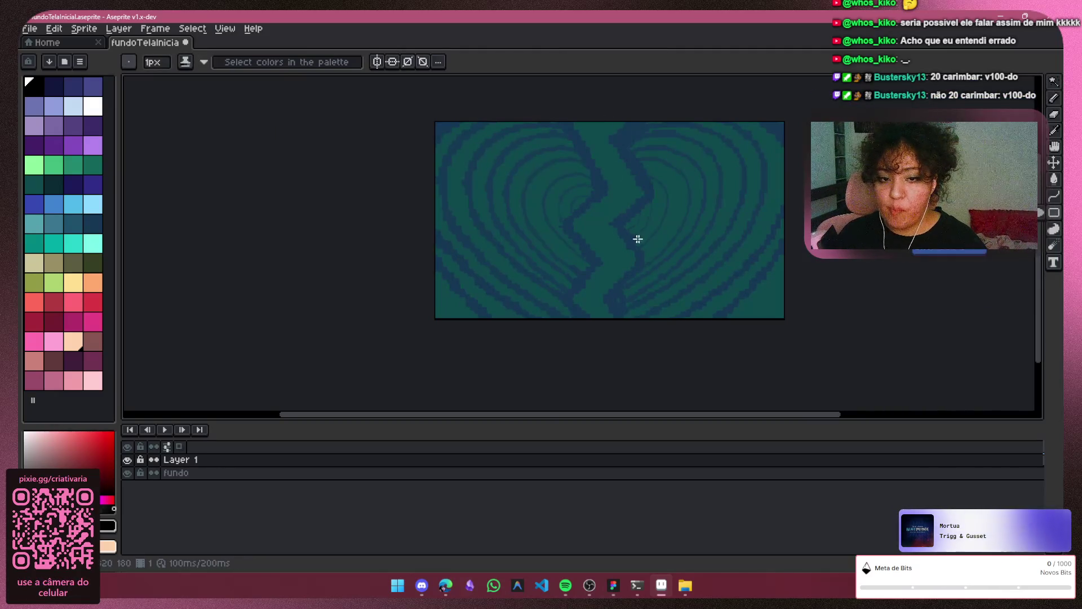
pyautogui.moveTo(521, 188); pyautogui.dragTo(681, 247)
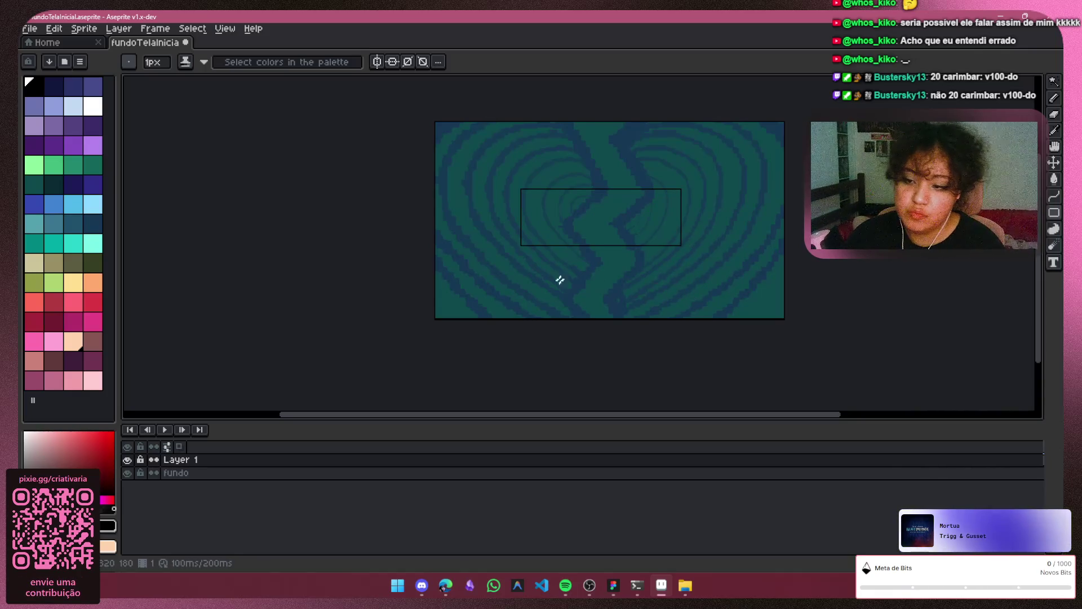
pyautogui.hotkey('ctrl', 'z')
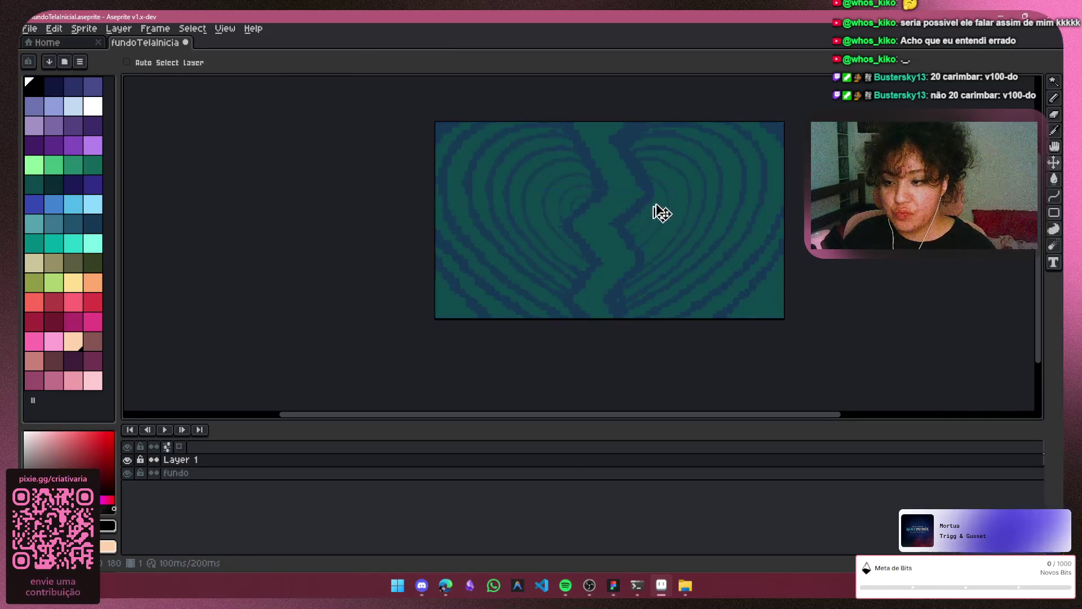
pyautogui.click(1055, 100)
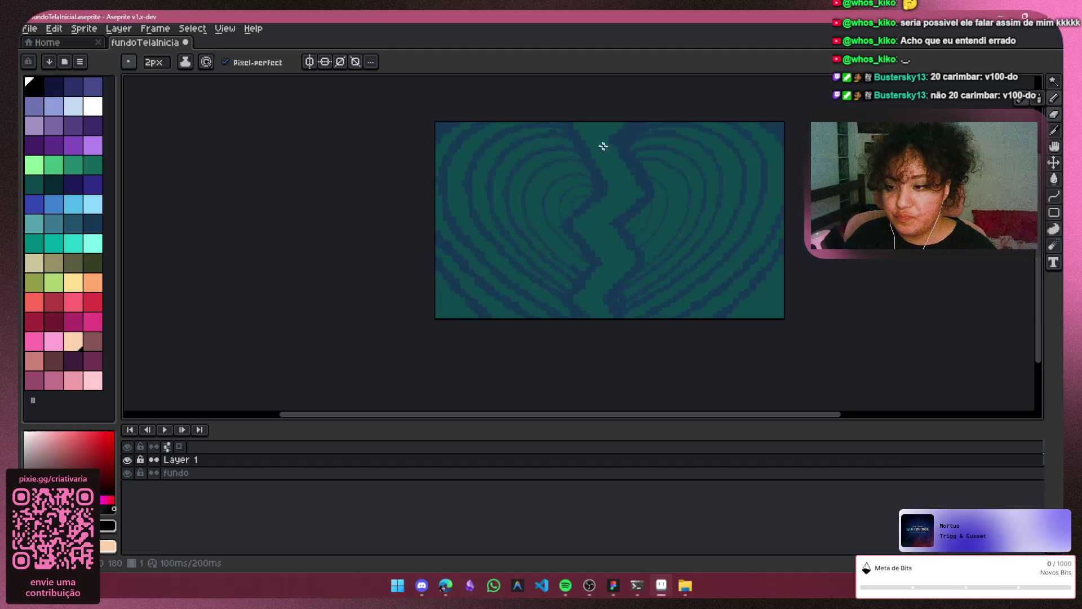
pyautogui.scroll(1, 572, 256)
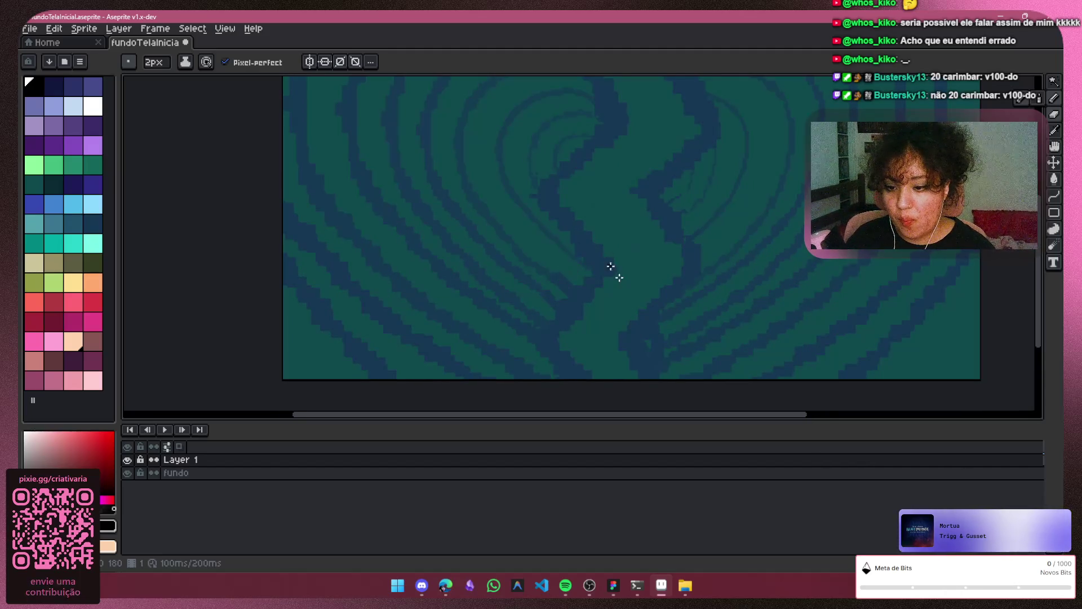
pyautogui.scroll(-1, 610, 266)
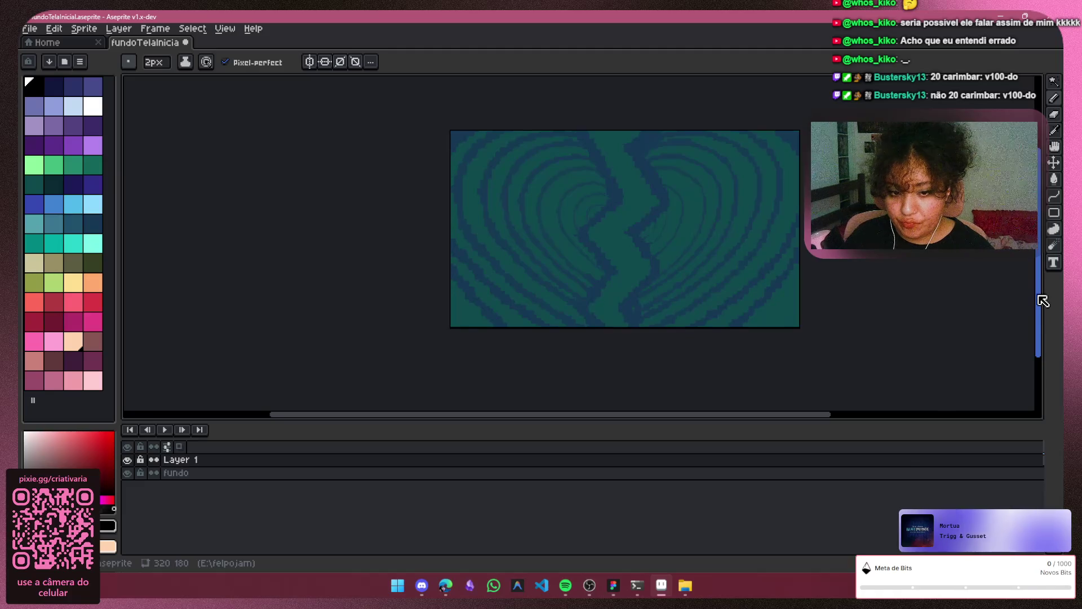
pyautogui.moveTo(1043, 301); pyautogui.dragTo(1043, 305)
pyautogui.moveTo(804, 415); pyautogui.dragTo(830, 417)
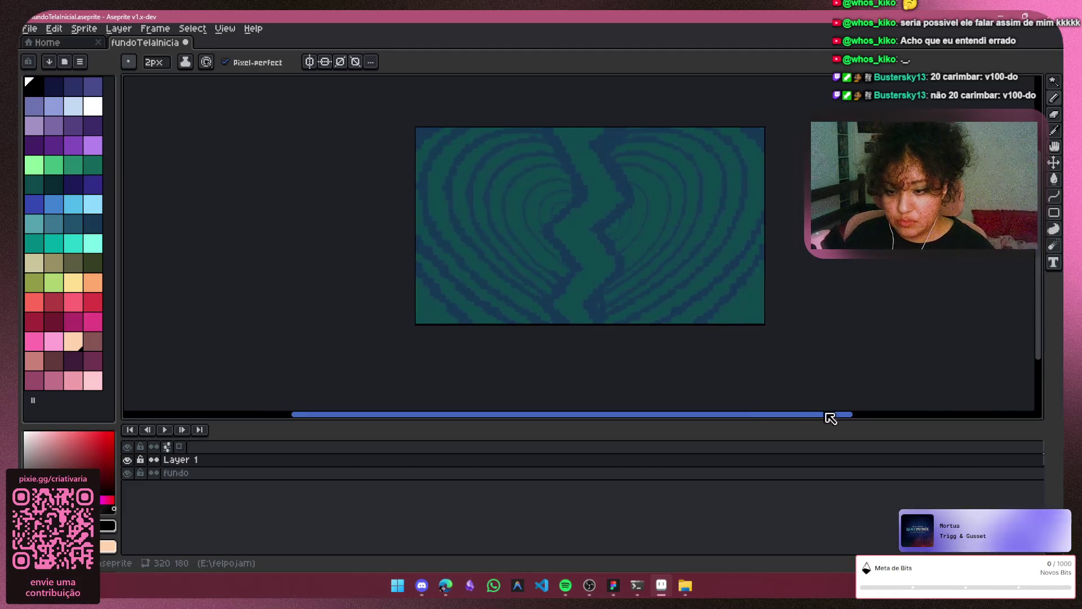
pyautogui.scroll(1, 582, 307)
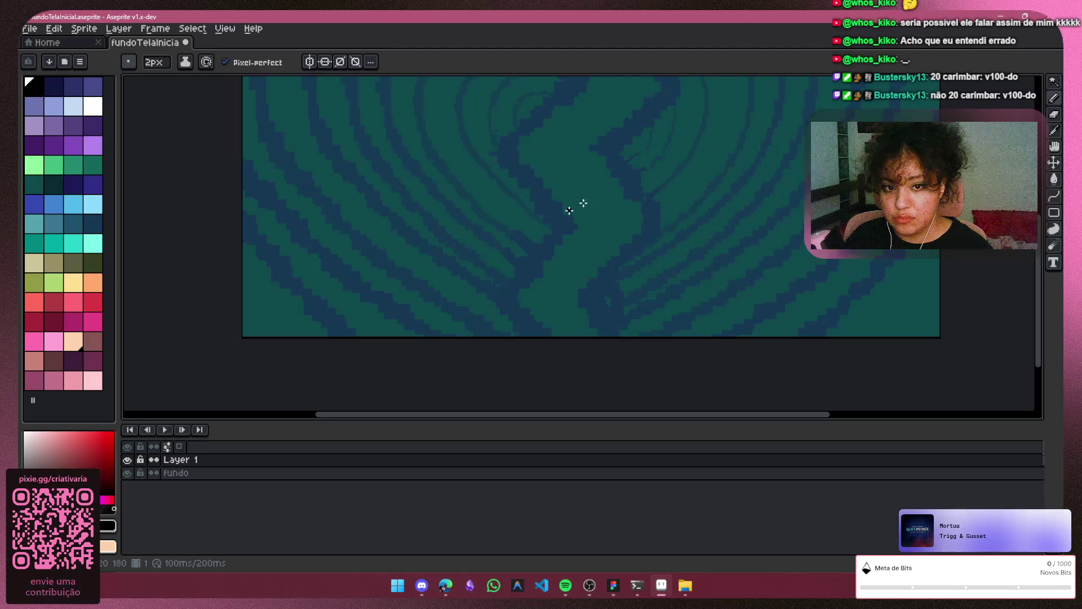
pyautogui.click(1052, 213)
pyautogui.moveTo(414, 235)
pyautogui.mouseDown()
pyautogui.moveTo(744, 271)
pyautogui.moveTo(763, 326)
pyautogui.moveTo(755, 336)
pyautogui.moveTo(781, 337)
pyautogui.mouseUp()
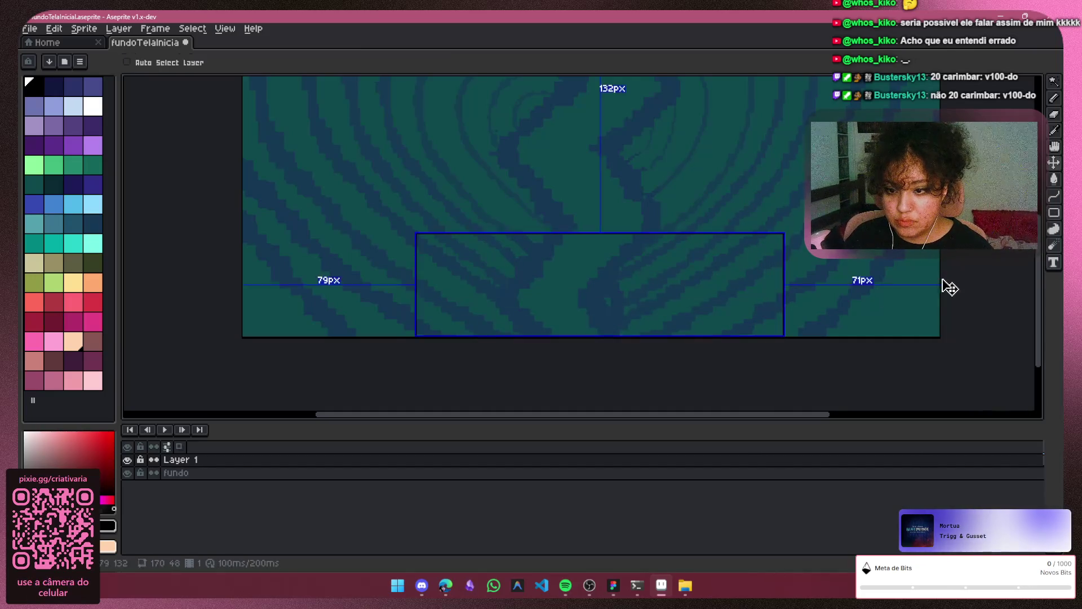
pyautogui.hotkey('ctrl', 'z')
pyautogui.hotkey('ctrl', 'z')
pyautogui.hotkey('ctrl', 'z')
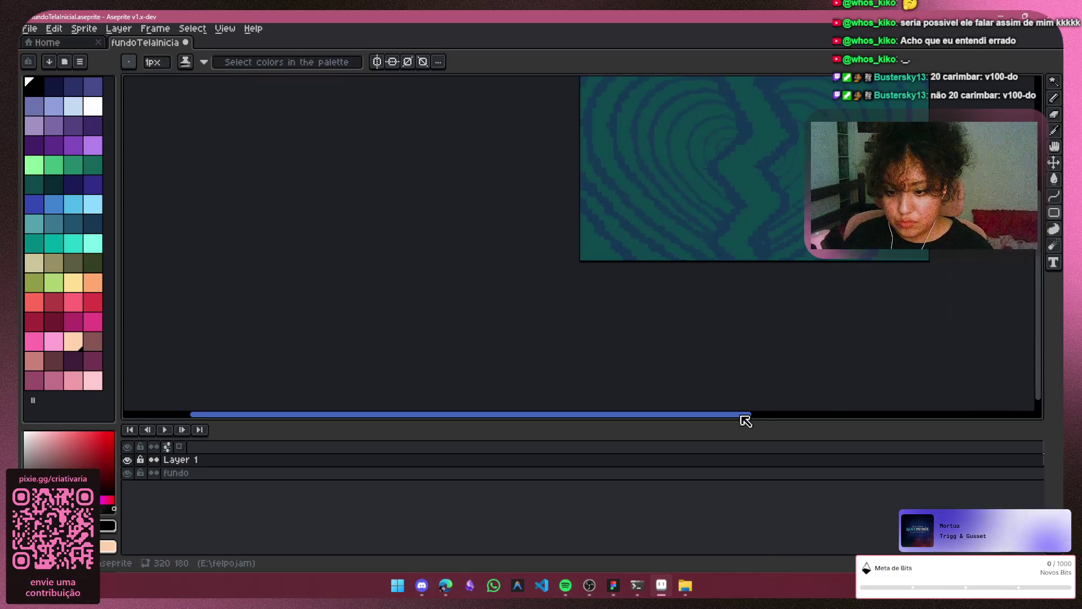
# Try a rectangle outline and a 1px test arc, undoing both attempts
pyautogui.moveTo(744, 417); pyautogui.dragTo(837, 417)
pyautogui.moveTo(1036, 306); pyautogui.dragTo(1037, 277)
pyautogui.scroll(1, 592, 259)
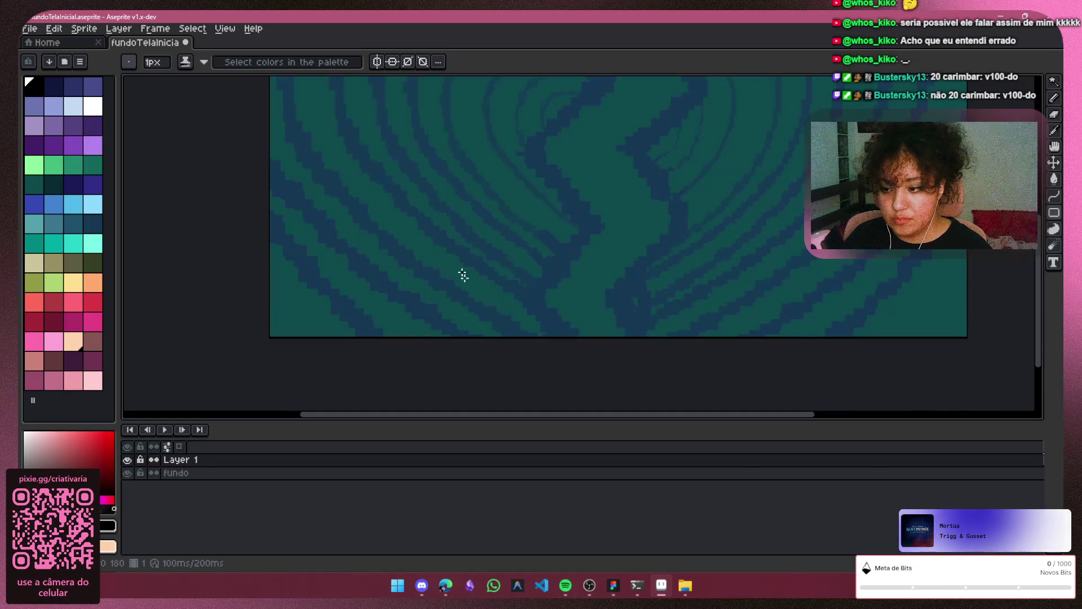
pyautogui.moveTo(457, 240)
pyautogui.mouseDown()
pyautogui.moveTo(544, 293)
pyautogui.moveTo(760, 311)
pyautogui.moveTo(785, 326)
pyautogui.moveTo(767, 333)
pyautogui.mouseUp()
pyautogui.press('b')
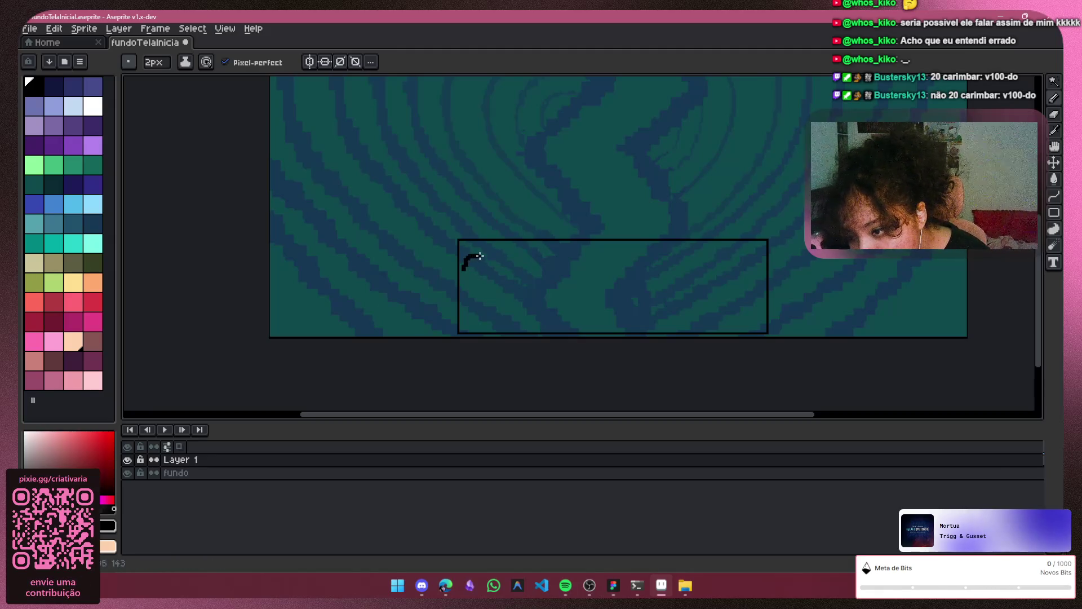
pyautogui.hotkey('ctrl', 'z')
pyautogui.press('-')
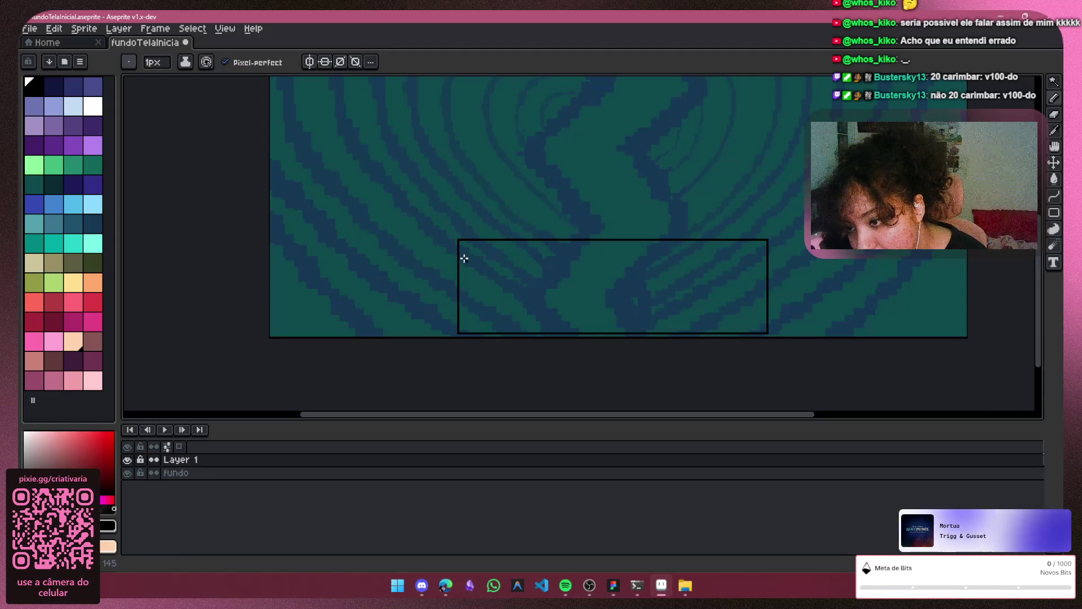
pyautogui.moveTo(466, 252)
pyautogui.mouseDown()
pyautogui.moveTo(503, 252)
pyautogui.moveTo(519, 273)
pyautogui.mouseUp()
pyautogui.hotkey('ctrl', 'z')
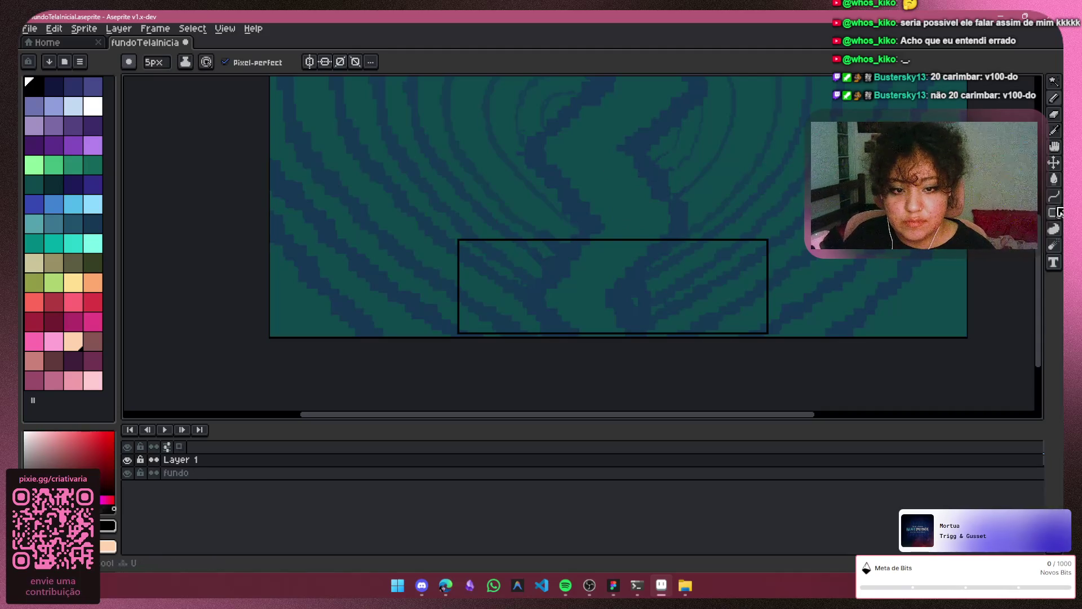
pyautogui.press('u')
pyautogui.moveTo(467, 111); pyautogui.dragTo(766, 211)
pyautogui.hotkey('ctrl', 'z')
pyautogui.hotkey('ctrl', 'z')
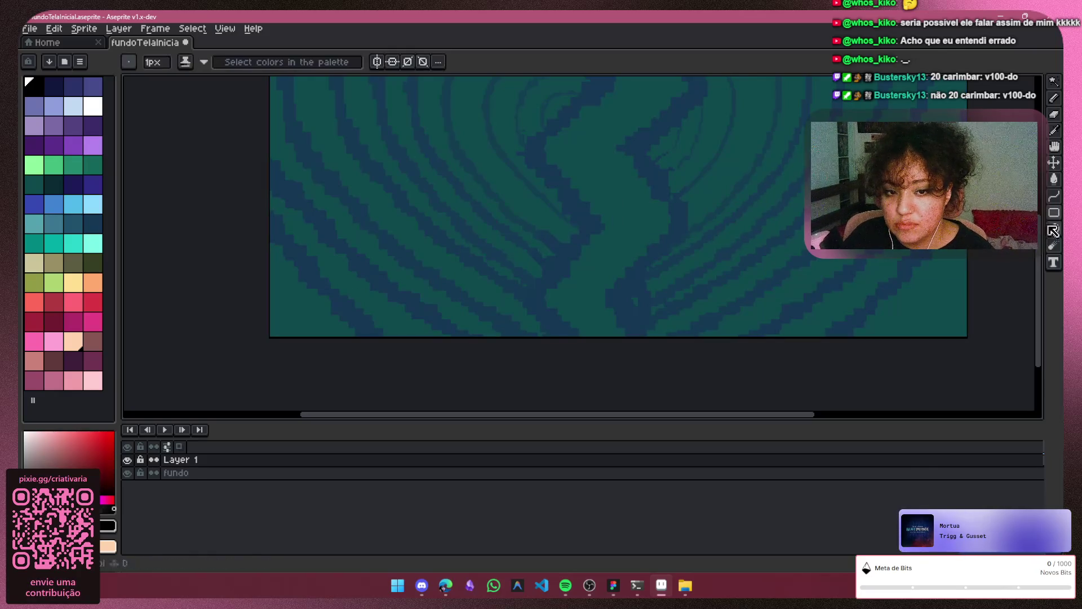
# Increase the rectangle line thickness and test a thick outline, then undo it
pyautogui.click(158, 62)
pyautogui.click(176, 82)
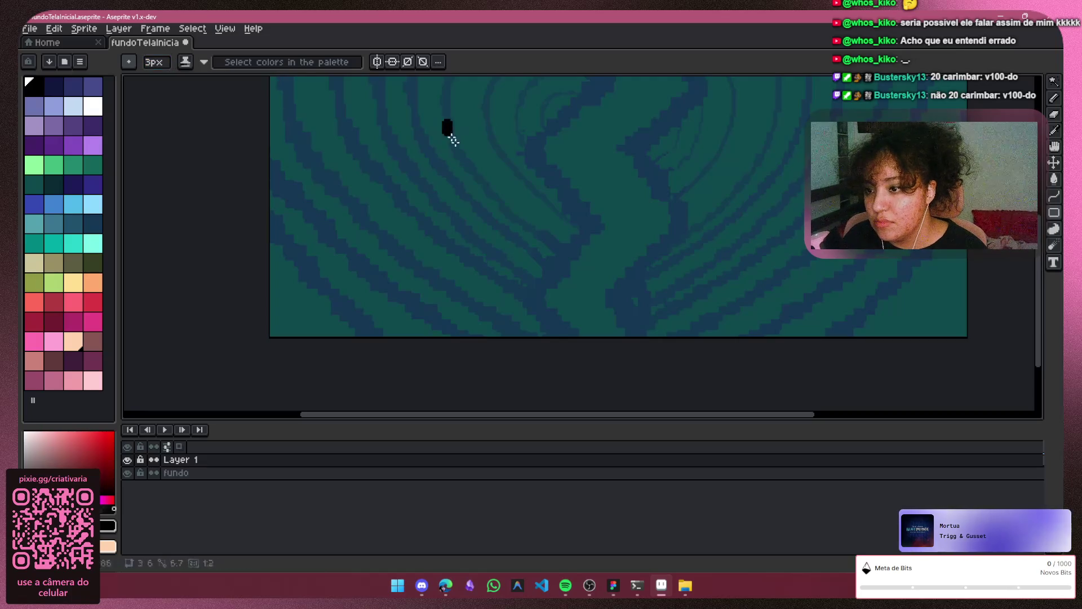
pyautogui.moveTo(443, 120); pyautogui.dragTo(641, 230)
pyautogui.press('v')
pyautogui.hotkey('ctrl', 'z')
# Draw the final thick black rectangle outline across the lower middle of the canvas
pyautogui.scroll(-2, 914, 223)
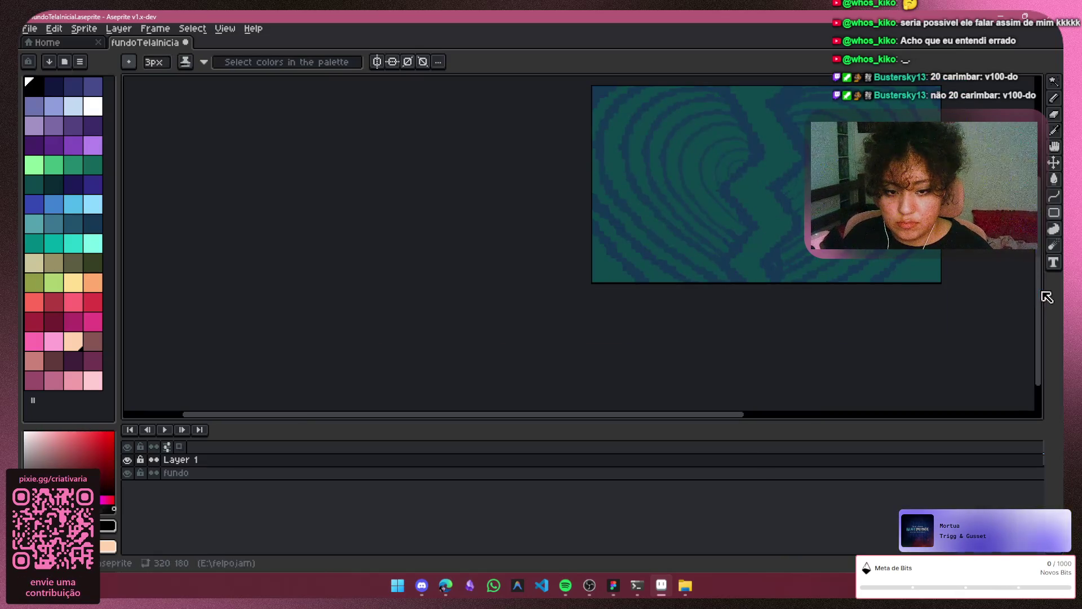
pyautogui.moveTo(1039, 293); pyautogui.dragTo(1039, 254)
pyautogui.moveTo(732, 418)
pyautogui.mouseDown()
pyautogui.moveTo(821, 415)
pyautogui.moveTo(812, 415)
pyautogui.mouseUp()
pyautogui.scroll(1, 597, 294)
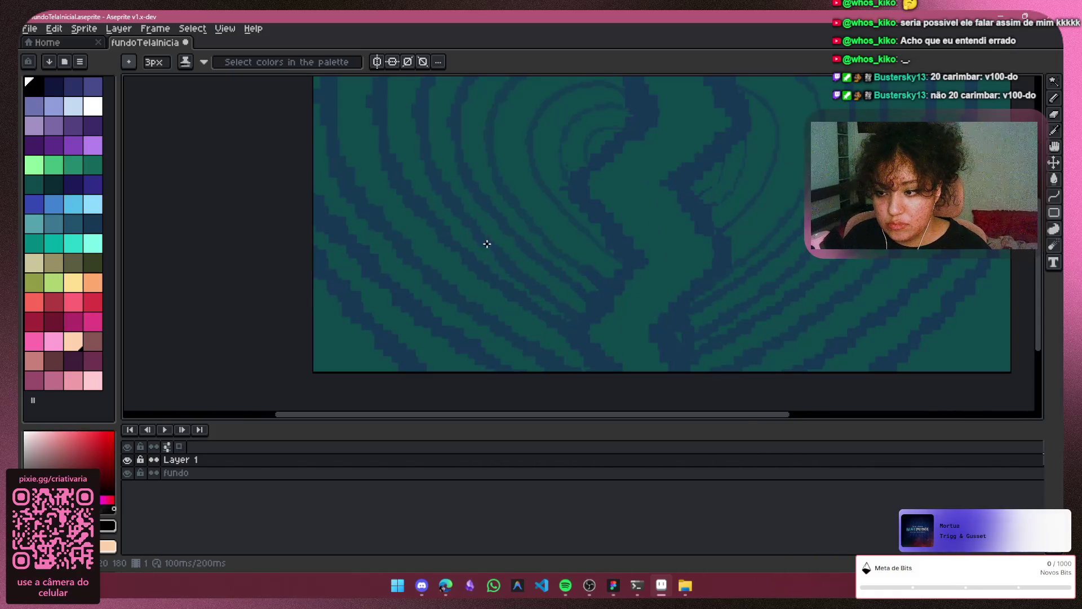
pyautogui.moveTo(477, 226)
pyautogui.mouseDown()
pyautogui.moveTo(496, 243)
pyautogui.moveTo(868, 331)
pyautogui.moveTo(734, 340)
pyautogui.moveTo(758, 360)
pyautogui.moveTo(834, 370)
pyautogui.mouseUp()
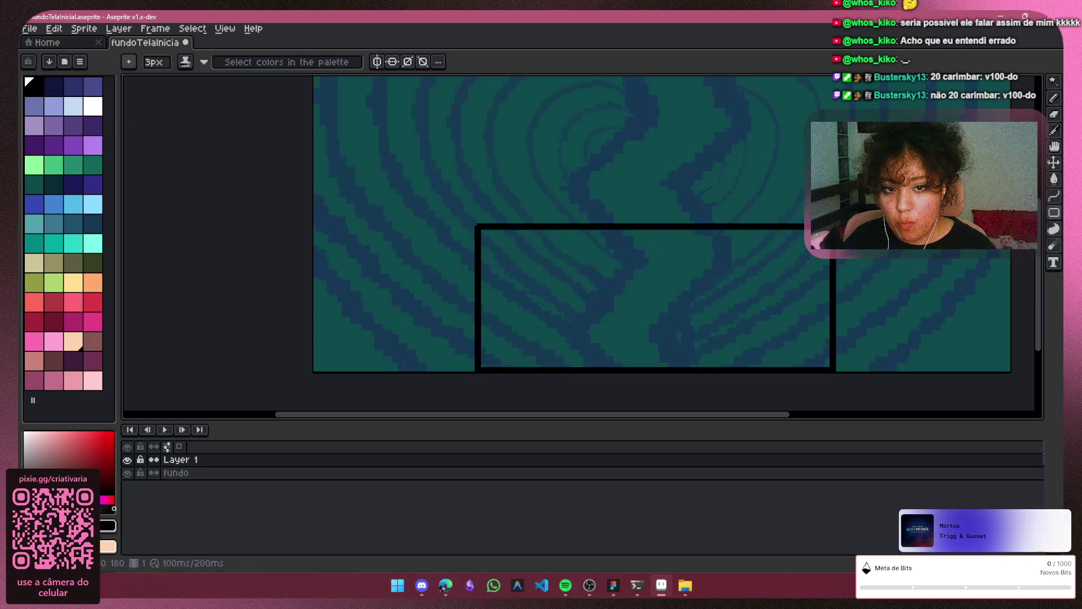
pyautogui.scroll(-2, 756, 295)
# Select the rectangle with the Rectangular Marquee, move and stretch it, then delete it
pyautogui.moveTo(729, 417); pyautogui.dragTo(816, 412)
pyautogui.moveTo(1047, 310); pyautogui.dragTo(1047, 279)
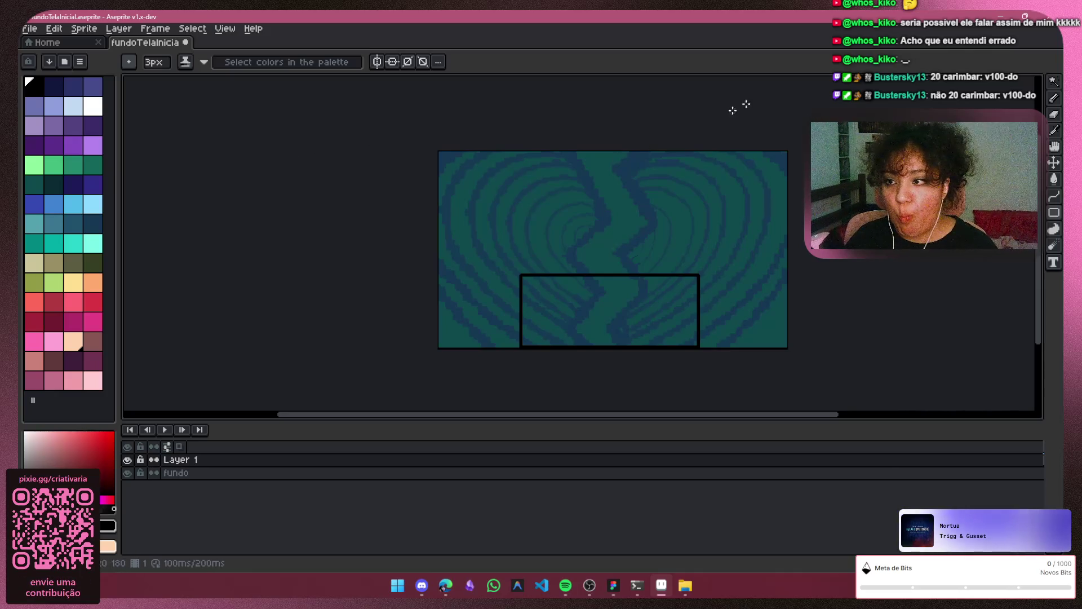
pyautogui.click(1053, 81)
pyautogui.click(975, 85)
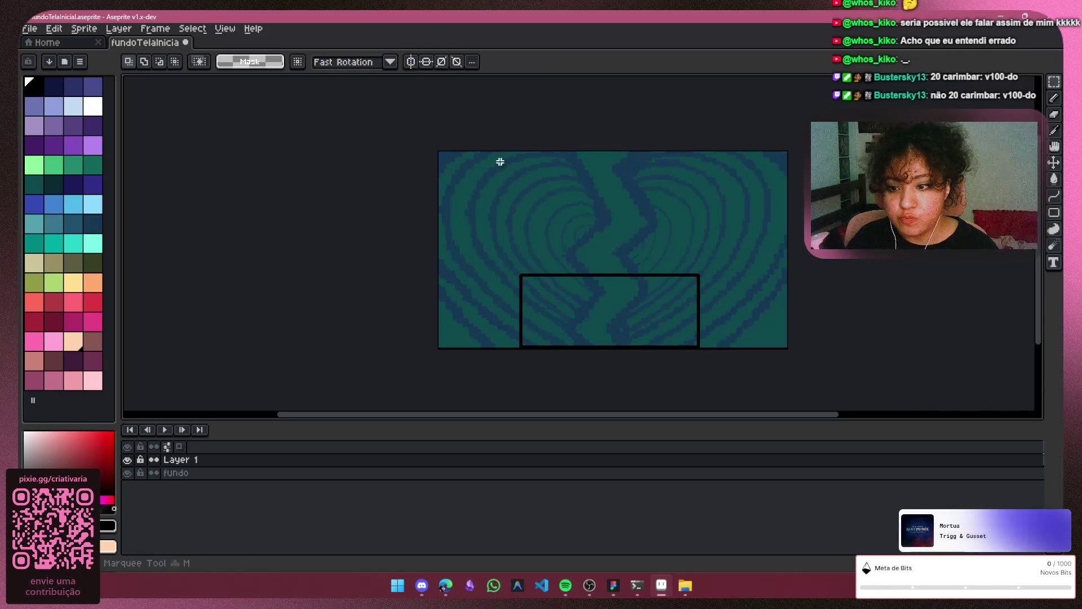
pyautogui.moveTo(502, 247)
pyautogui.mouseDown()
pyautogui.moveTo(628, 339)
pyautogui.moveTo(733, 364)
pyautogui.mouseUp()
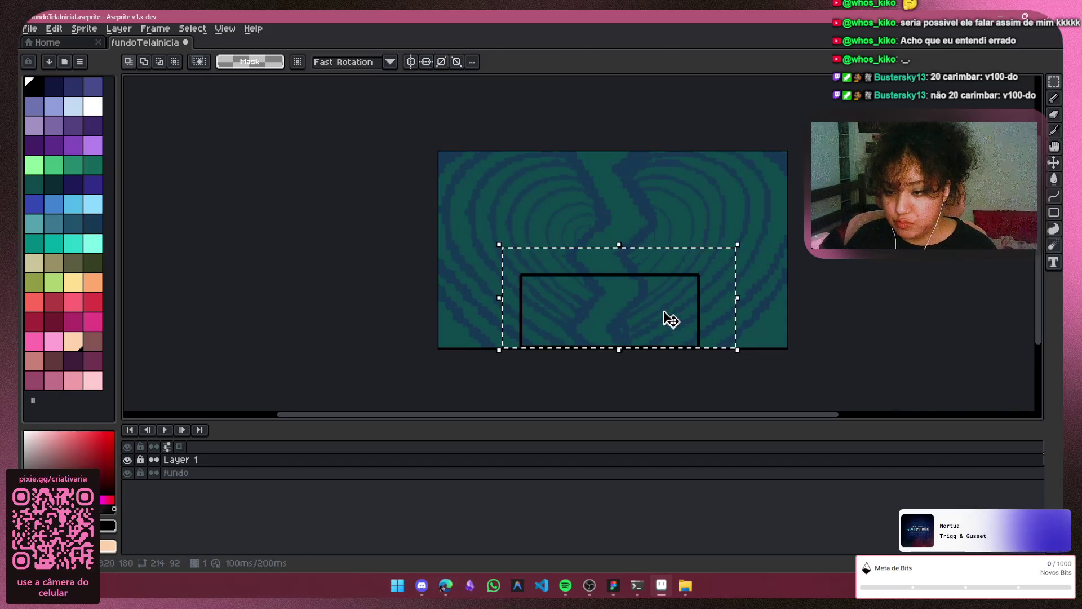
pyautogui.moveTo(662, 310); pyautogui.dragTo(664, 247)
pyautogui.moveTo(744, 235); pyautogui.dragTo(769, 266)
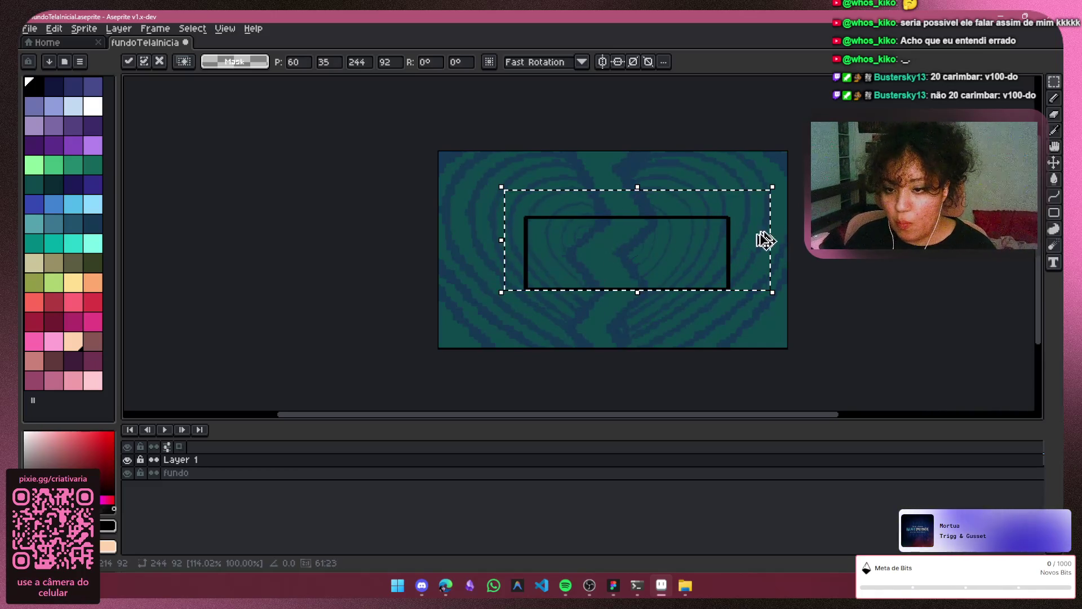
pyautogui.press('Delete')
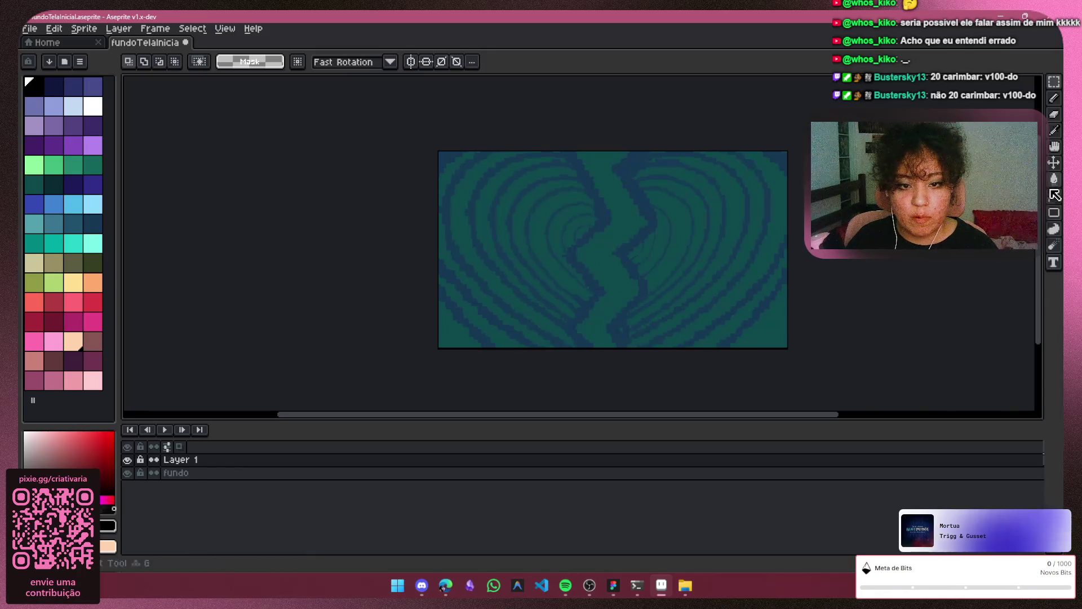
pyautogui.hotkey('shift', 'l')
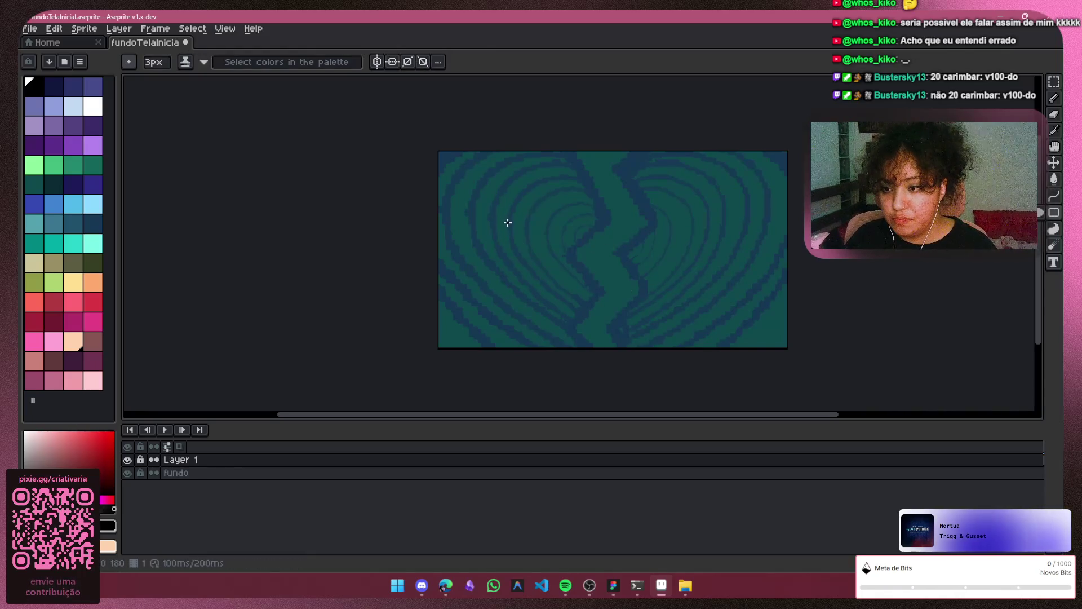
# Drag a black rectangle outline across the centre of the spiral canvas
pyautogui.moveTo(508, 221)
pyautogui.mouseDown()
pyautogui.moveTo(606, 235)
pyautogui.moveTo(700, 229)
pyautogui.moveTo(709, 280)
pyautogui.mouseUp()
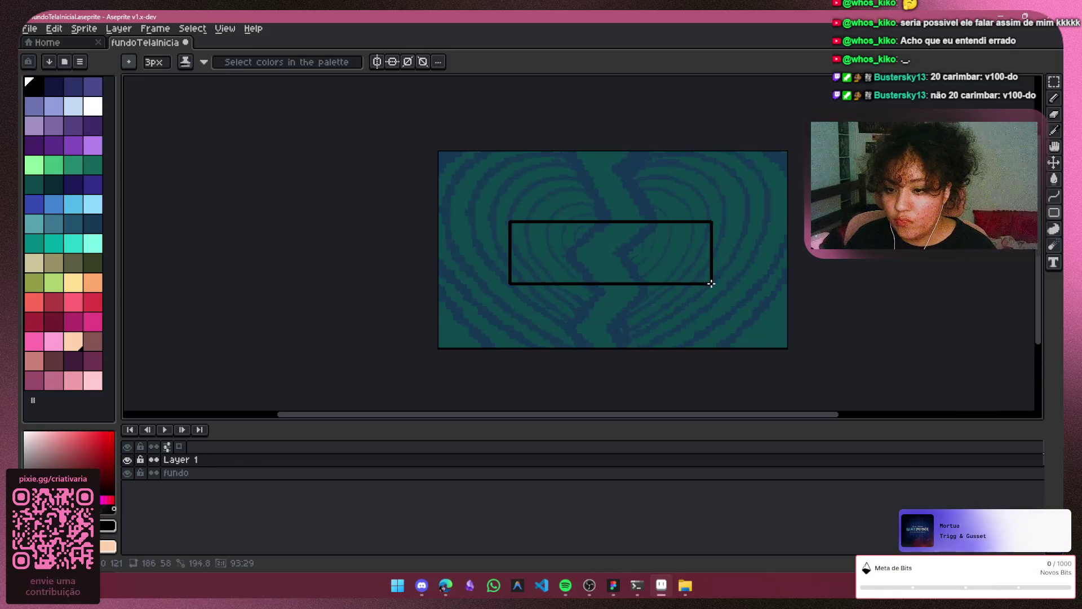
pyautogui.moveTo(711, 284); pyautogui.dragTo(708, 290)
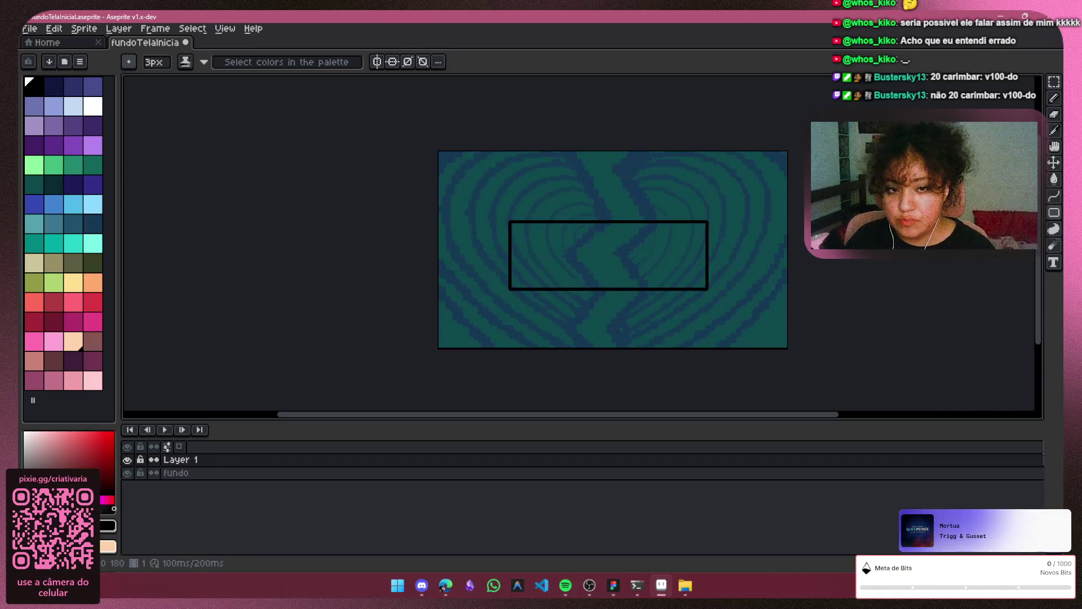
pyautogui.click(1055, 110)
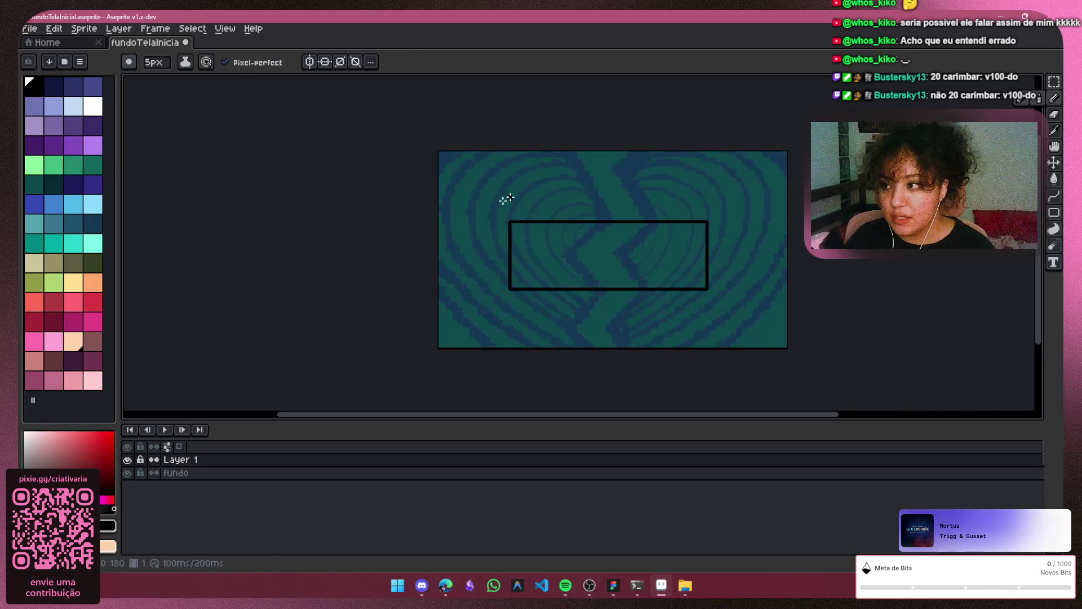
# Hand-letter a '20' inside the rectangle, then undo it
pyautogui.scroll(1, 550, 250)
pyautogui.scroll(1, 490, 205)
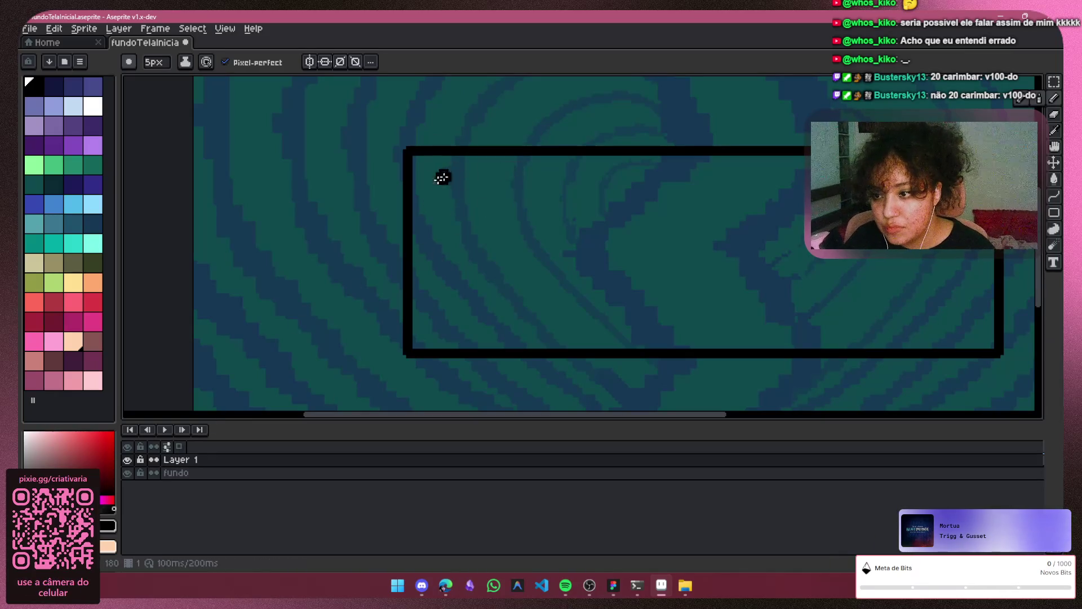
pyautogui.moveTo(439, 216); pyautogui.dragTo(459, 187)
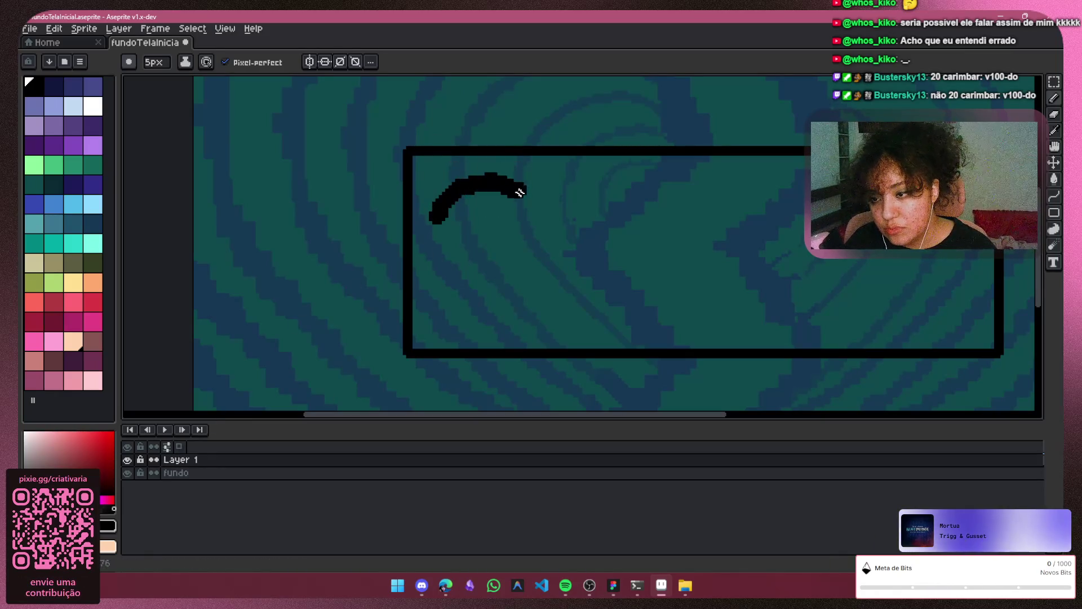
pyautogui.moveTo(561, 265); pyautogui.dragTo(520, 331)
pyautogui.moveTo(480, 297)
pyautogui.mouseDown()
pyautogui.moveTo(546, 311)
pyautogui.moveTo(599, 293)
pyautogui.mouseUp()
pyautogui.moveTo(634, 190)
pyautogui.mouseDown()
pyautogui.moveTo(621, 246)
pyautogui.moveTo(678, 296)
pyautogui.mouseUp()
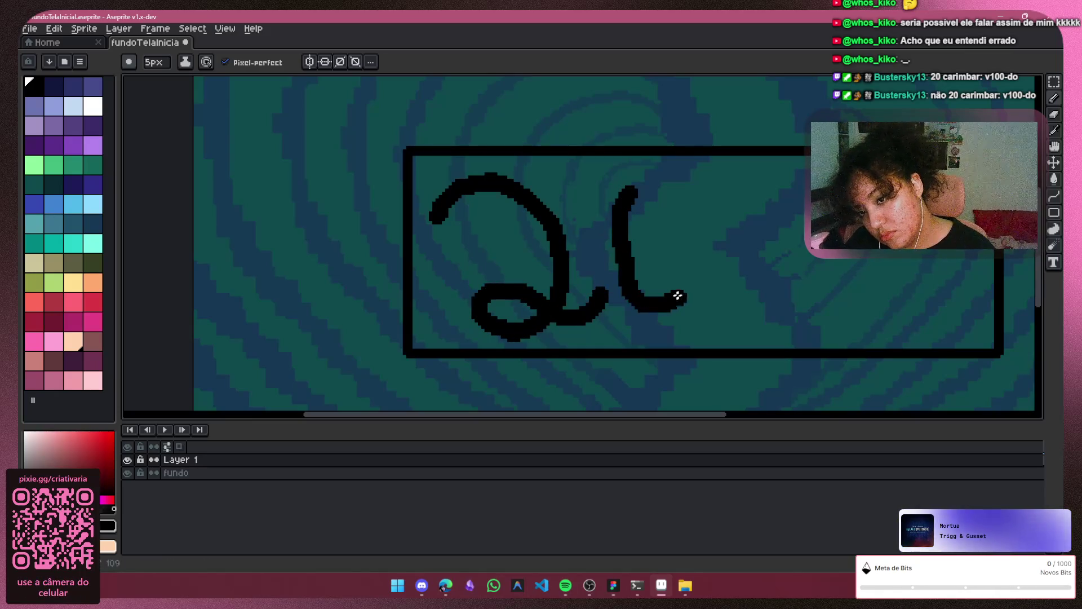
pyautogui.moveTo(694, 249)
pyautogui.mouseDown()
pyautogui.moveTo(678, 201)
pyautogui.moveTo(618, 210)
pyautogui.mouseUp()
pyautogui.hotkey('ctrl', 'z')
pyautogui.hotkey('ctrl', 'z')
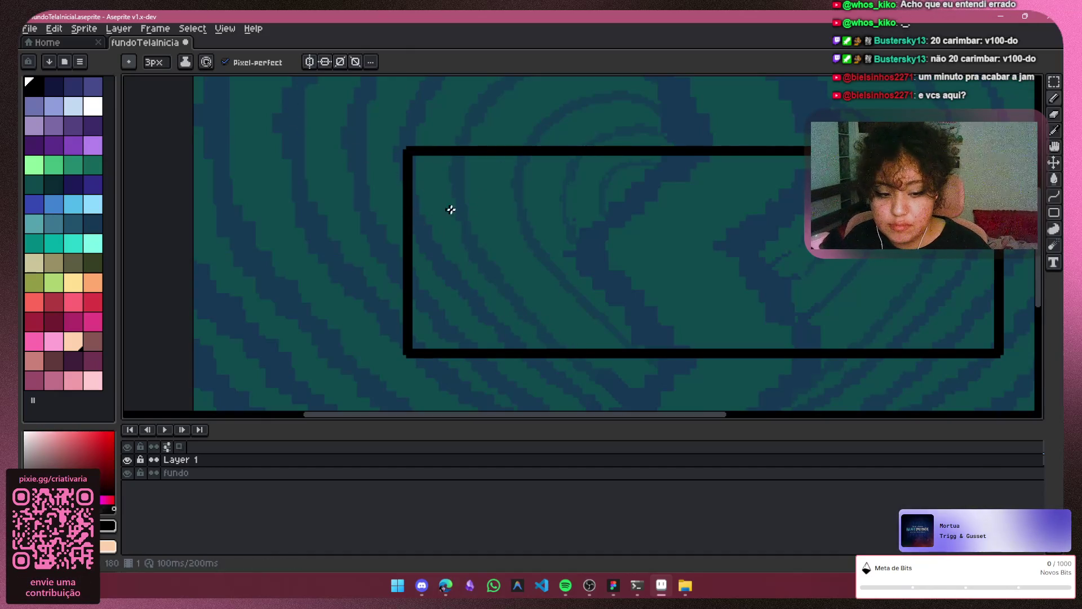
# Retry the 2 and 0 strokes, undoing each attempt
pyautogui.moveTo(415, 195)
pyautogui.mouseDown()
pyautogui.moveTo(454, 164)
pyautogui.moveTo(507, 184)
pyautogui.moveTo(525, 231)
pyautogui.moveTo(490, 299)
pyautogui.moveTo(442, 300)
pyautogui.moveTo(488, 288)
pyautogui.moveTo(543, 313)
pyautogui.mouseUp()
pyautogui.hotkey('ctrl', 'z')
pyautogui.click(426, 192)
pyautogui.moveTo(557, 184); pyautogui.dragTo(558, 224)
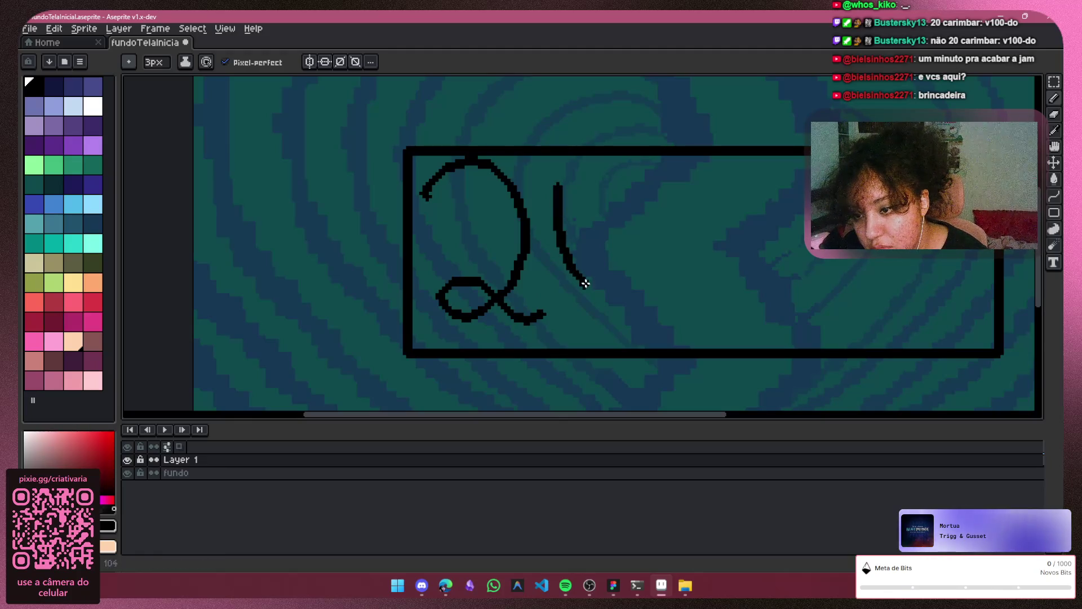
pyautogui.hotkey('ctrl', 'z')
pyautogui.moveTo(546, 184); pyautogui.dragTo(569, 309)
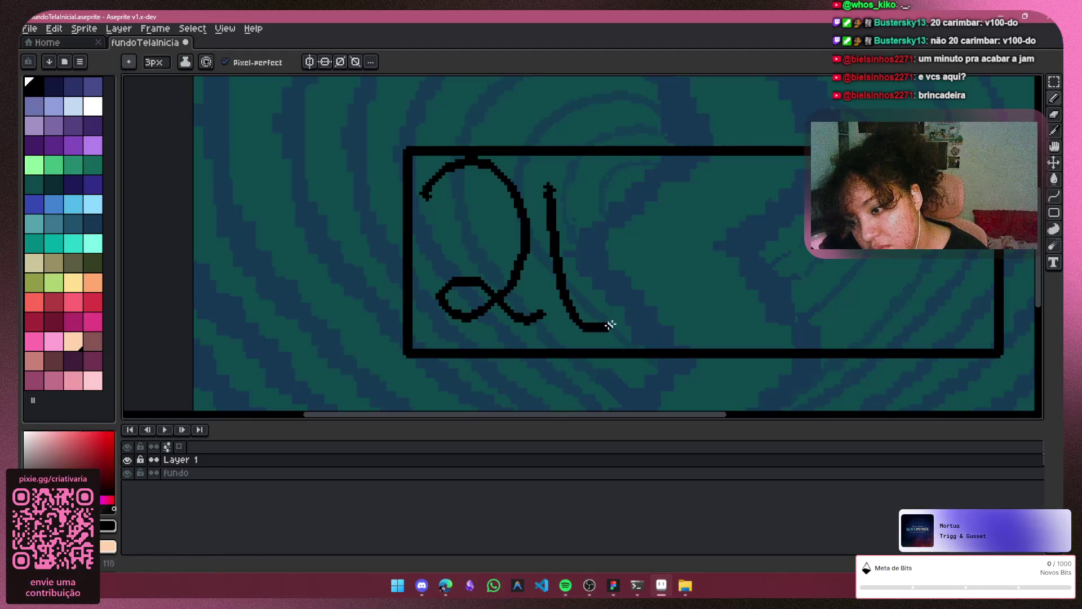
pyautogui.moveTo(627, 186)
pyautogui.mouseDown()
pyautogui.moveTo(586, 169)
pyautogui.moveTo(554, 223)
pyautogui.mouseUp()
pyautogui.hotkey('ctrl', 'z')
pyautogui.hotkey('ctrl', 'z')
pyautogui.hotkey('ctrl', 'z')
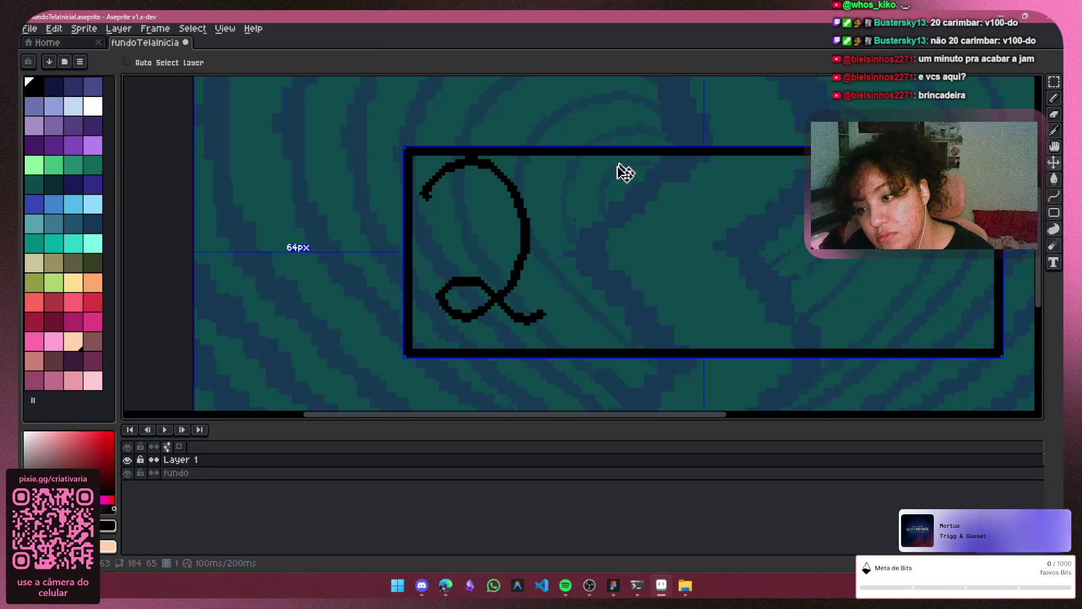
# Letter C, A, R and I inside the rectangle
pyautogui.scroll(-3, 679, 244)
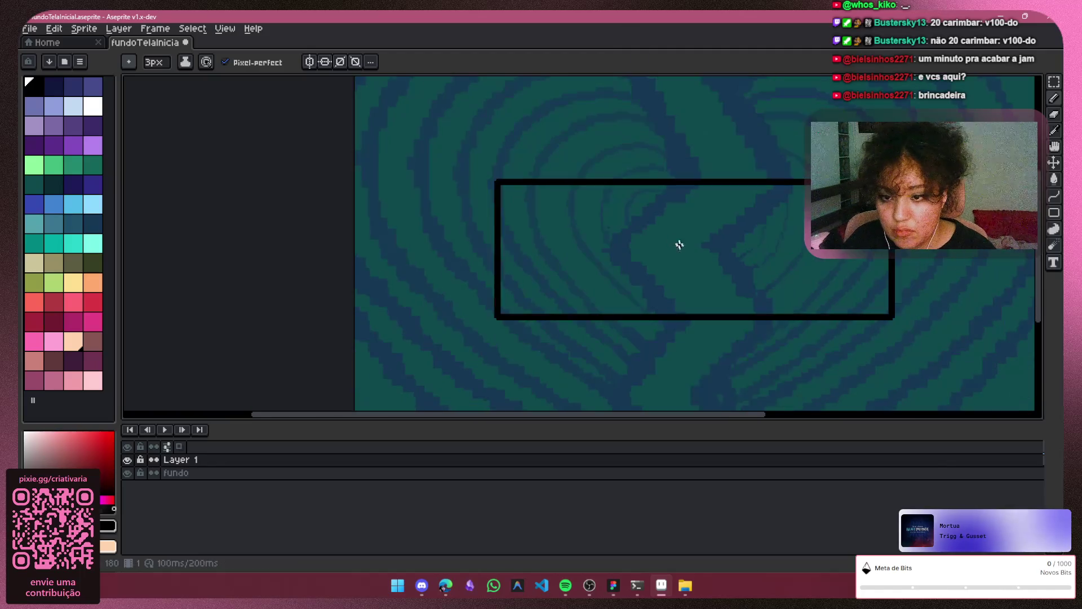
pyautogui.moveTo(715, 418); pyautogui.dragTo(785, 411)
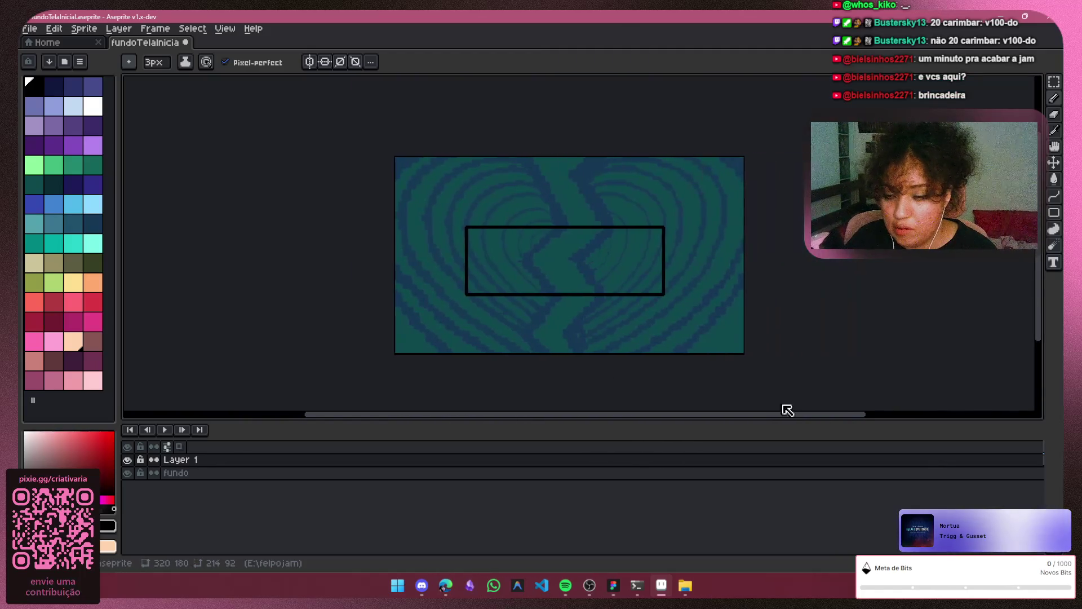
pyautogui.scroll(2, 557, 254)
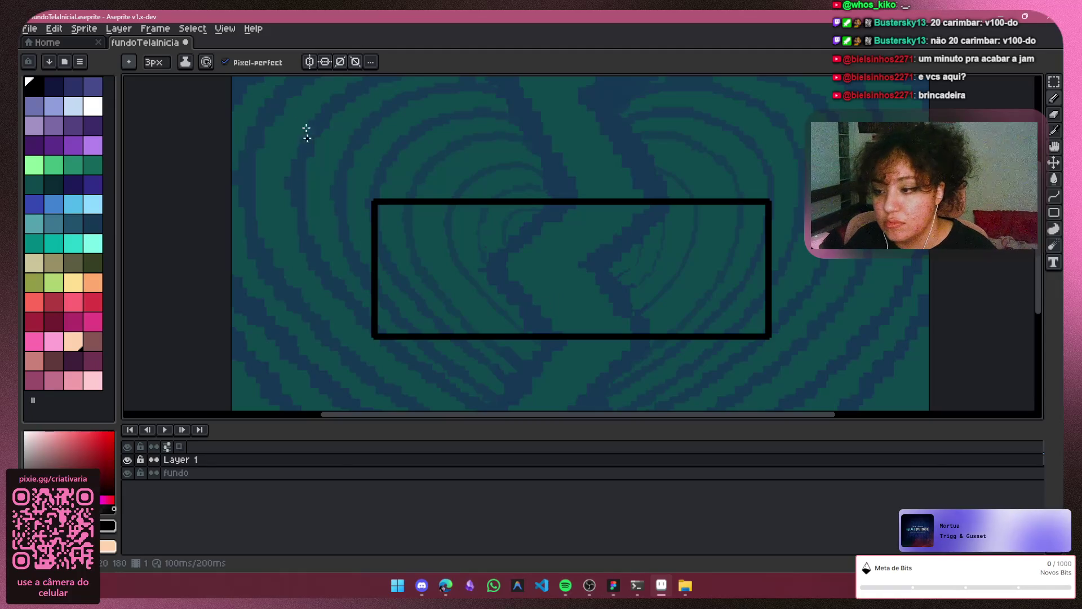
pyautogui.moveTo(471, 229)
pyautogui.mouseDown()
pyautogui.moveTo(434, 221)
pyautogui.moveTo(447, 320)
pyautogui.moveTo(490, 258)
pyautogui.moveTo(527, 313)
pyautogui.moveTo(509, 285)
pyautogui.mouseUp()
pyautogui.moveTo(518, 248); pyautogui.dragTo(539, 301)
pyautogui.moveTo(542, 246); pyautogui.dragTo(563, 295)
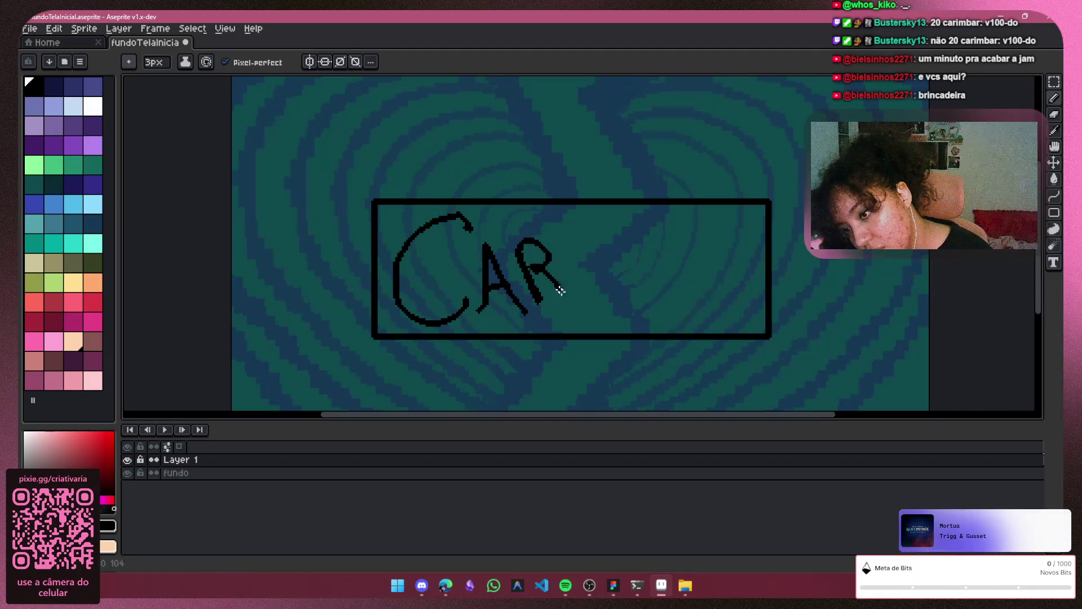
# Add the M, dot the i, and finish with B, A, R to spell CARIMBAR
pyautogui.moveTo(571, 248); pyautogui.dragTo(589, 292)
pyautogui.click(563, 234)
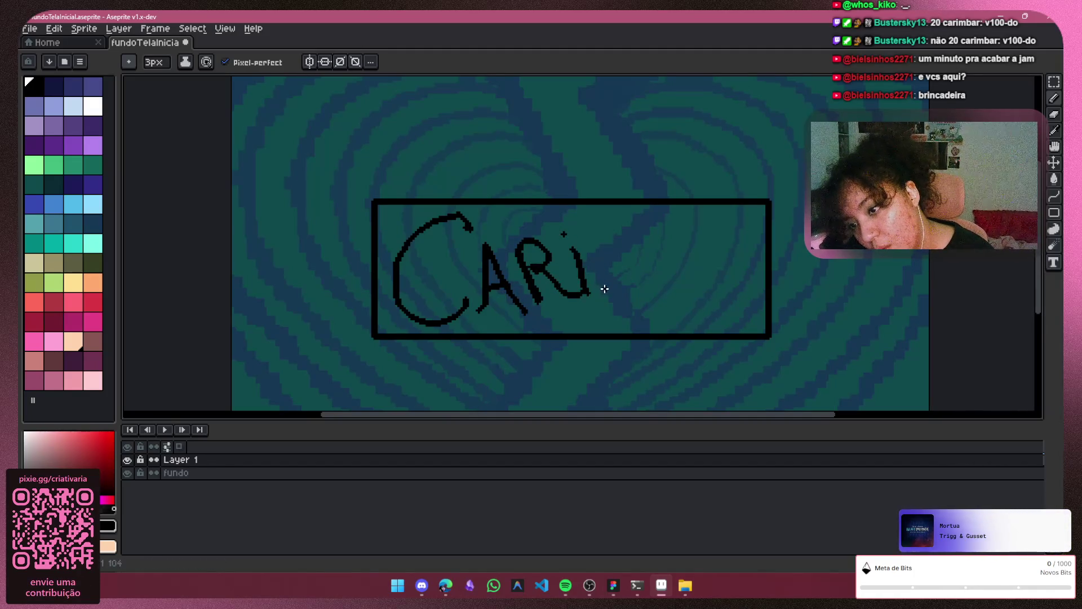
pyautogui.moveTo(626, 225); pyautogui.dragTo(639, 322)
pyautogui.moveTo(654, 242)
pyautogui.mouseDown()
pyautogui.moveTo(653, 307)
pyautogui.moveTo(658, 265)
pyautogui.moveTo(653, 303)
pyautogui.moveTo(709, 238)
pyautogui.moveTo(727, 301)
pyautogui.mouseUp()
pyautogui.moveTo(702, 277)
pyautogui.mouseDown()
pyautogui.moveTo(718, 271)
pyautogui.moveTo(743, 304)
pyautogui.mouseUp()
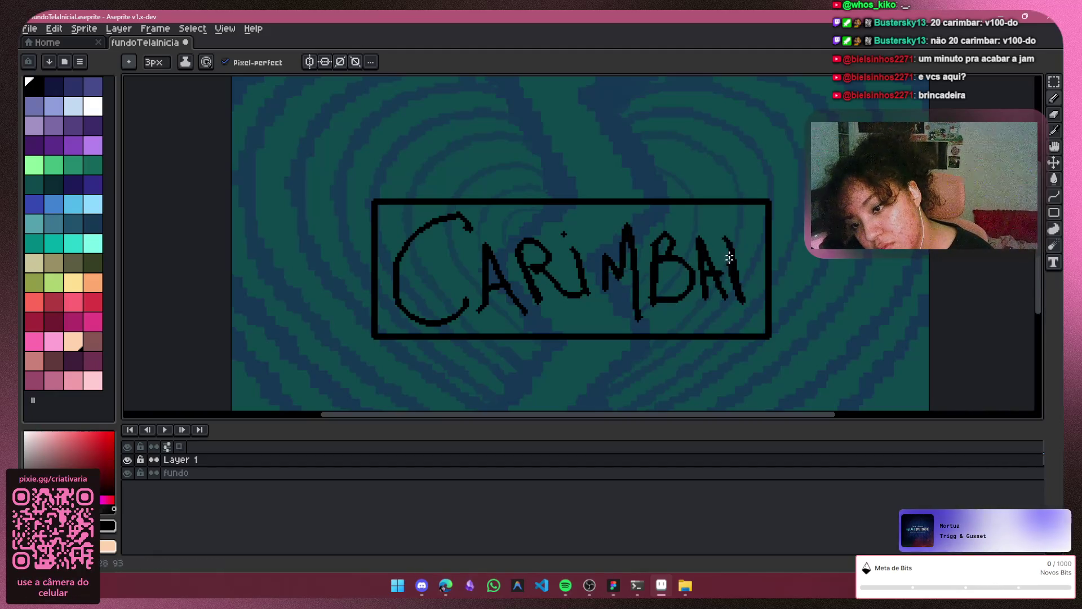
pyautogui.moveTo(735, 232); pyautogui.dragTo(772, 292)
pyautogui.scroll(-1, 673, 249)
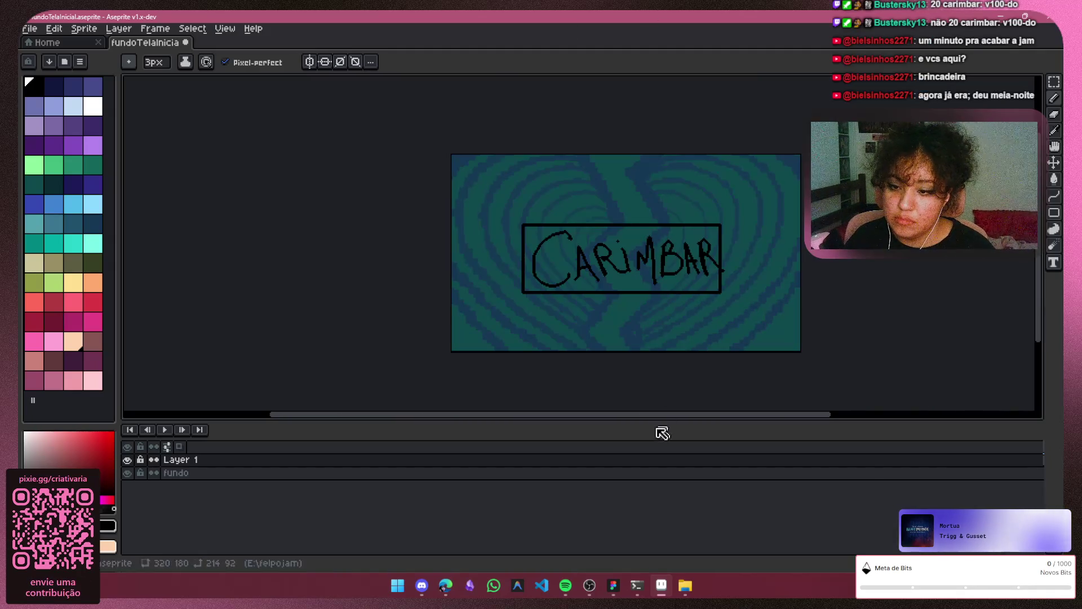
# Undo the final B, A and R strokes so the box reads CARIM
pyautogui.moveTo(604, 419); pyautogui.dragTo(640, 419)
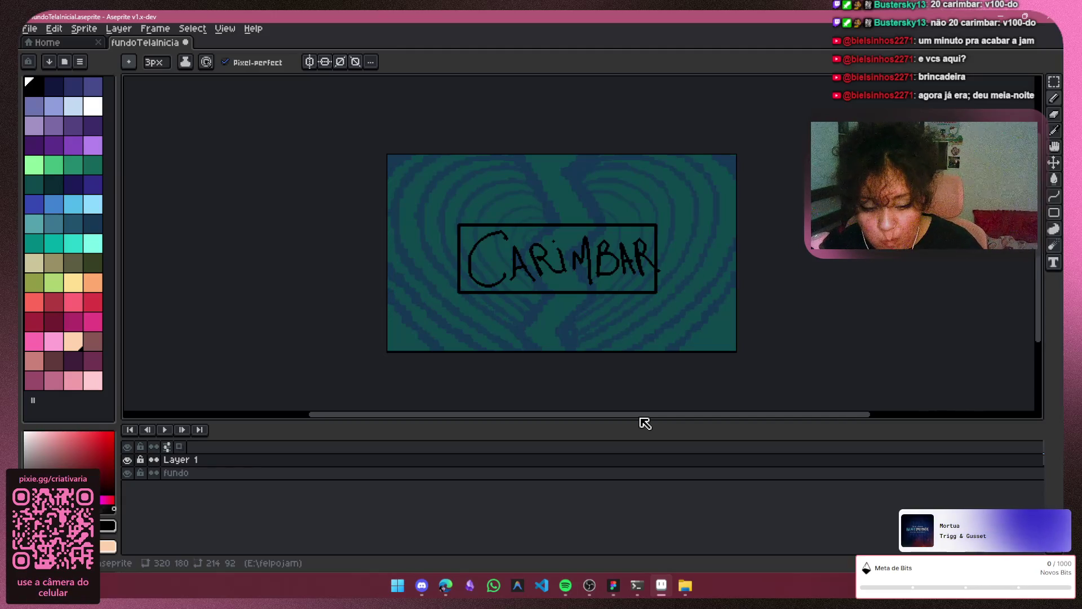
pyautogui.hotkey('alt', 'Tab')
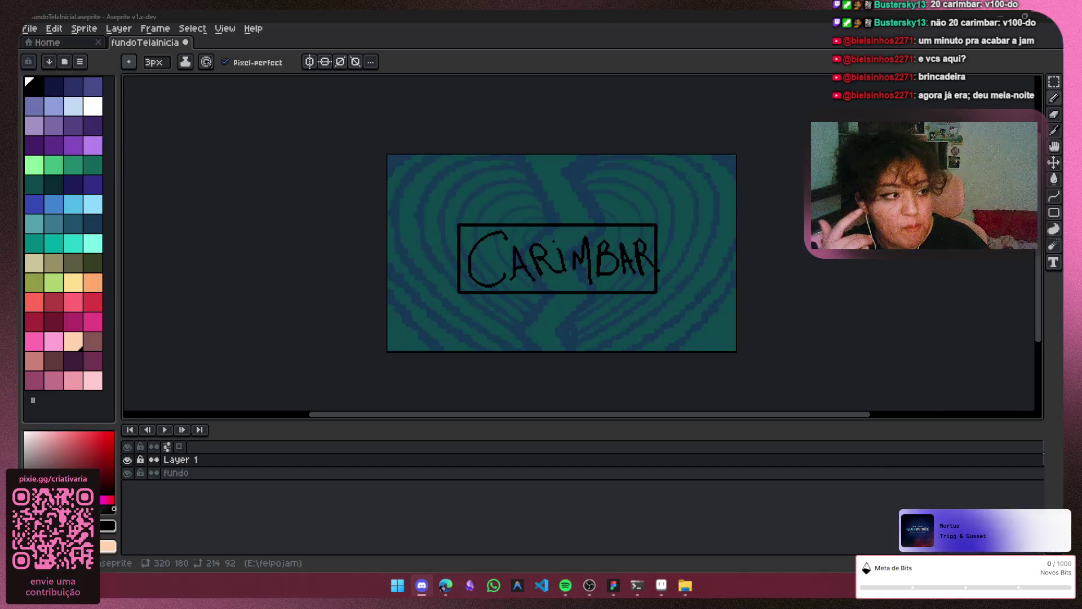
pyautogui.hotkey('alt', 'Tab')
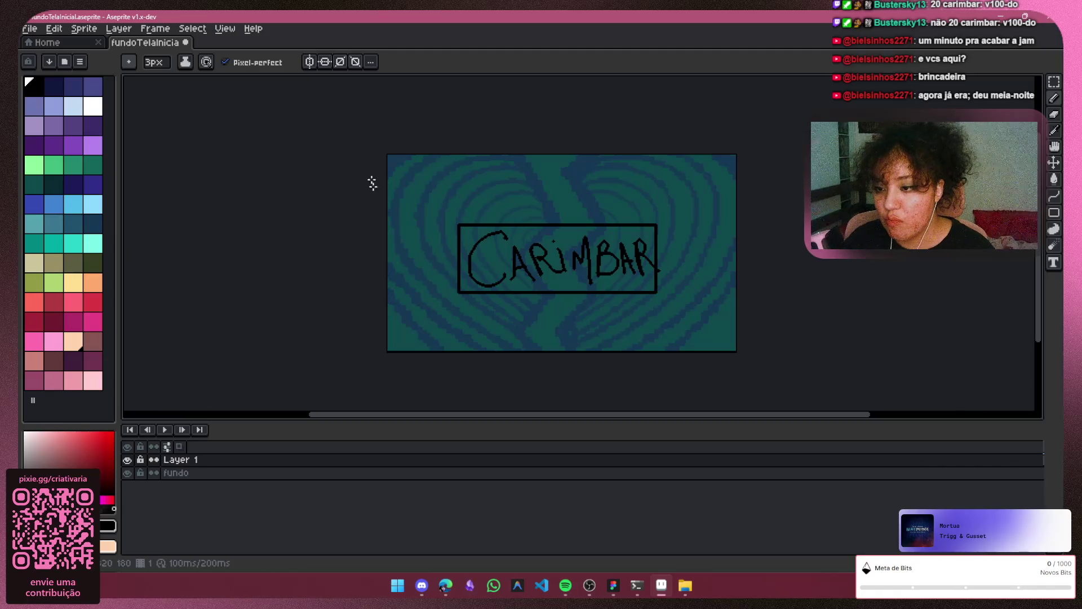
pyautogui.hotkey('ctrl', 'z')
# Undo the lettering down to the C, then try and undo a new C stroke
pyautogui.hotkey('ctrl', 'z')
pyautogui.hotkey('ctrl', 'z')
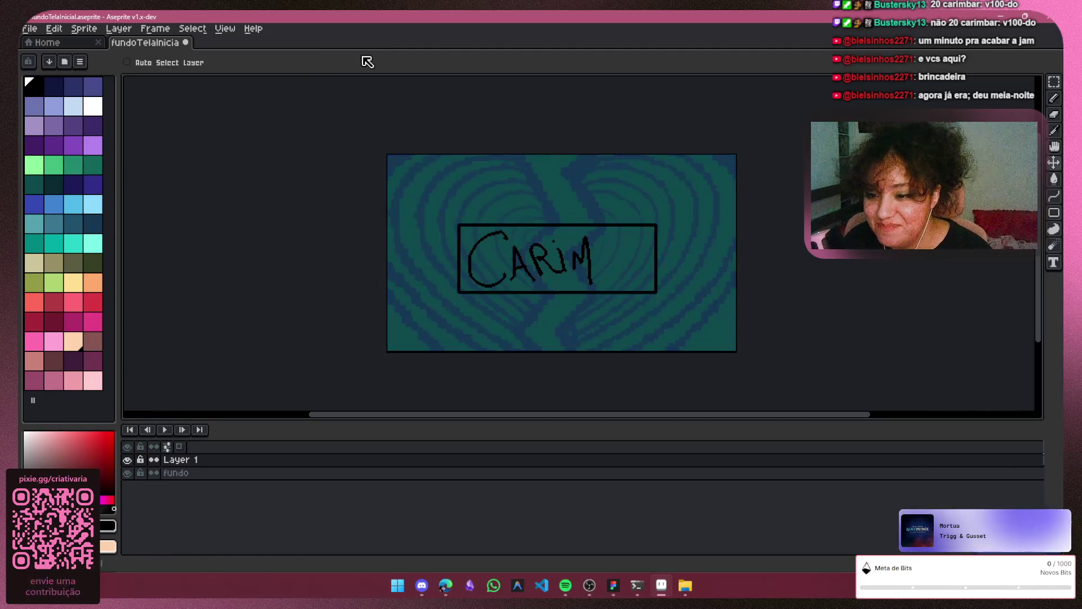
pyautogui.hotkey('ctrl', 'z')
pyautogui.hotkey('ctrl', 'z')
pyautogui.hotkey('ctrl', 'z')
pyautogui.hotkey('ctrl', 'z')
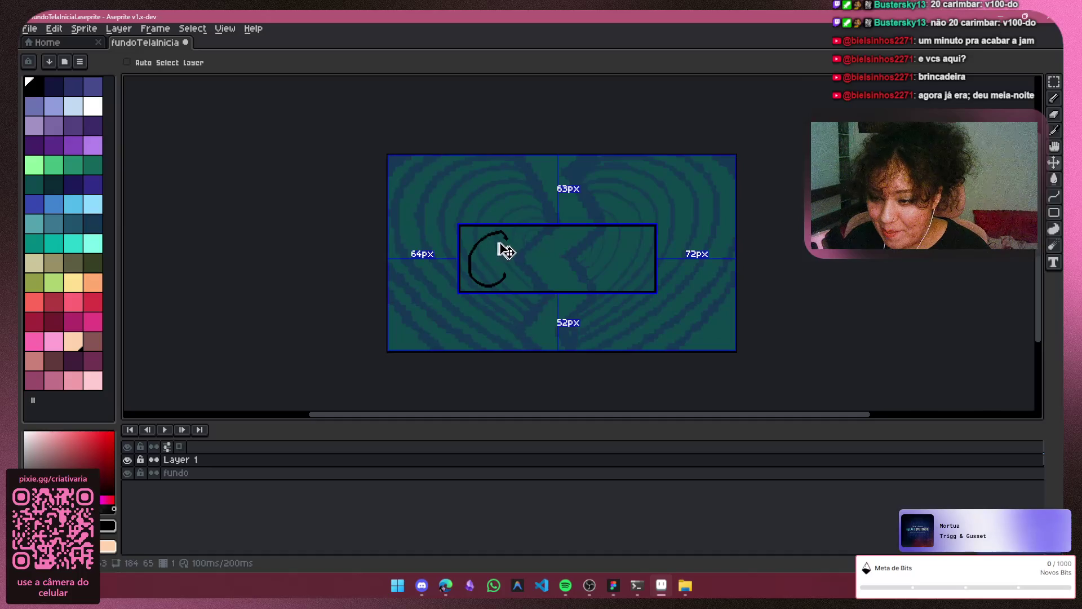
pyautogui.hotkey('ctrl', 'z')
pyautogui.scroll(3, 478, 243)
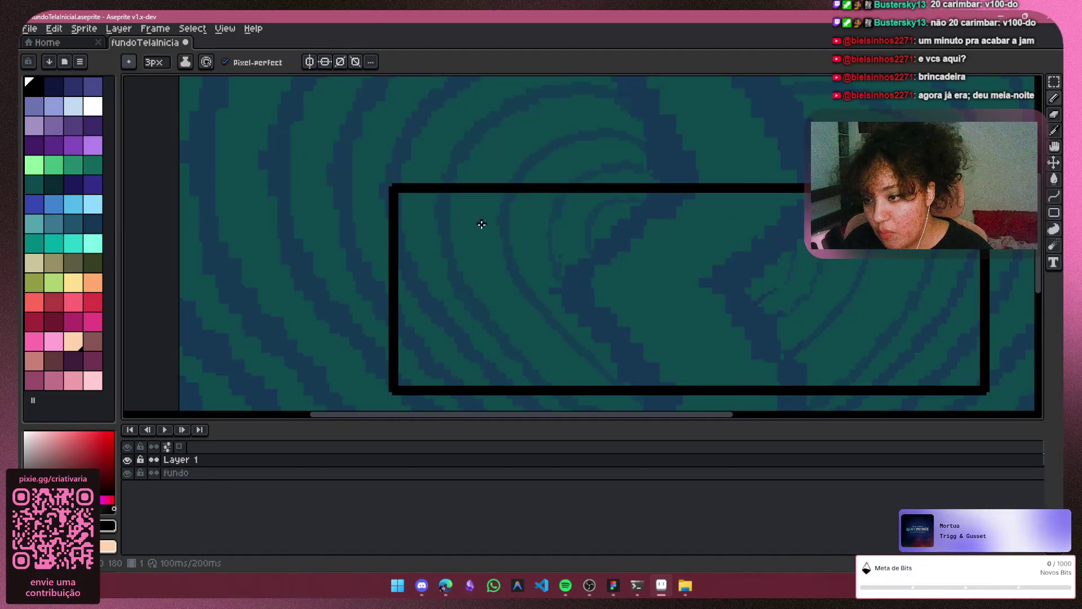
pyautogui.moveTo(485, 221)
pyautogui.mouseDown()
pyautogui.moveTo(478, 356)
pyautogui.moveTo(518, 350)
pyautogui.mouseUp()
pyautogui.hotkey('ctrl', 'z')
# Re-letter C, A, R, I, B and the start of A inside the rectangle
pyautogui.moveTo(505, 228)
pyautogui.mouseDown()
pyautogui.moveTo(466, 210)
pyautogui.moveTo(524, 364)
pyautogui.moveTo(532, 280)
pyautogui.moveTo(589, 379)
pyautogui.mouseUp()
pyautogui.moveTo(534, 323); pyautogui.dragTo(559, 317)
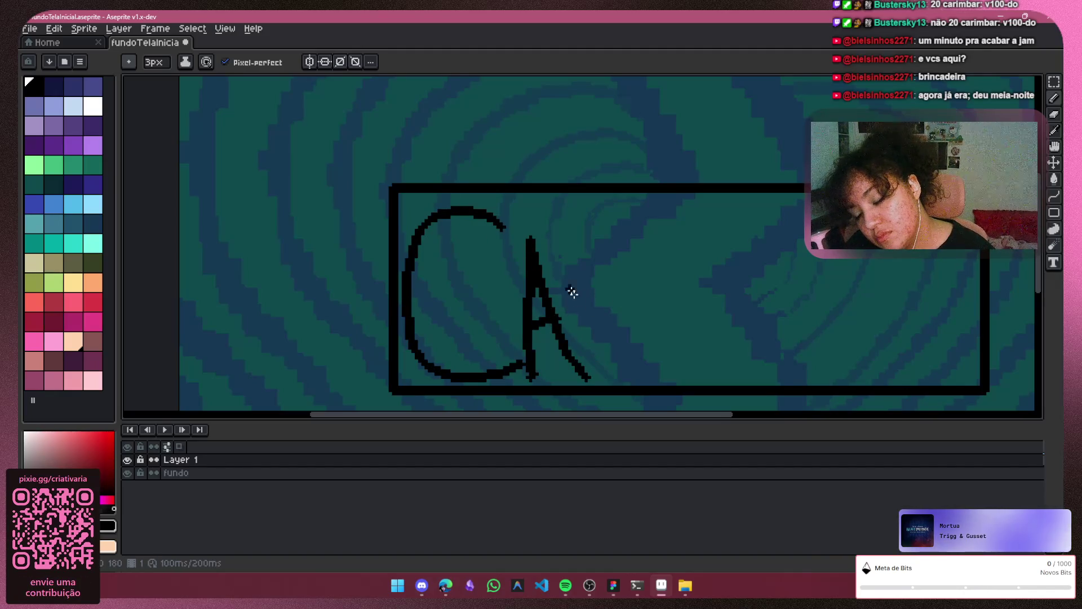
pyautogui.moveTo(565, 254)
pyautogui.mouseDown()
pyautogui.moveTo(591, 357)
pyautogui.moveTo(586, 377)
pyautogui.mouseUp()
pyautogui.moveTo(568, 256); pyautogui.dragTo(676, 365)
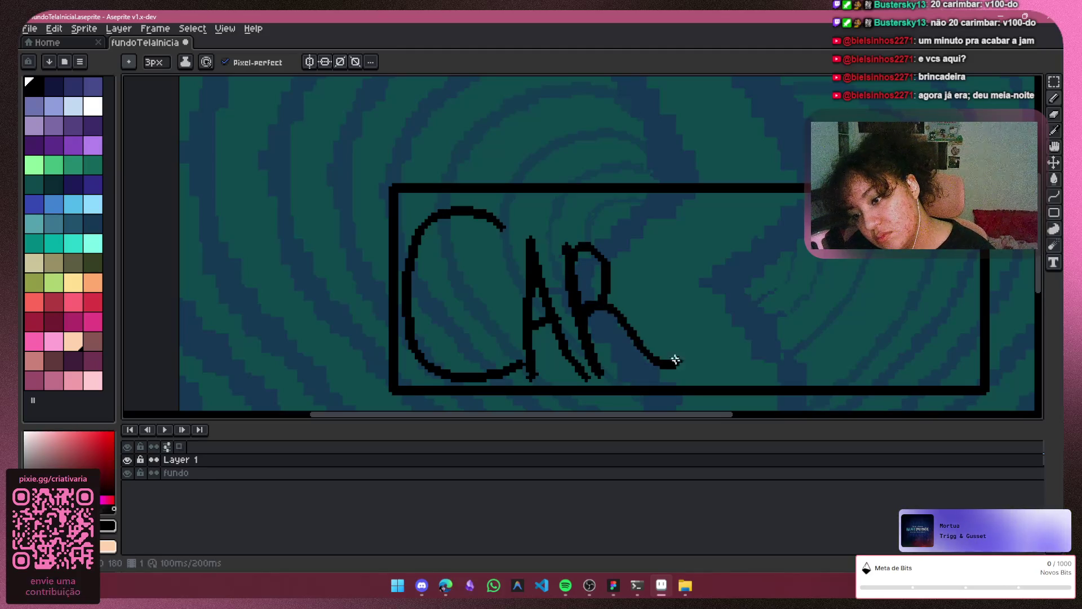
pyautogui.moveTo(654, 231); pyautogui.dragTo(692, 374)
pyautogui.hotkey('ctrl', 'z')
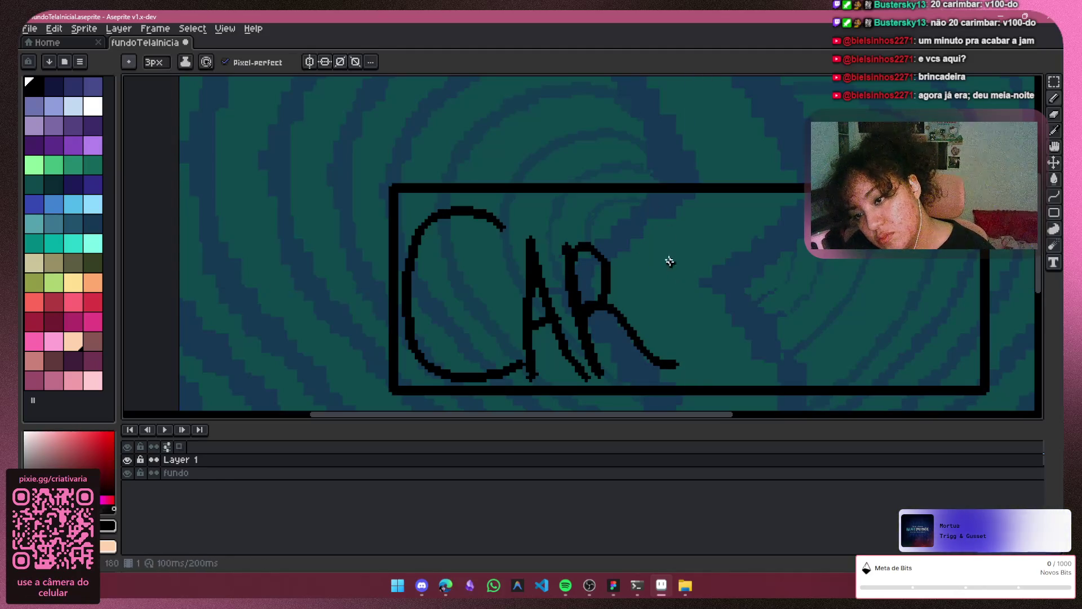
pyautogui.moveTo(654, 233)
pyautogui.mouseDown()
pyautogui.moveTo(699, 367)
pyautogui.moveTo(727, 329)
pyautogui.moveTo(782, 385)
pyautogui.mouseUp()
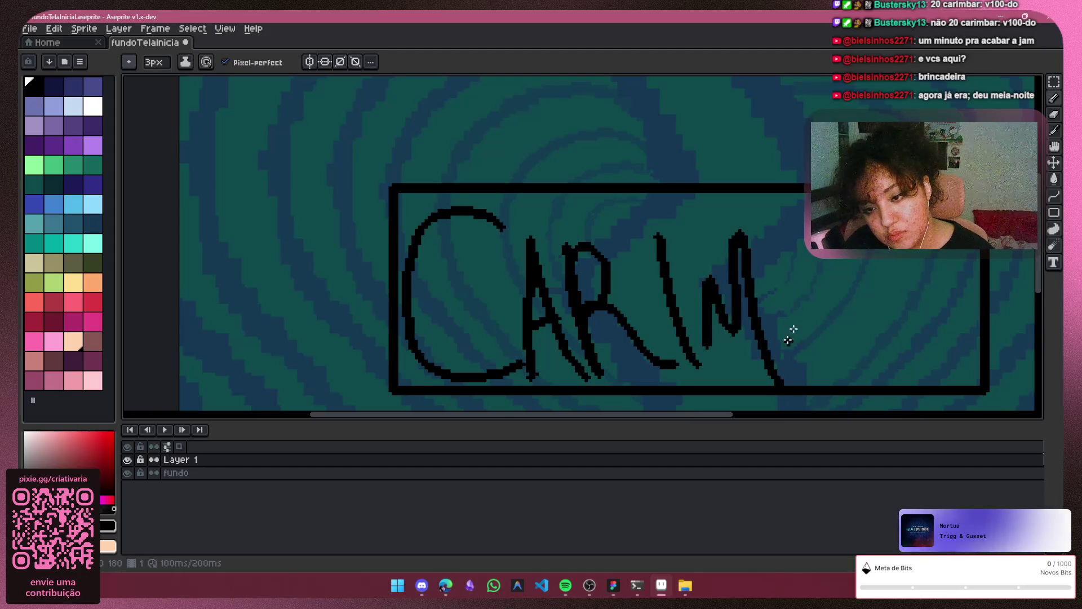
pyautogui.moveTo(788, 276); pyautogui.dragTo(789, 366)
pyautogui.moveTo(789, 271)
pyautogui.mouseDown()
pyautogui.moveTo(814, 282)
pyautogui.moveTo(881, 273)
pyautogui.moveTo(915, 367)
pyautogui.mouseUp()
# Undo all remaining letter strokes, leaving the rectangle empty
pyautogui.hotkey('ctrl', 'z')
pyautogui.hotkey('ctrl', 'z')
pyautogui.hotkey('ctrl', 'z')
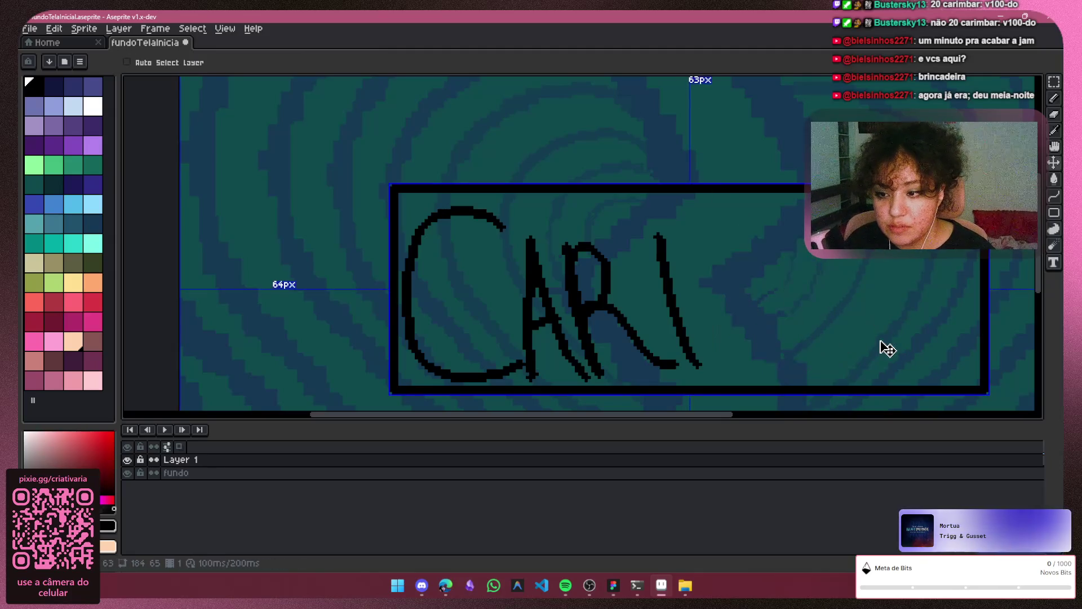
pyautogui.hotkey('ctrl', 'z')
pyautogui.hotkey('ctrl', 'z')
pyautogui.scroll(-1, 586, 224)
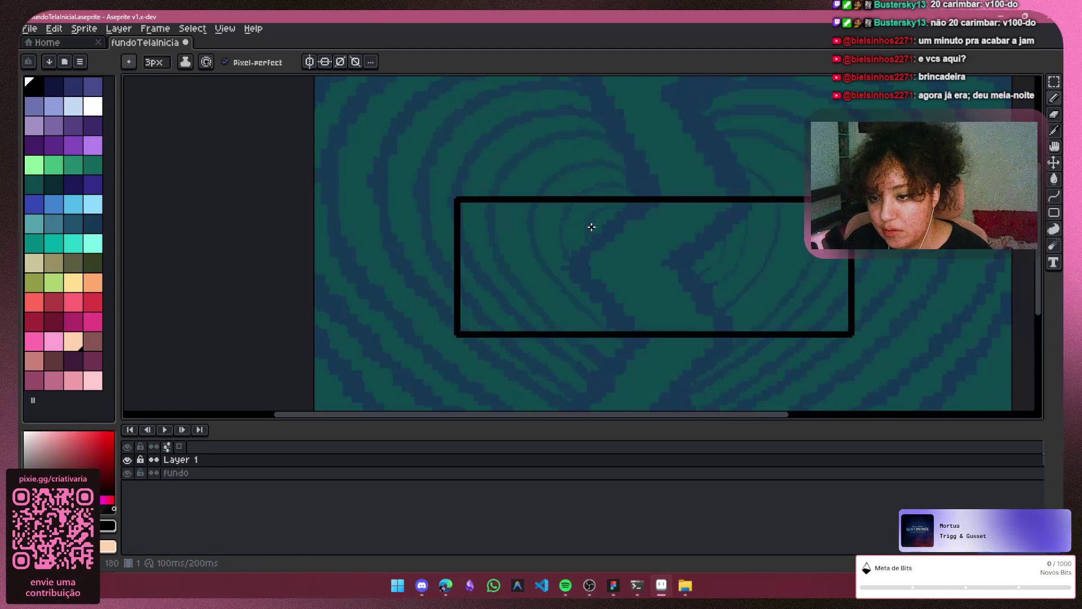
pyautogui.scroll(-1, 589, 249)
pyautogui.moveTo(705, 415)
pyautogui.mouseDown()
pyautogui.moveTo(729, 425)
pyautogui.moveTo(735, 443)
pyautogui.mouseUp()
pyautogui.click(127, 460)
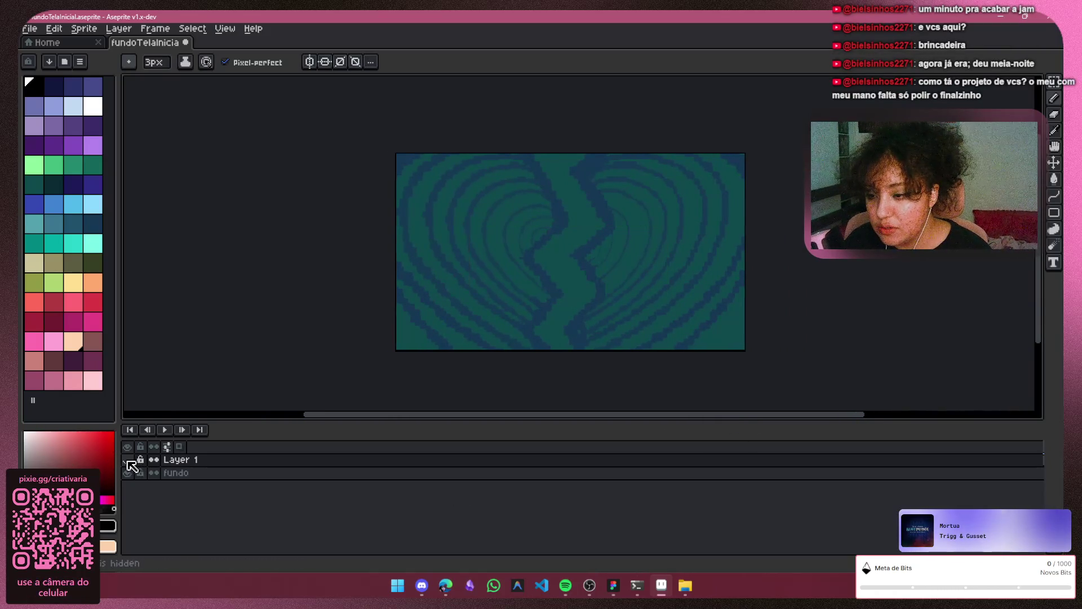
pyautogui.click(127, 459)
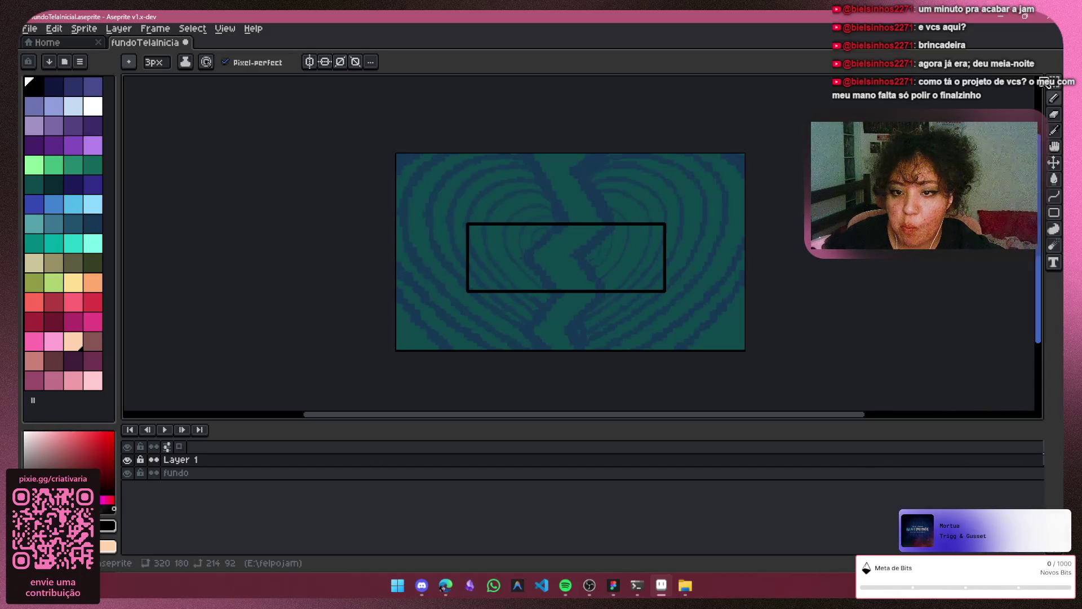
pyautogui.click(1054, 81)
pyautogui.moveTo(451, 207)
pyautogui.mouseDown()
pyautogui.moveTo(594, 286)
pyautogui.moveTo(703, 302)
pyautogui.moveTo(689, 306)
pyautogui.mouseUp()
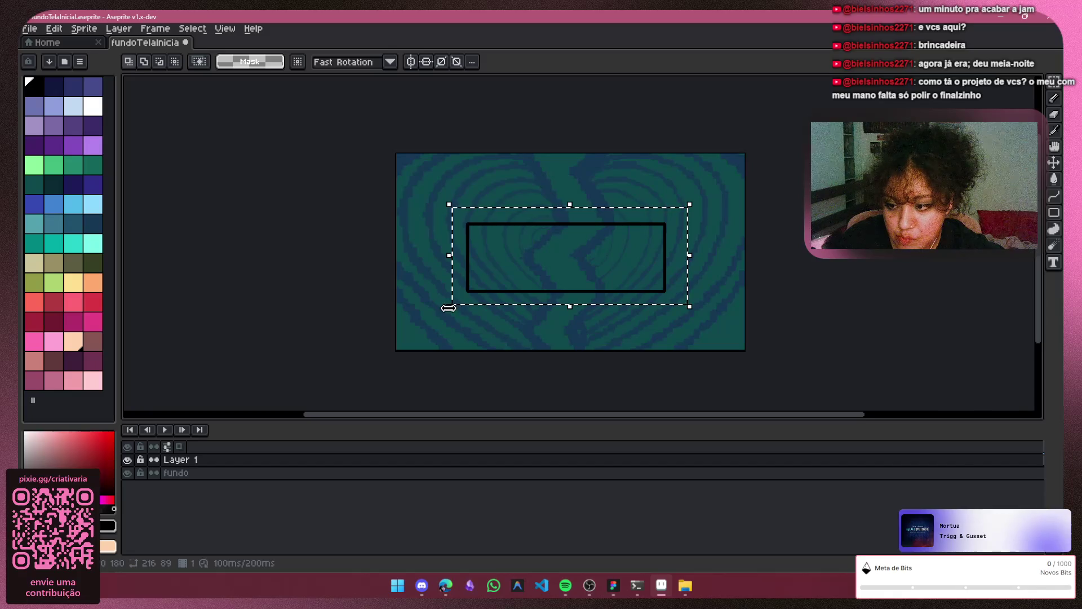
pyautogui.moveTo(451, 305); pyautogui.dragTo(448, 306)
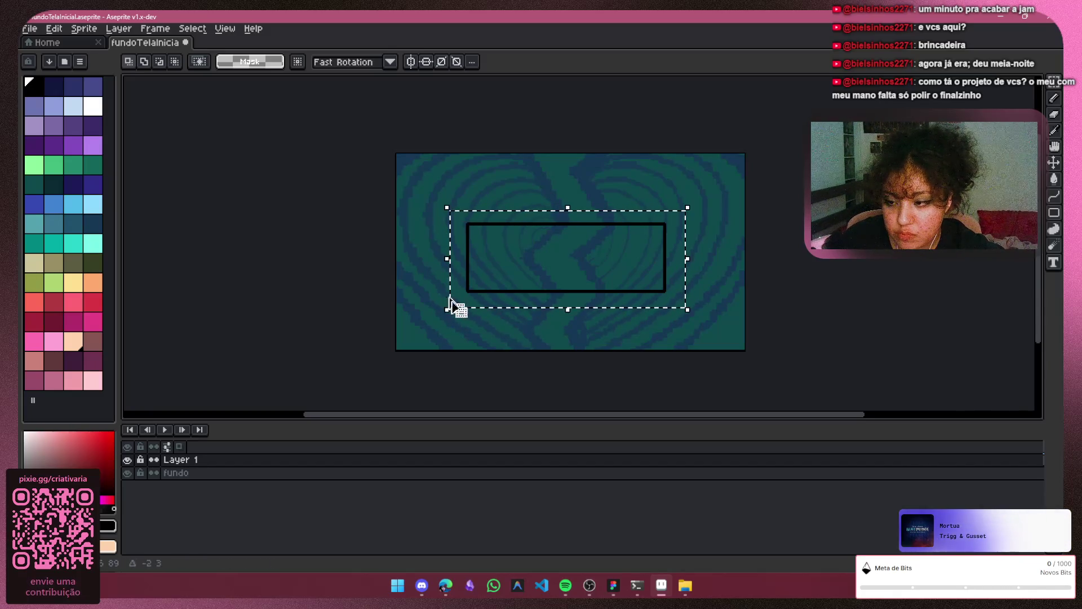
pyautogui.click(445, 310)
pyautogui.moveTo(442, 317)
pyautogui.mouseDown()
pyautogui.moveTo(418, 353)
pyautogui.moveTo(408, 349)
pyautogui.mouseUp()
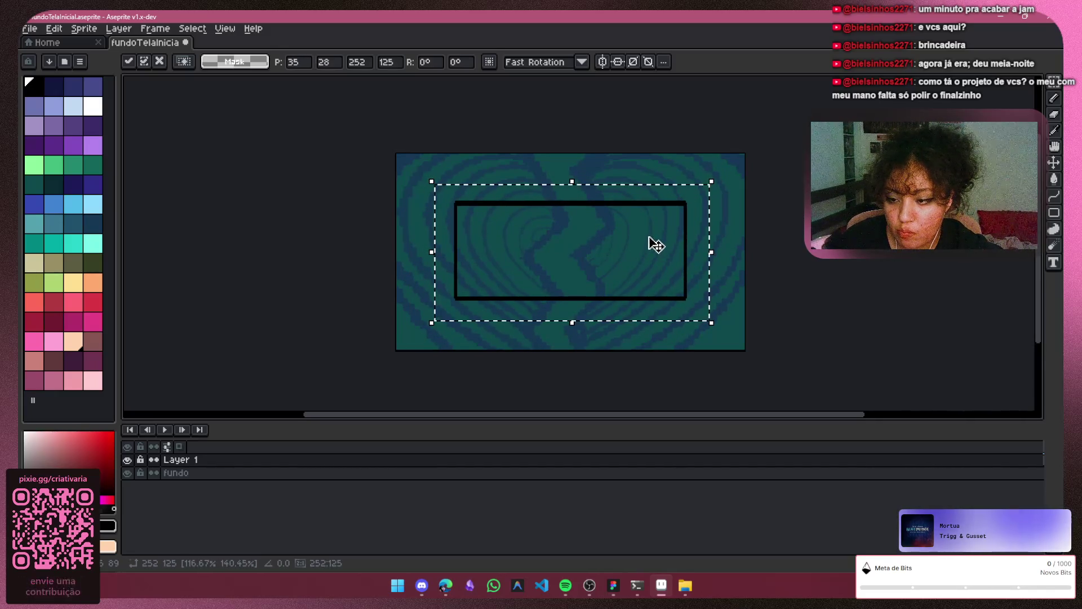
pyautogui.press('Escape')
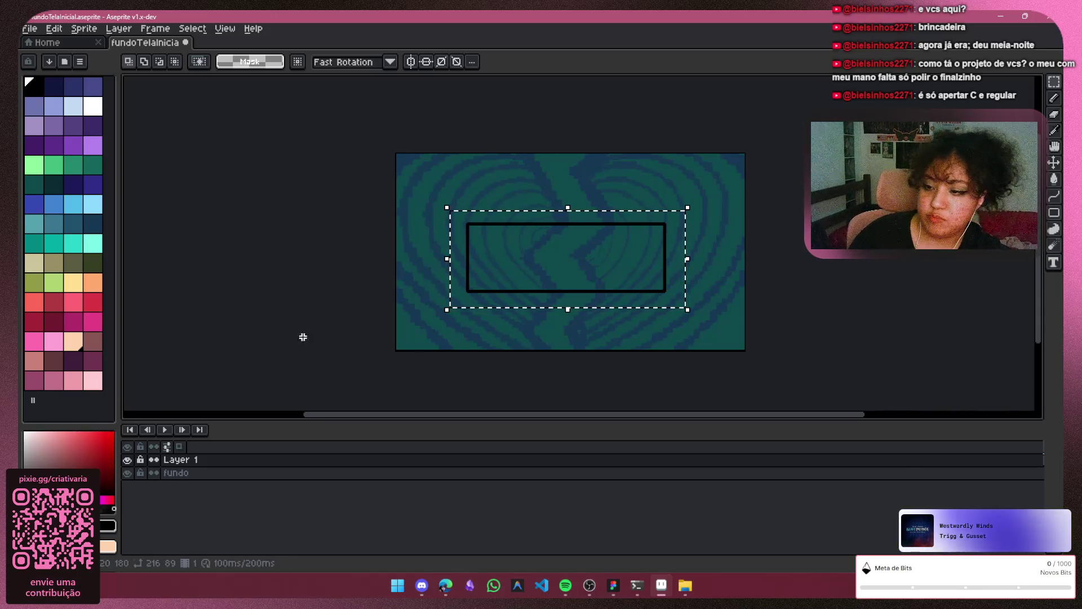
# Clear the rectangle selection, pick the pencil, and add a new Layer 2 above Layer 1
pyautogui.click(483, 345)
pyautogui.scroll(2, 510, 248)
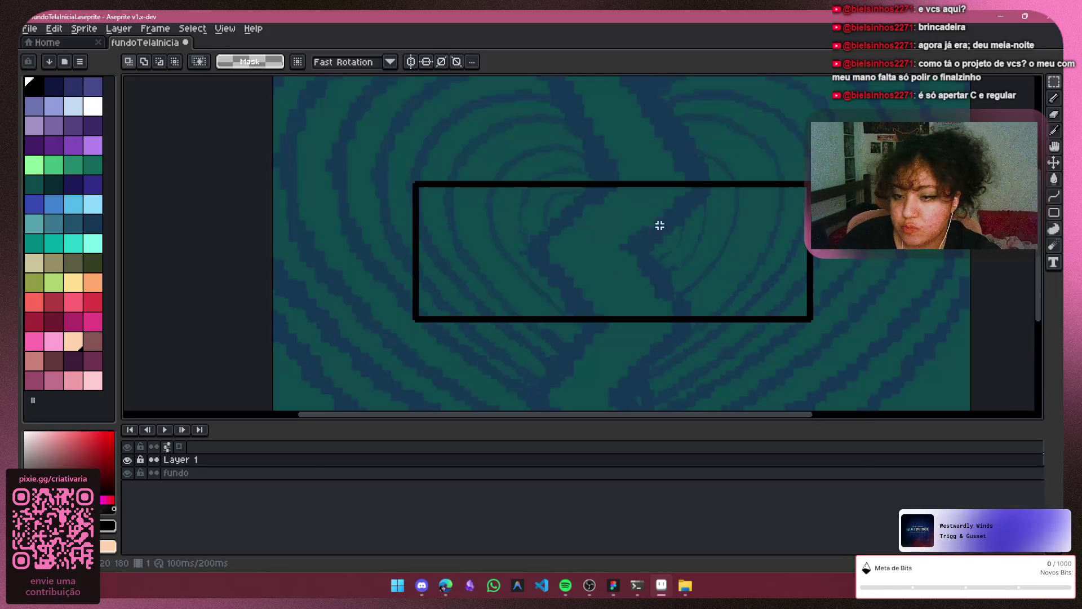
pyautogui.click(1056, 100)
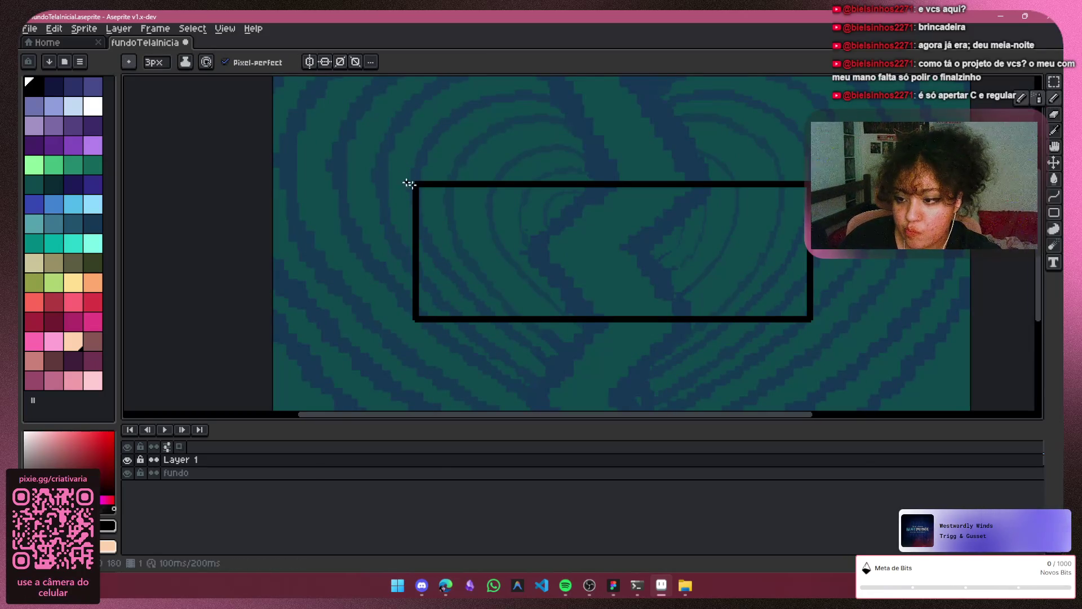
pyautogui.click(256, 460)
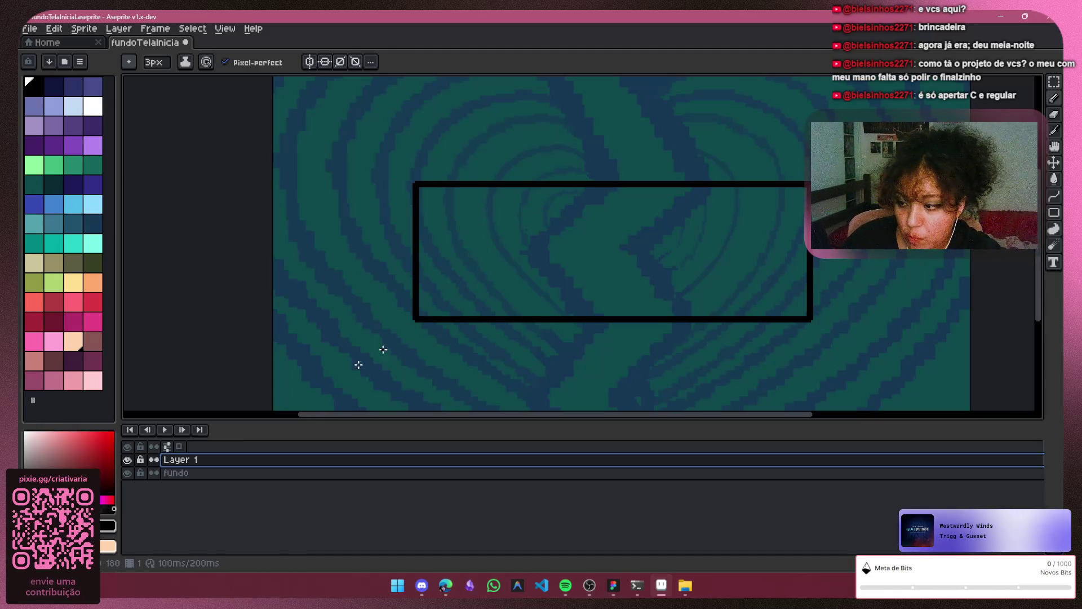
pyautogui.press('shift')
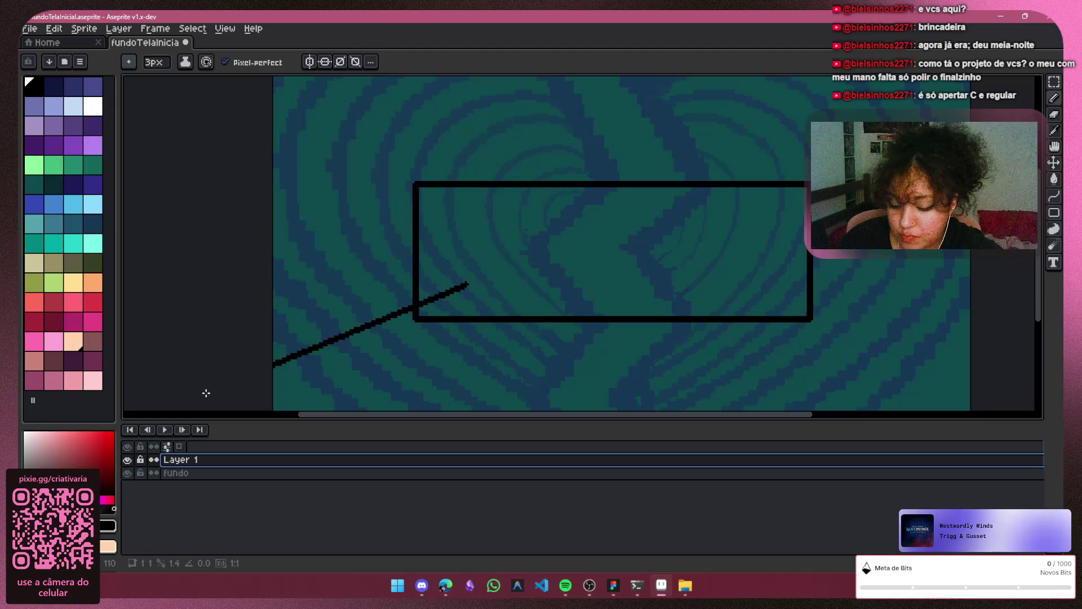
pyautogui.hotkey('shift', 'n')
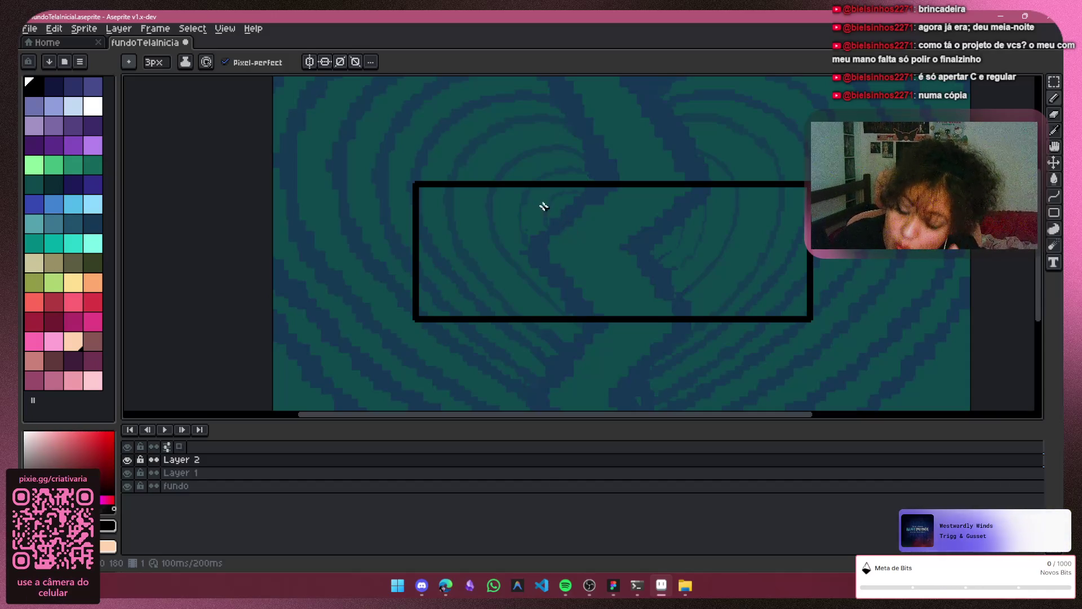
# Draft the letters C, A, R and i in black, then undo back to just the C
pyautogui.moveTo(490, 220)
pyautogui.mouseDown()
pyautogui.moveTo(468, 199)
pyautogui.moveTo(496, 307)
pyautogui.mouseUp()
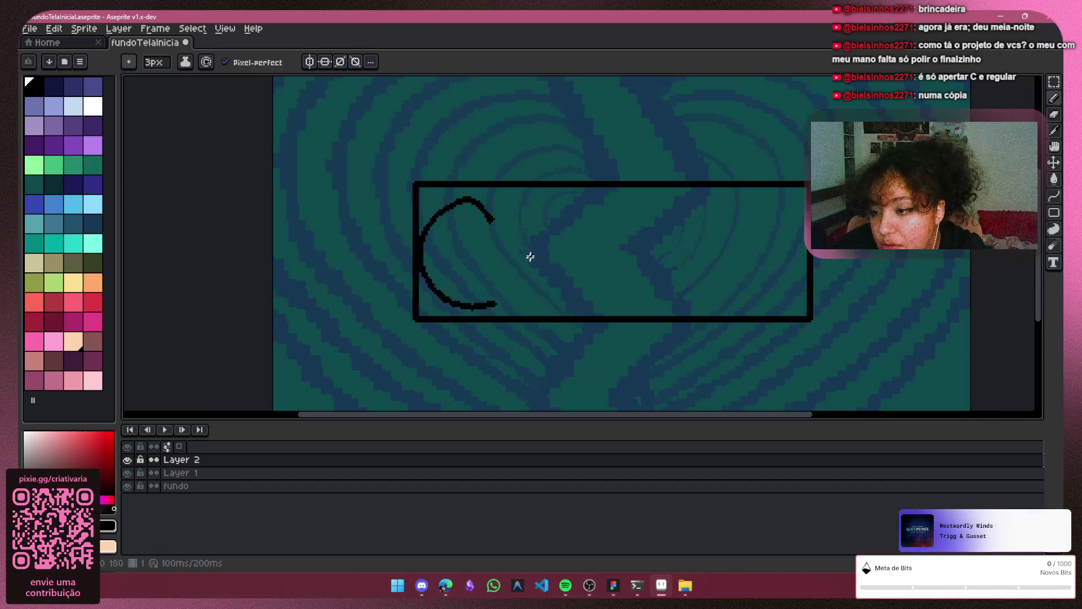
pyautogui.hotkey('ctrl', 'z')
pyautogui.moveTo(489, 208)
pyautogui.mouseDown()
pyautogui.moveTo(500, 295)
pyautogui.moveTo(557, 313)
pyautogui.mouseUp()
pyautogui.hotkey('ctrl', 'z')
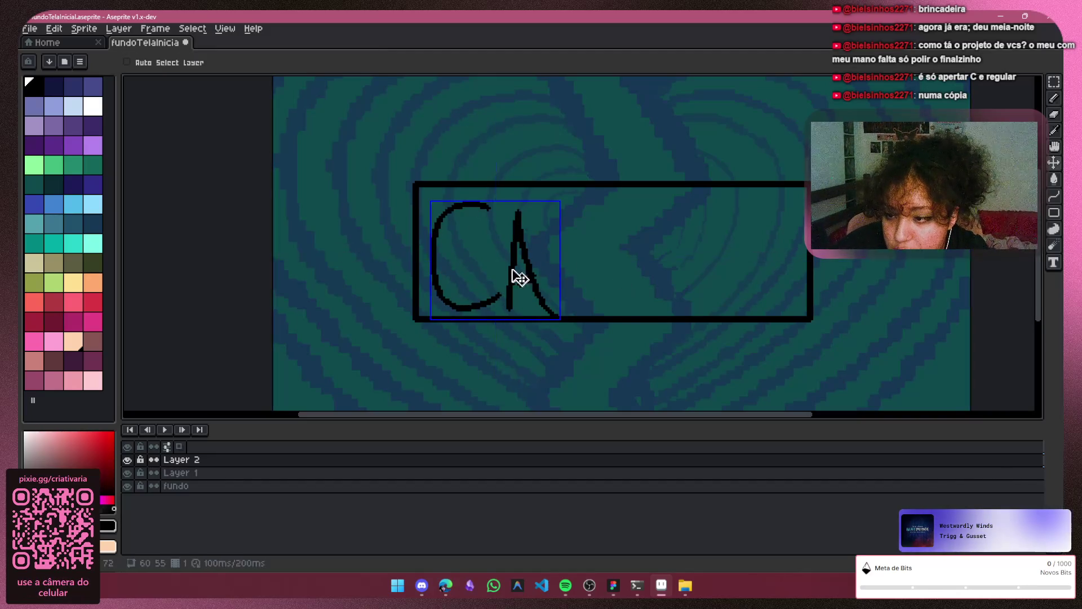
pyautogui.moveTo(549, 225); pyautogui.dragTo(576, 306)
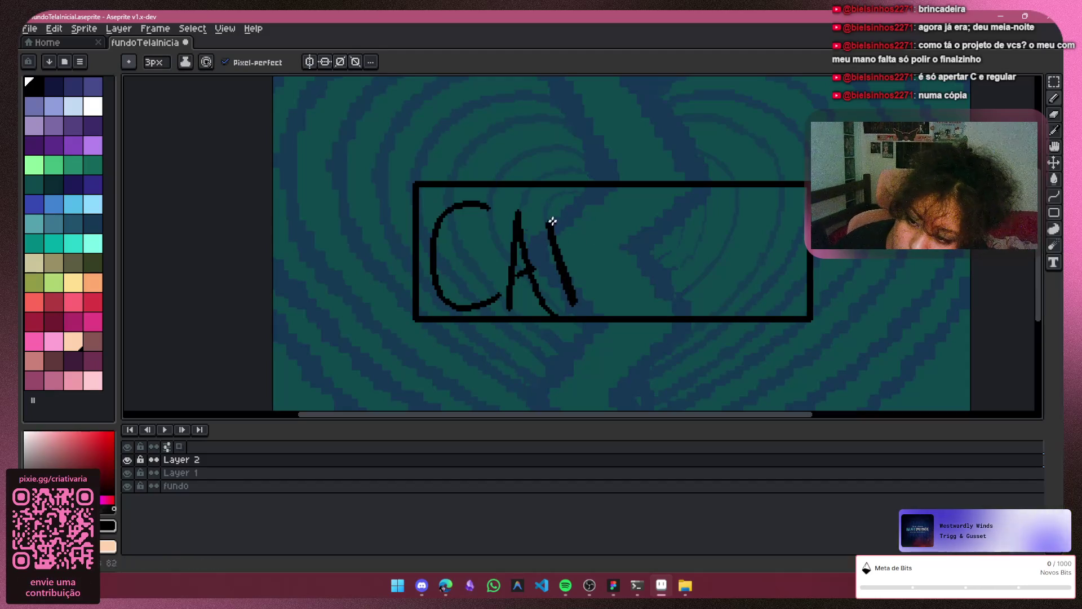
pyautogui.moveTo(610, 248); pyautogui.dragTo(572, 296)
pyautogui.hotkey('ctrl', 'z')
pyautogui.hotkey('ctrl', 'z')
pyautogui.hotkey('ctrl', 'z')
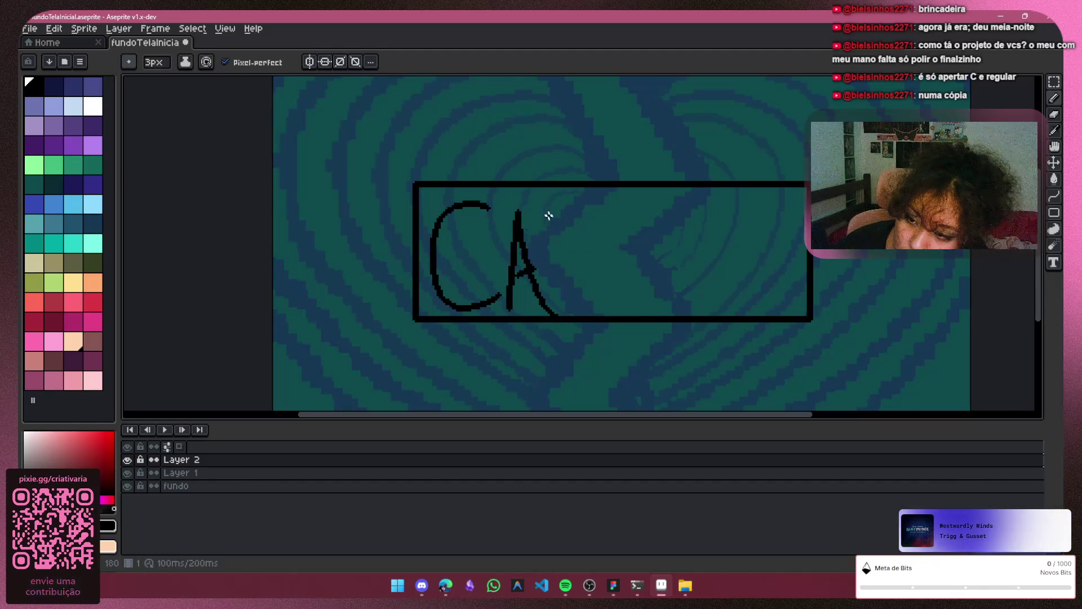
pyautogui.moveTo(546, 205); pyautogui.dragTo(585, 302)
pyautogui.moveTo(580, 234); pyautogui.dragTo(642, 279)
pyautogui.hotkey('ctrl', 'z')
pyautogui.hotkey('ctrl', 'z')
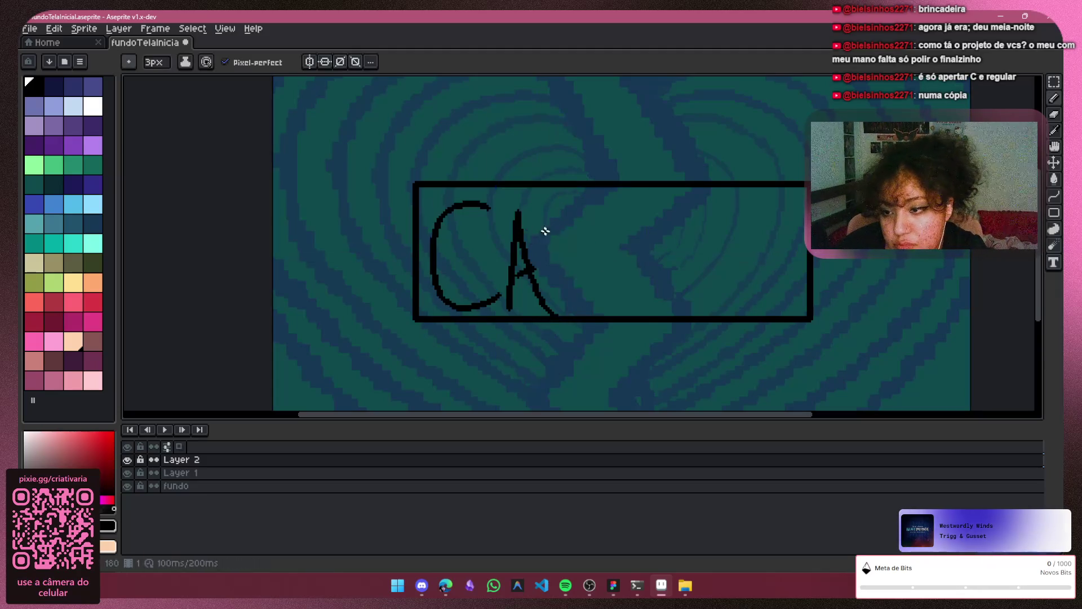
pyautogui.moveTo(552, 207)
pyautogui.mouseDown()
pyautogui.moveTo(560, 313)
pyautogui.moveTo(560, 261)
pyautogui.moveTo(607, 296)
pyautogui.mouseUp()
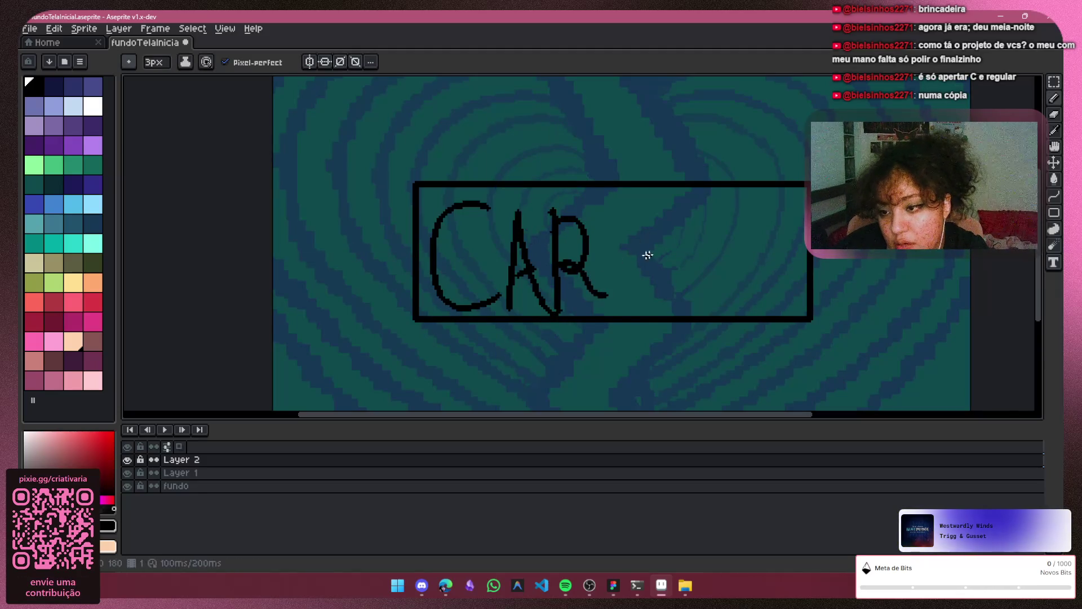
pyautogui.moveTo(607, 236); pyautogui.dragTo(625, 324)
pyautogui.click(608, 227)
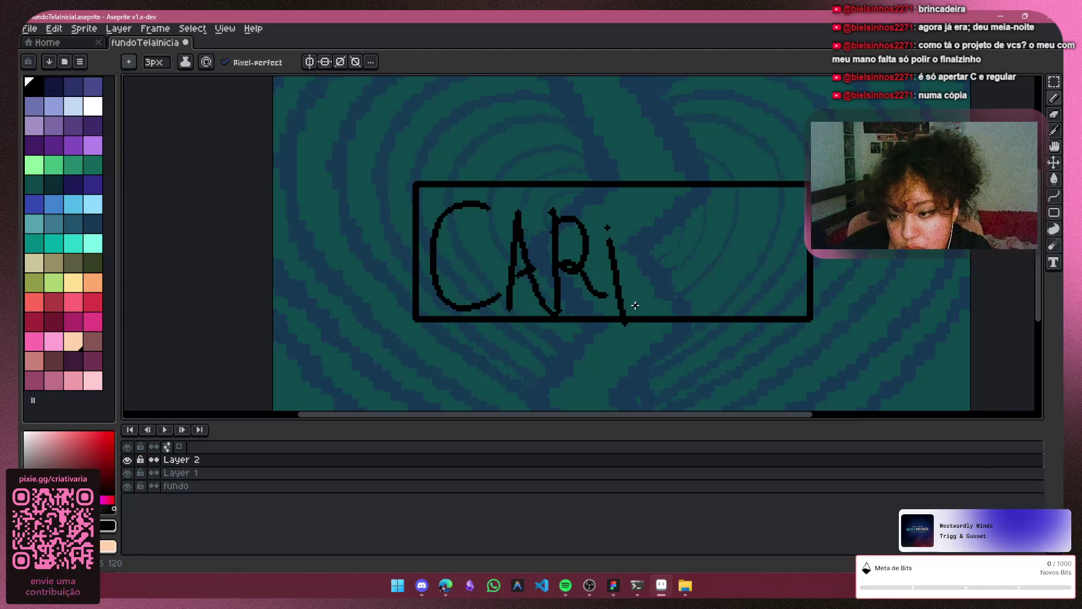
pyautogui.moveTo(632, 265)
pyautogui.mouseDown()
pyautogui.moveTo(652, 246)
pyautogui.moveTo(678, 286)
pyautogui.moveTo(680, 313)
pyautogui.moveTo(645, 278)
pyautogui.moveTo(674, 292)
pyautogui.mouseUp()
pyautogui.hotkey('ctrl', 'z')
pyautogui.hotkey('ctrl', 'z')
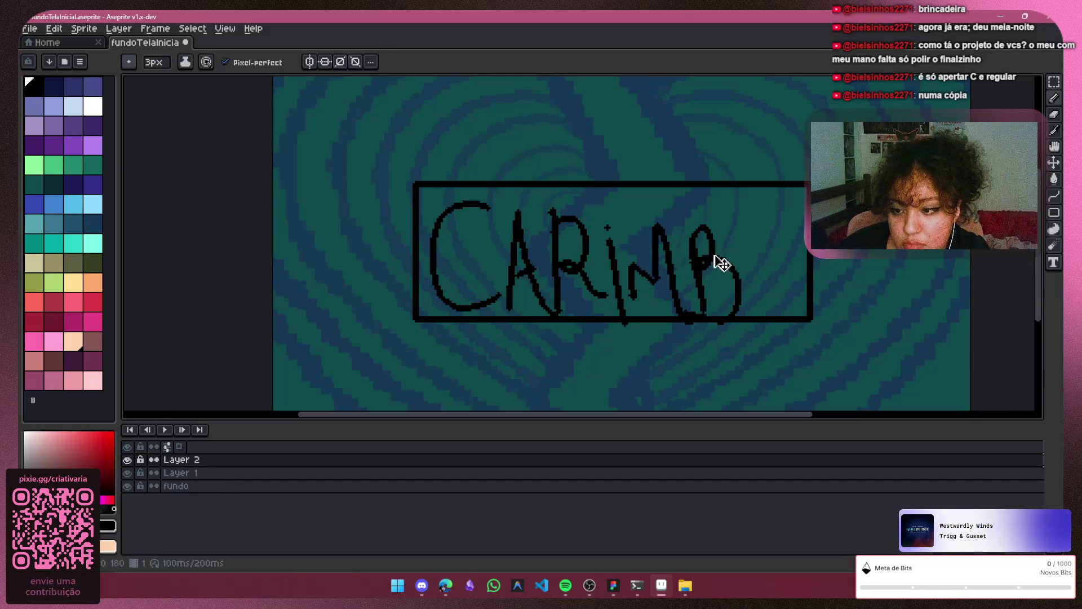
pyautogui.hotkey('ctrl', 'z')
pyautogui.hotkey('ctrl', 'z')
pyautogui.hotkey('ctrl', 'z')
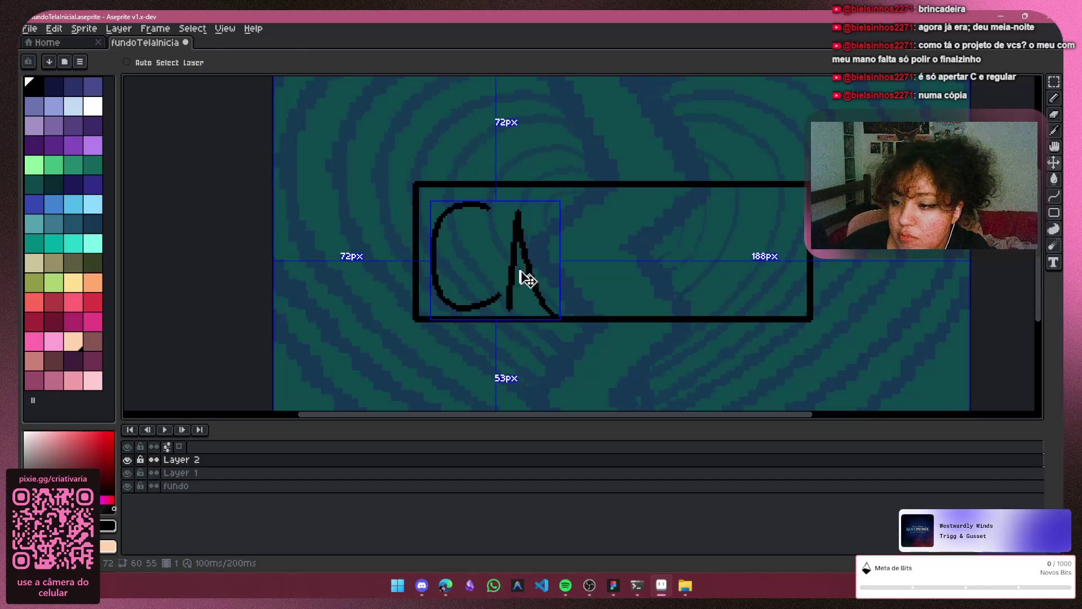
pyautogui.hotkey('ctrl', 'z')
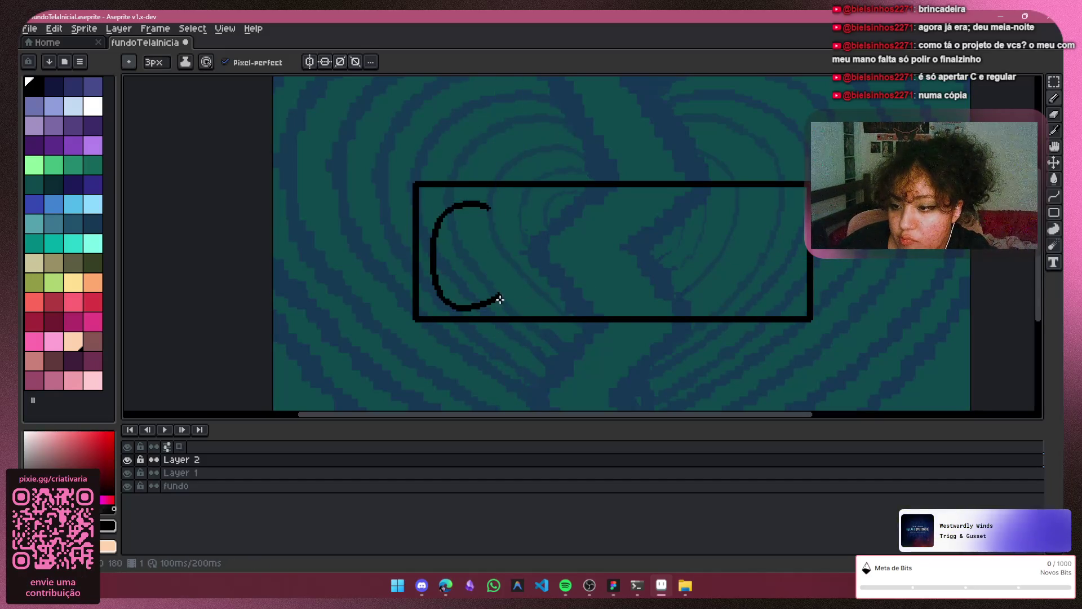
# Redraw the A, R and undotted i after the C
pyautogui.moveTo(481, 294)
pyautogui.mouseDown()
pyautogui.moveTo(505, 225)
pyautogui.moveTo(549, 314)
pyautogui.mouseUp()
pyautogui.moveTo(490, 271)
pyautogui.mouseDown()
pyautogui.moveTo(531, 268)
pyautogui.moveTo(552, 314)
pyautogui.mouseUp()
pyautogui.moveTo(552, 271)
pyautogui.mouseDown()
pyautogui.moveTo(599, 287)
pyautogui.moveTo(609, 309)
pyautogui.mouseUp()
pyautogui.moveTo(591, 242); pyautogui.dragTo(581, 231)
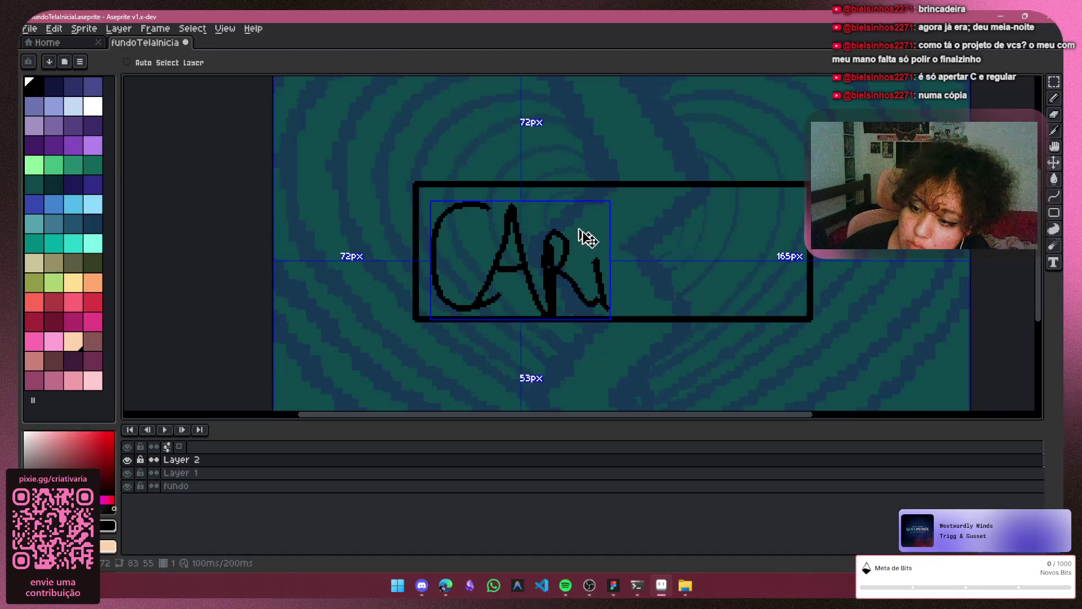
pyautogui.hotkey('ctrl', 'z')
# Letter M, B, A and R to finish CARIMBAR, redrawing rejected strokes
pyautogui.moveTo(625, 309)
pyautogui.mouseDown()
pyautogui.moveTo(645, 282)
pyautogui.moveTo(689, 303)
pyautogui.mouseUp()
pyautogui.moveTo(676, 237)
pyautogui.mouseDown()
pyautogui.moveTo(701, 222)
pyautogui.moveTo(683, 285)
pyautogui.mouseUp()
pyautogui.hotkey('ctrl', 'z')
pyautogui.hotkey('ctrl', 'z')
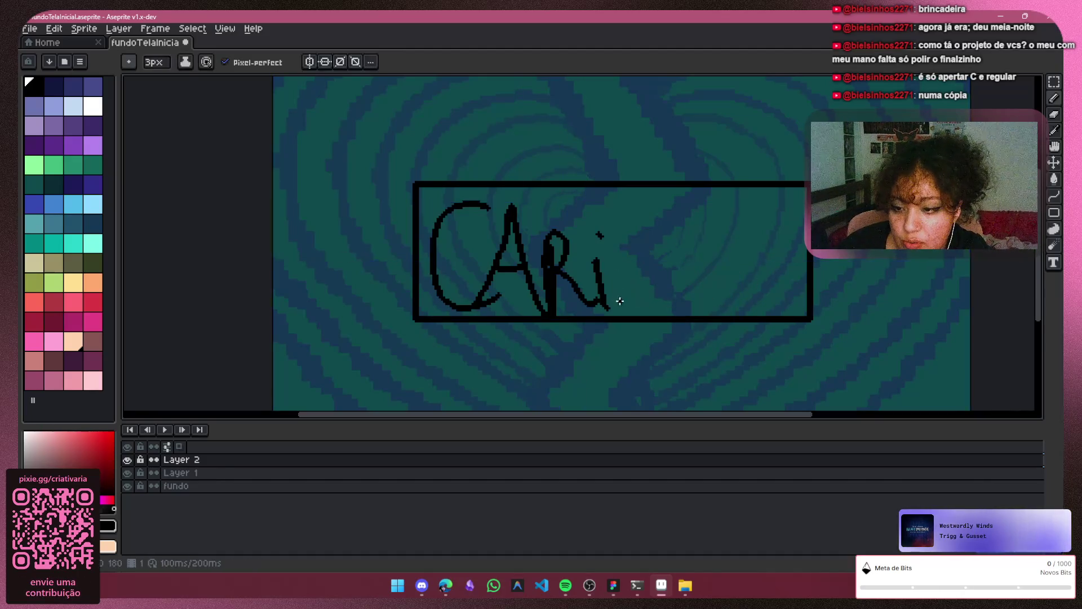
pyautogui.moveTo(618, 299)
pyautogui.mouseDown()
pyautogui.moveTo(635, 266)
pyautogui.moveTo(647, 282)
pyautogui.moveTo(634, 284)
pyautogui.moveTo(650, 244)
pyautogui.moveTo(692, 256)
pyautogui.mouseUp()
pyautogui.hotkey('ctrl', 'z')
pyautogui.hotkey('ctrl', 'z')
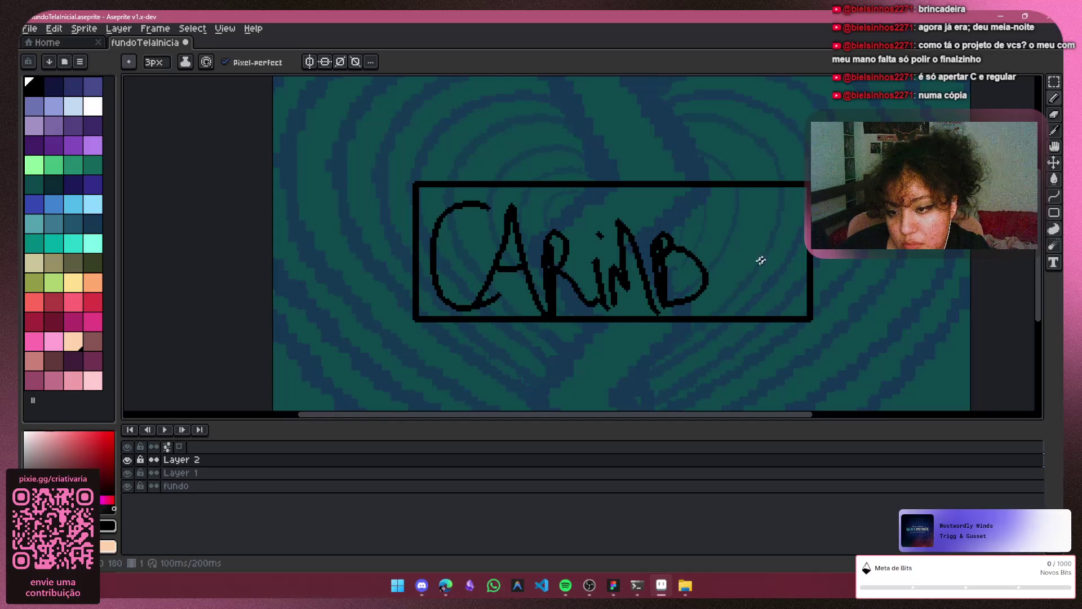
pyautogui.moveTo(761, 256)
pyautogui.mouseDown()
pyautogui.moveTo(756, 237)
pyautogui.moveTo(800, 312)
pyautogui.mouseUp()
pyautogui.hotkey('ctrl', 'z')
pyautogui.moveTo(753, 225); pyautogui.dragTo(767, 230)
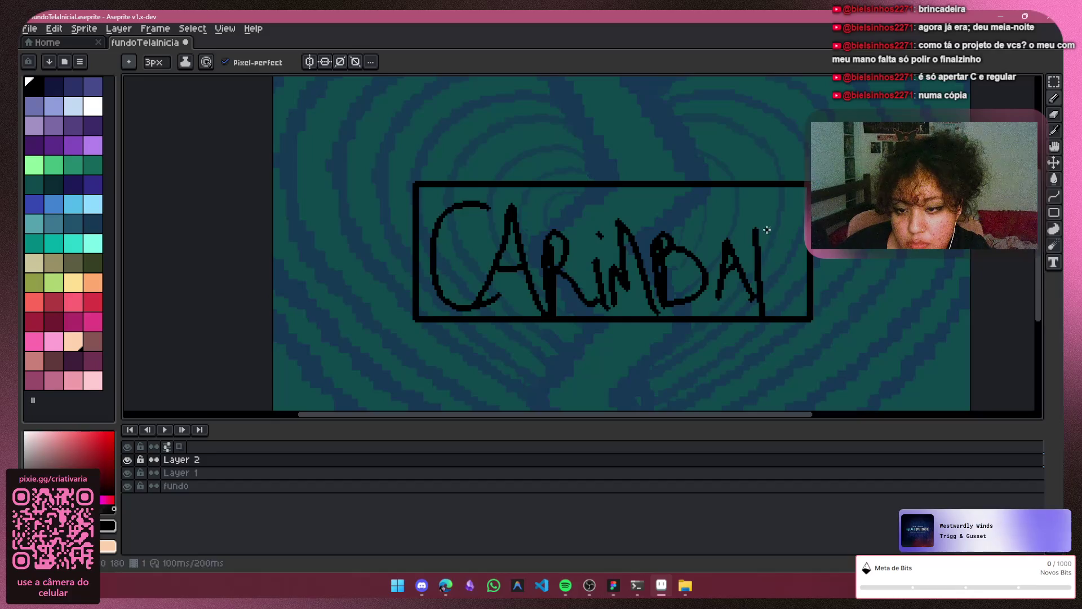
pyautogui.hotkey('ctrl', 'z')
pyautogui.hotkey('ctrl', 'z')
pyautogui.hotkey('ctrl', 'z')
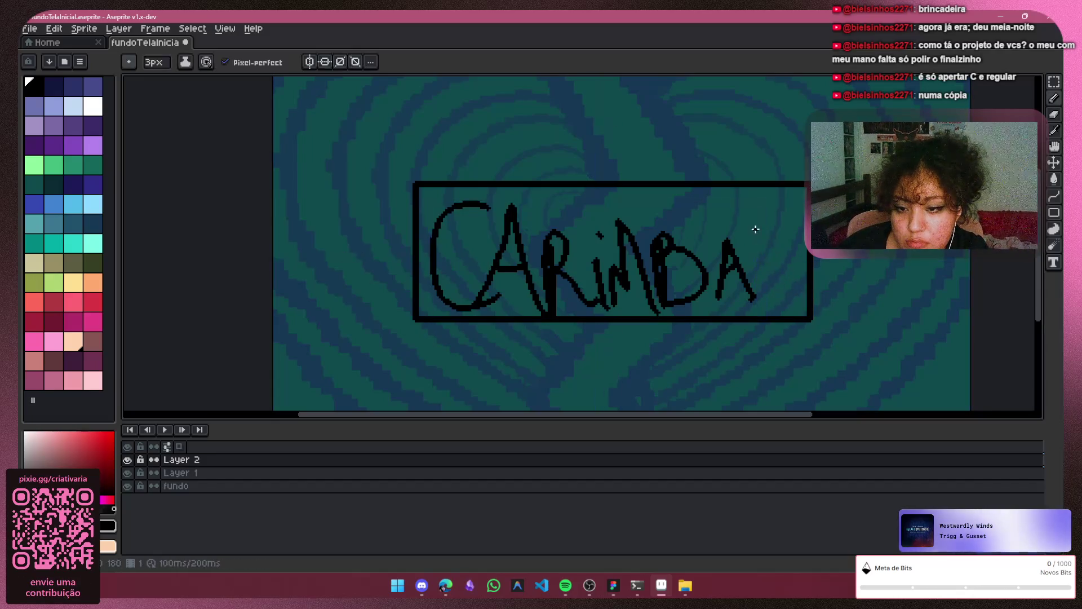
pyautogui.moveTo(758, 231); pyautogui.dragTo(805, 287)
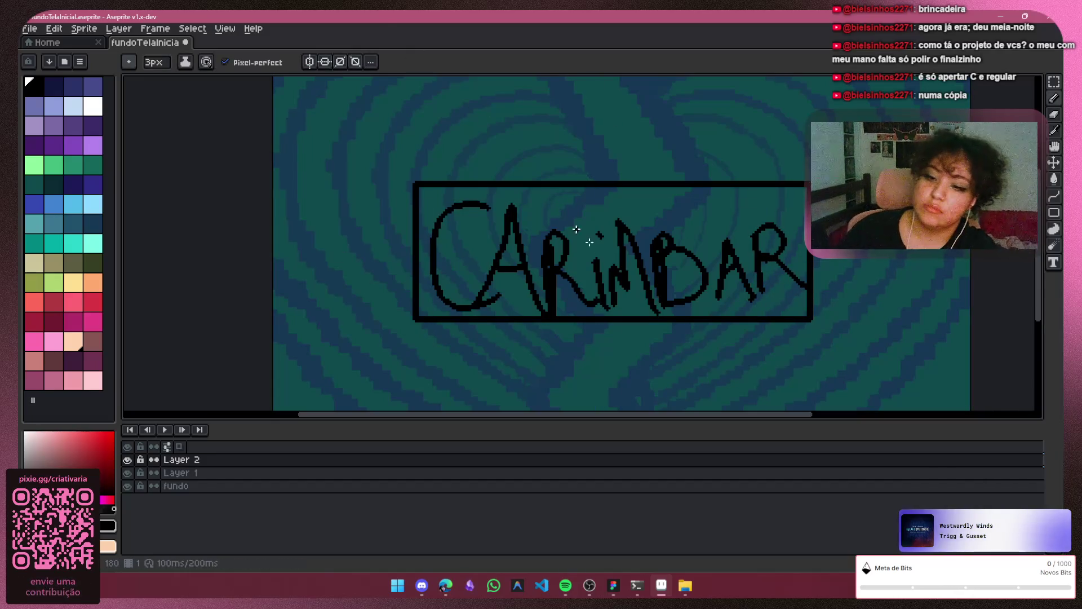
# Zoom out and drag both scrollbars to center the canvas on the lettered rectangle
pyautogui.scroll(-2, 695, 180)
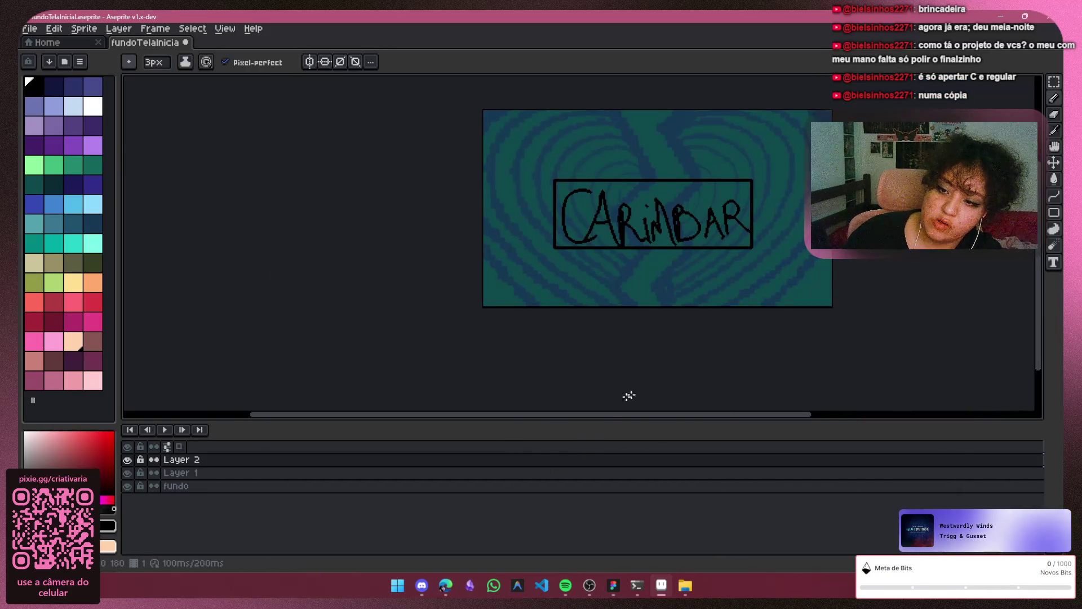
pyautogui.moveTo(664, 415); pyautogui.dragTo(734, 411)
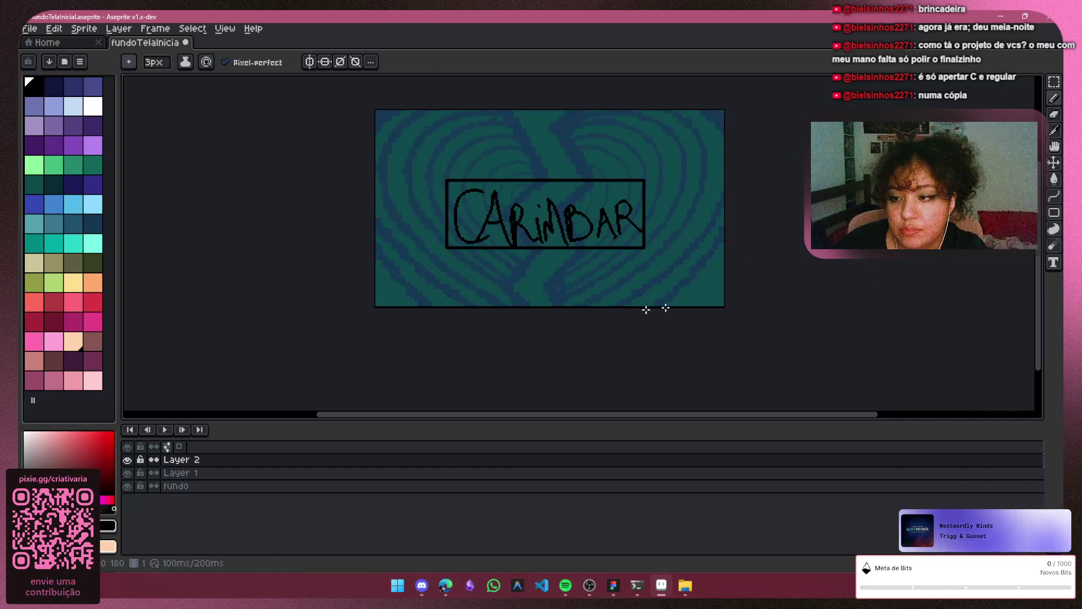
pyautogui.moveTo(1040, 352); pyautogui.dragTo(1027, 305)
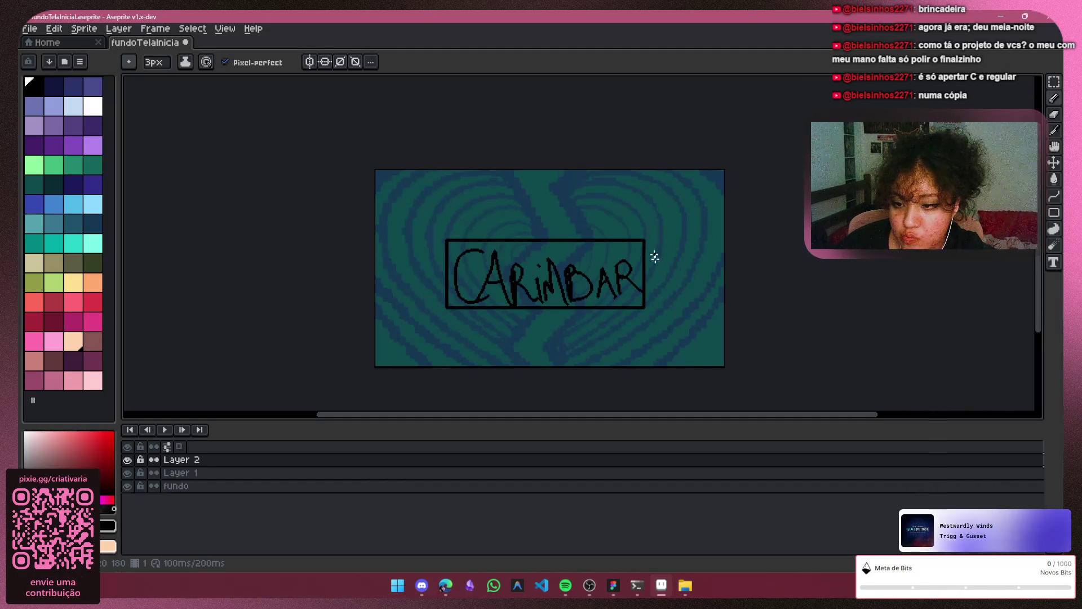
# Marquee-select the CARIMBAR lettering with the Rectangular Marquee tool
pyautogui.click(1054, 82)
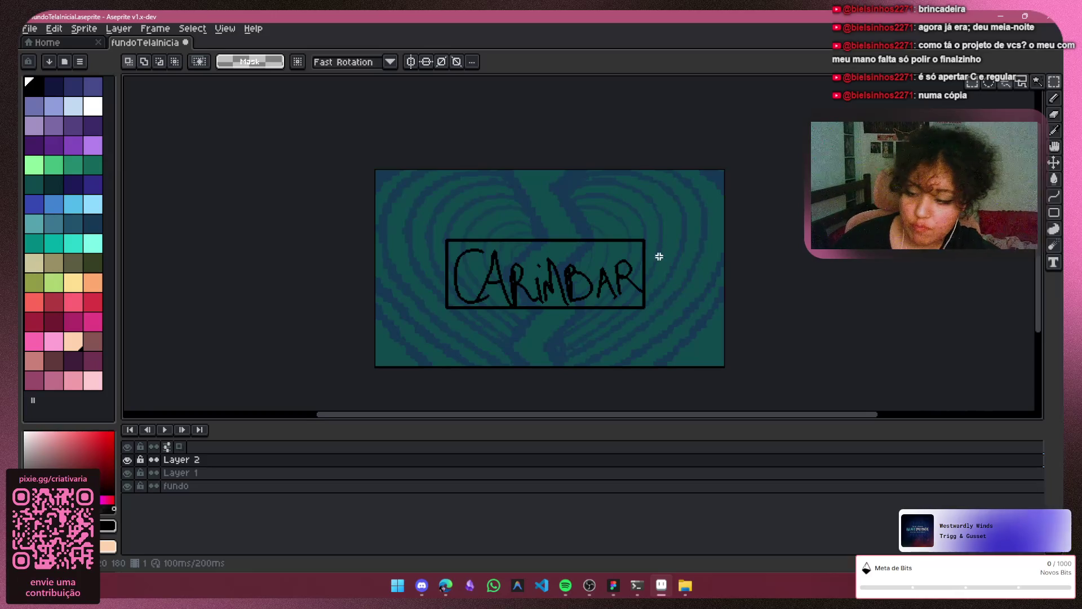
pyautogui.moveTo(399, 214)
pyautogui.mouseDown()
pyautogui.moveTo(661, 302)
pyautogui.moveTo(697, 333)
pyautogui.mouseUp()
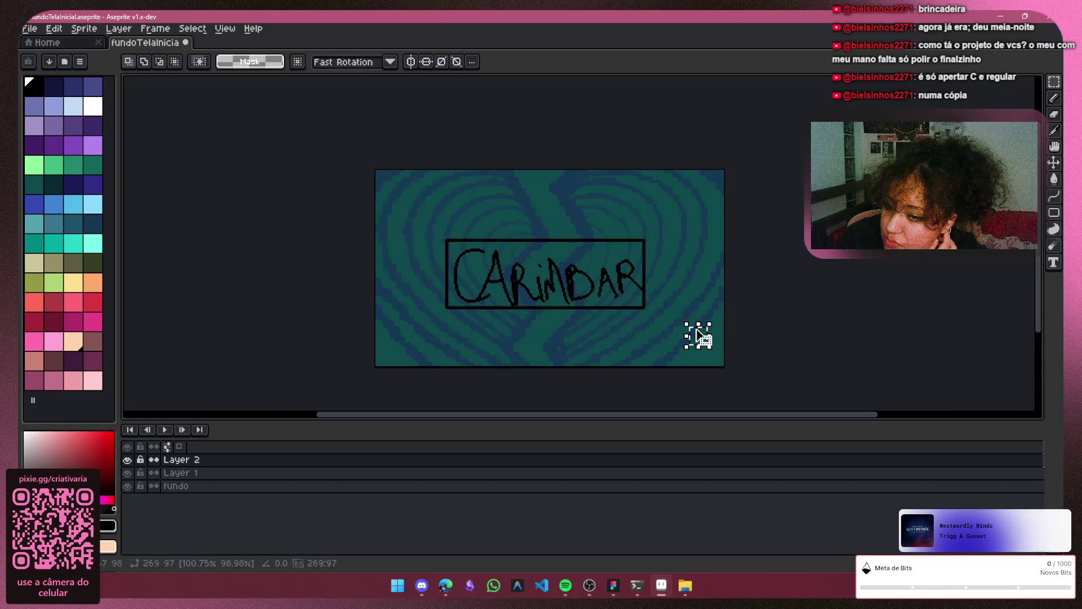
pyautogui.moveTo(650, 221)
pyautogui.mouseDown()
pyautogui.moveTo(676, 285)
pyautogui.moveTo(353, 336)
pyautogui.moveTo(385, 344)
pyautogui.mouseUp()
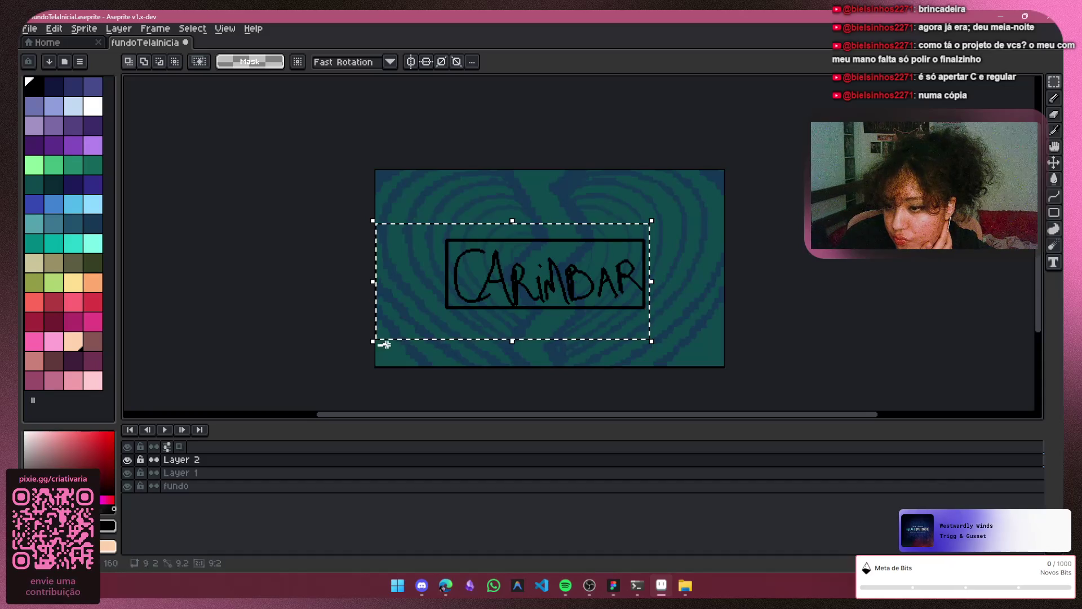
pyautogui.moveTo(415, 219)
pyautogui.mouseDown()
pyautogui.moveTo(616, 307)
pyautogui.moveTo(691, 321)
pyautogui.mouseUp()
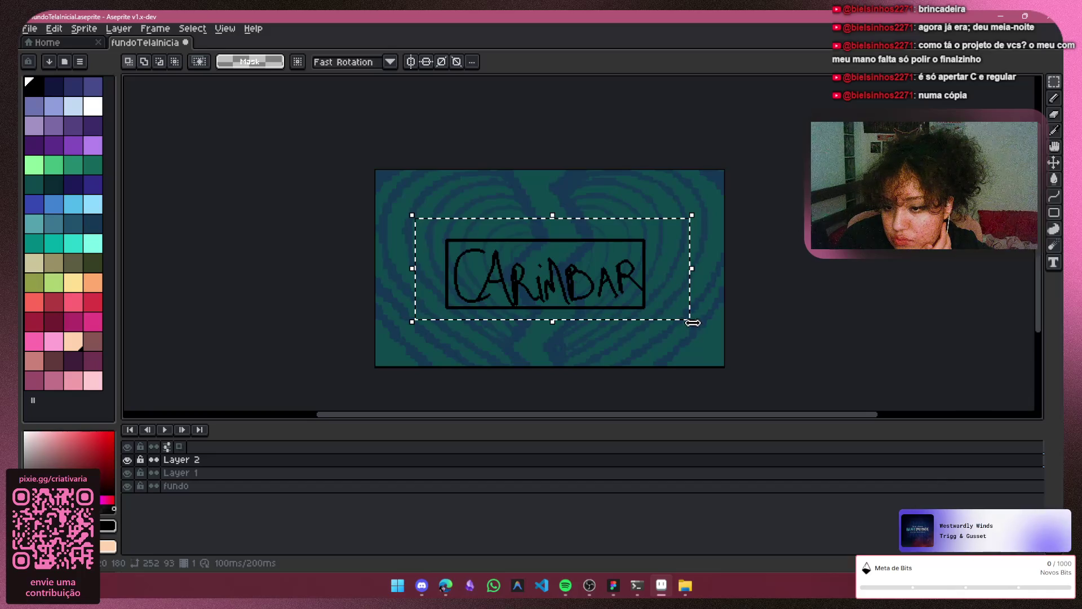
# Shrink the lettering, shift it right, slant it, stretch it taller, and commit
pyautogui.moveTo(692, 319); pyautogui.dragTo(690, 320)
pyautogui.moveTo(674, 324); pyautogui.dragTo(639, 309)
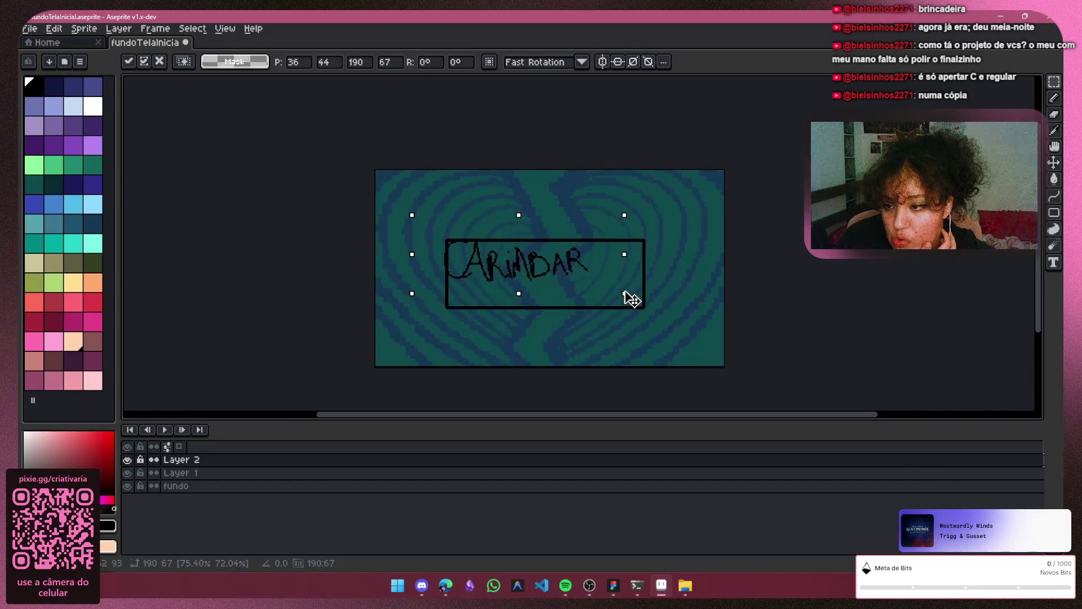
pyautogui.moveTo(585, 272); pyautogui.dragTo(612, 284)
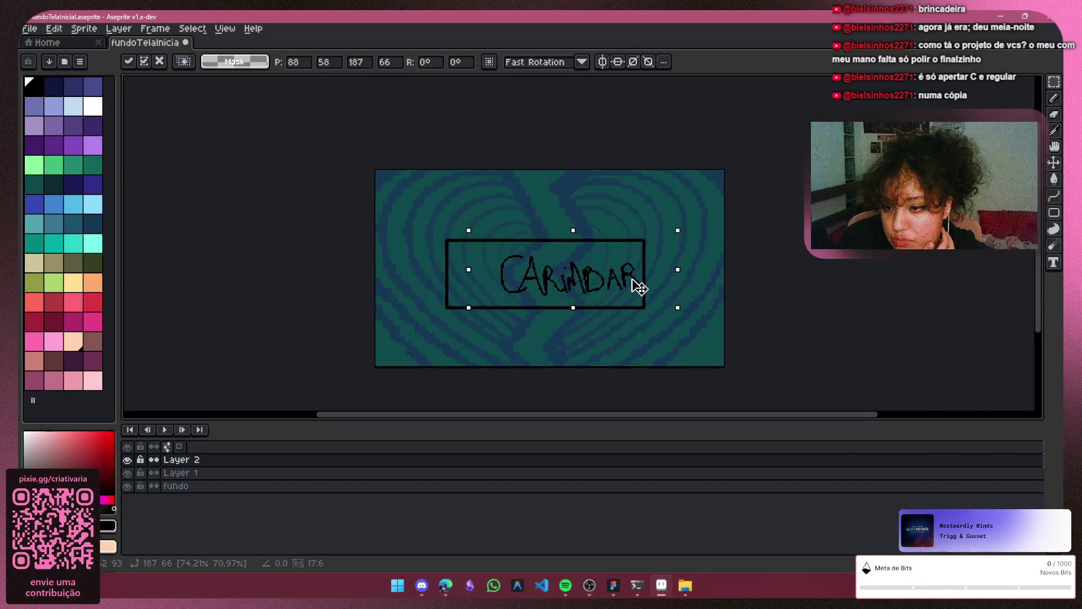
pyautogui.moveTo(640, 286); pyautogui.dragTo(641, 288)
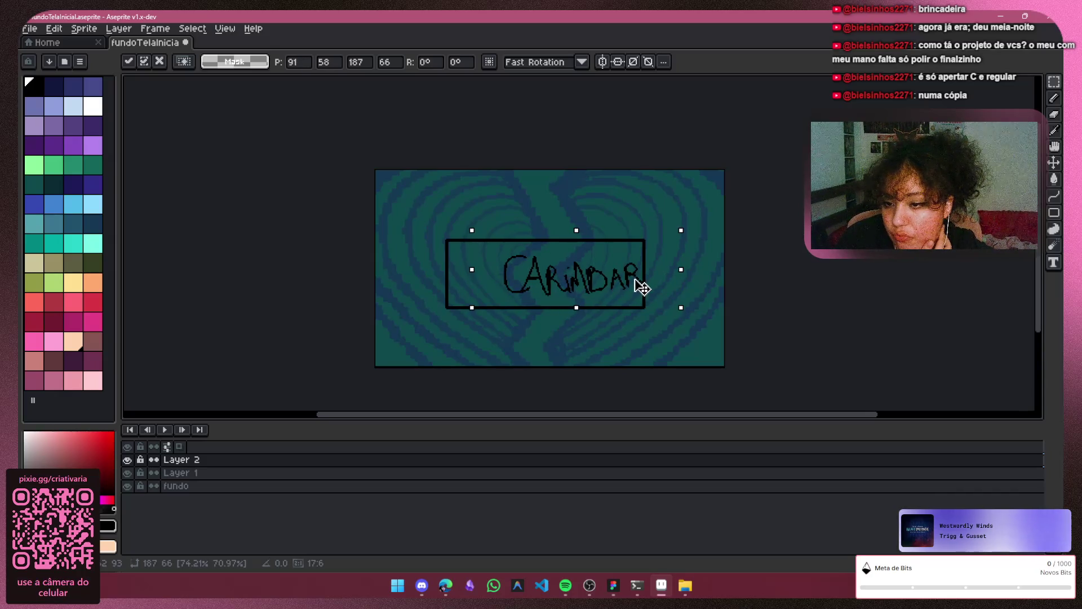
pyautogui.press('Right')
pyautogui.press('Down')
pyautogui.press('Down')
pyautogui.press('Down')
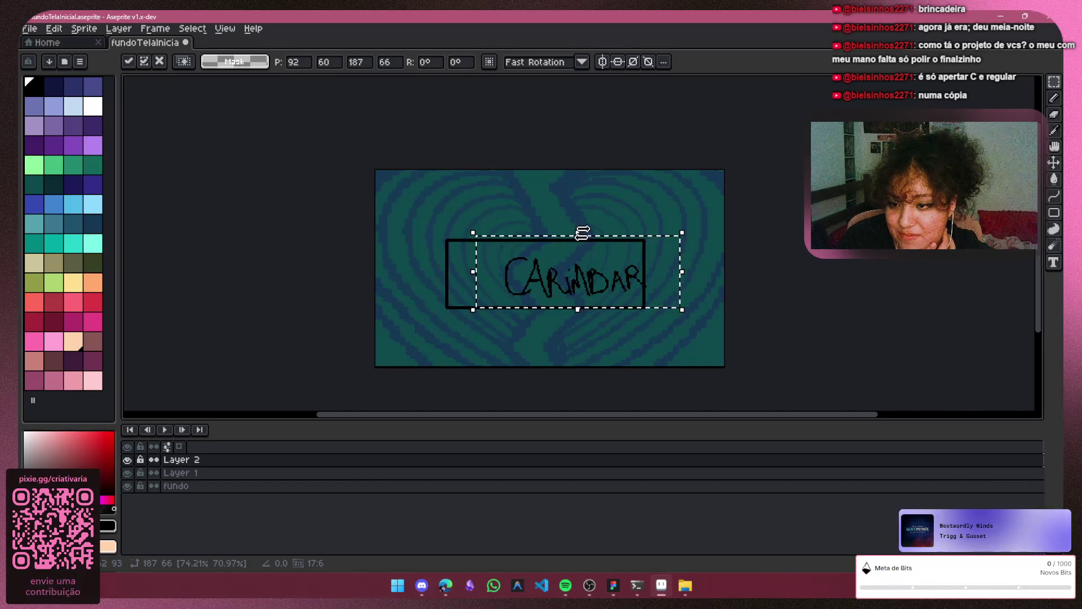
pyautogui.moveTo(580, 232)
pyautogui.mouseDown()
pyautogui.moveTo(586, 241)
pyautogui.moveTo(579, 218)
pyautogui.mouseUp()
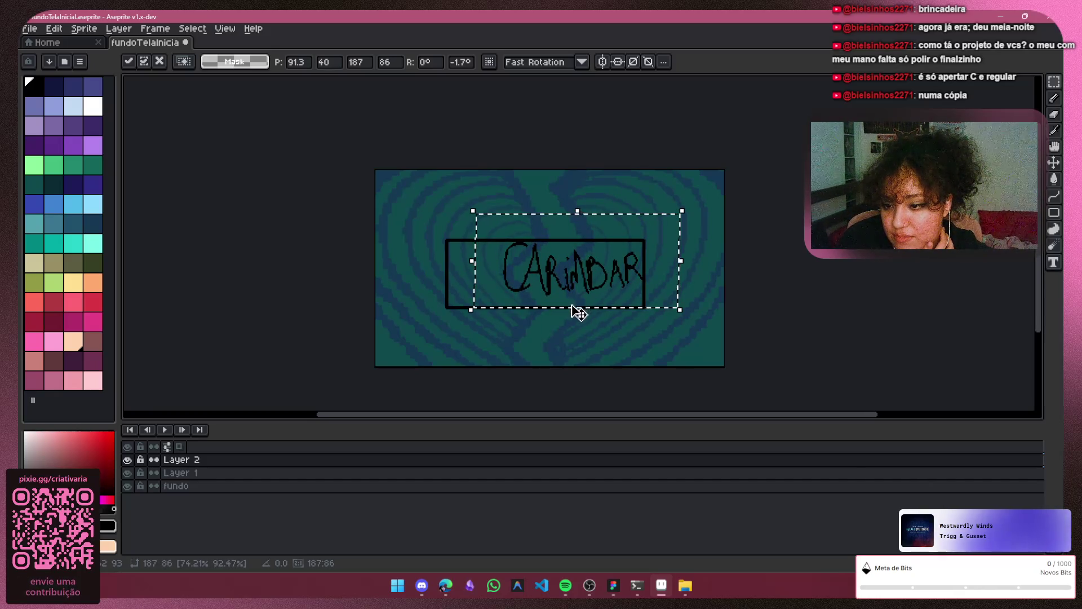
pyautogui.moveTo(587, 320); pyautogui.dragTo(580, 333)
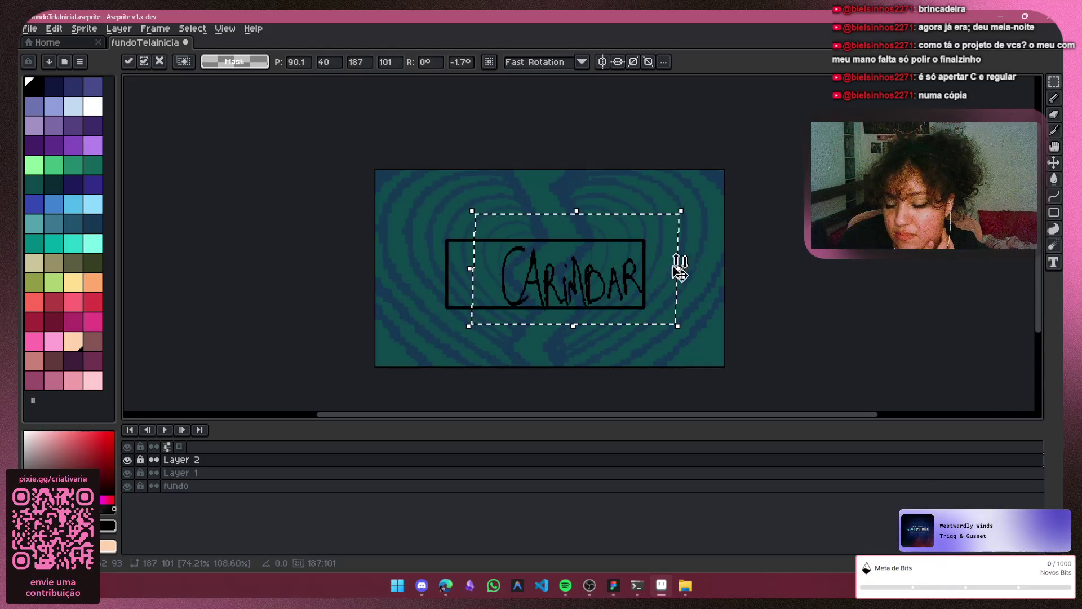
pyautogui.hotkey('ctrl', 'd')
# Hand-letter a '2' and start a '0' left of CARIMBAR with the pencil
pyautogui.click(1053, 98)
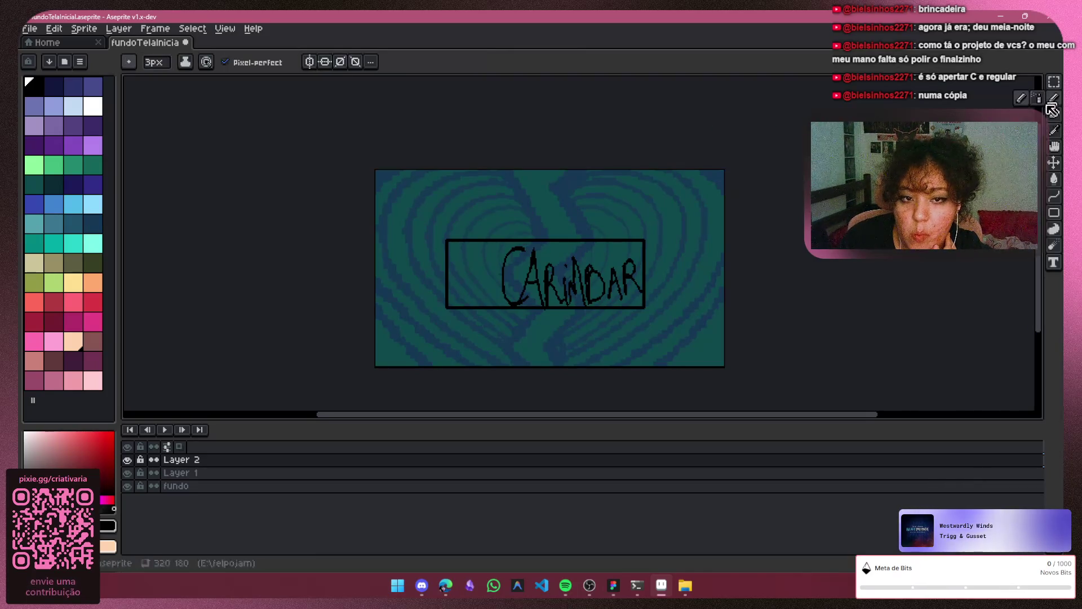
pyautogui.scroll(3, 471, 273)
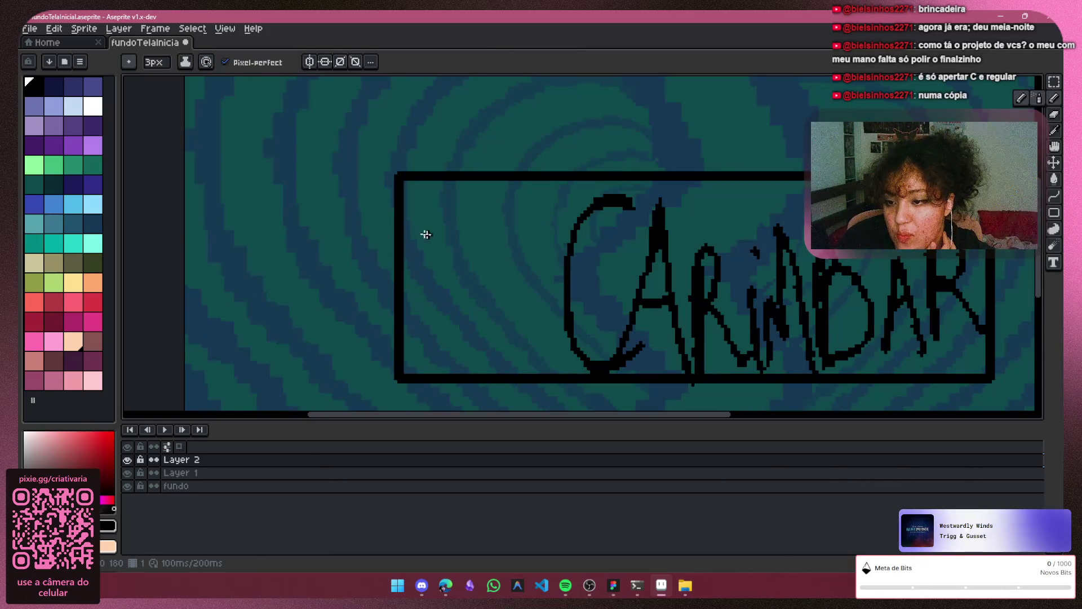
pyautogui.moveTo(408, 222)
pyautogui.mouseDown()
pyautogui.moveTo(417, 202)
pyautogui.moveTo(447, 331)
pyautogui.moveTo(483, 319)
pyautogui.mouseUp()
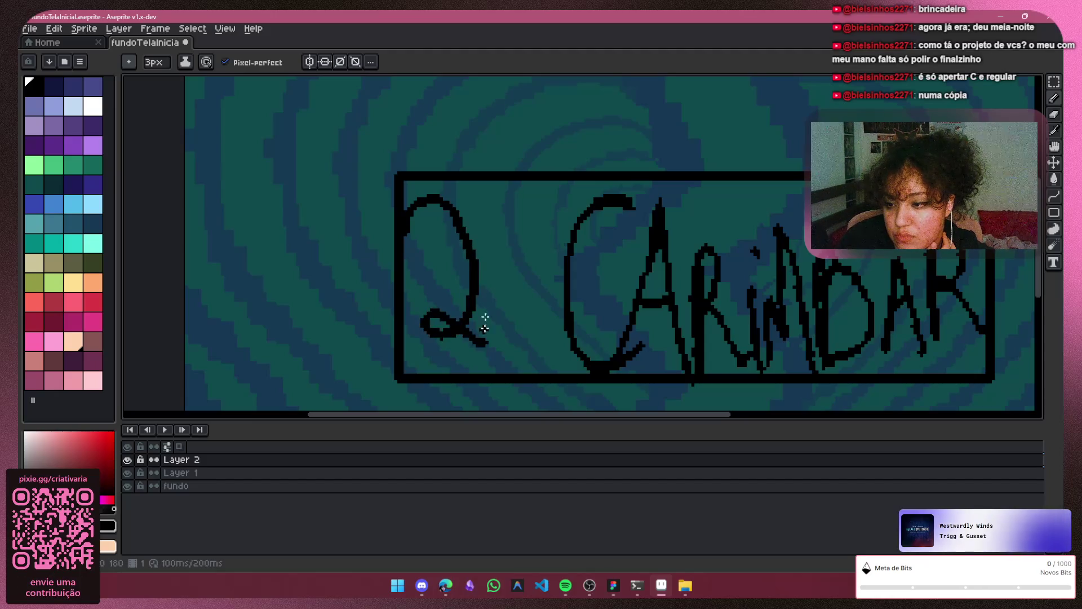
pyautogui.moveTo(530, 244)
pyautogui.mouseDown()
pyautogui.moveTo(506, 299)
pyautogui.moveTo(526, 249)
pyautogui.mouseUp()
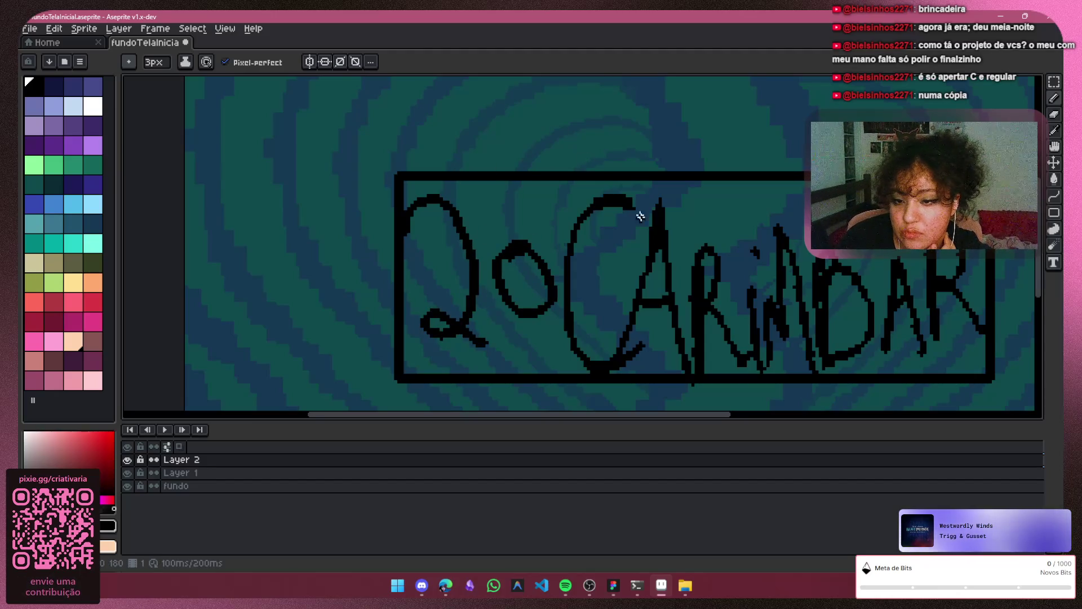
# Undo the stray stroke below the box's corner and switch to the Figma file
pyautogui.scroll(-3, 637, 212)
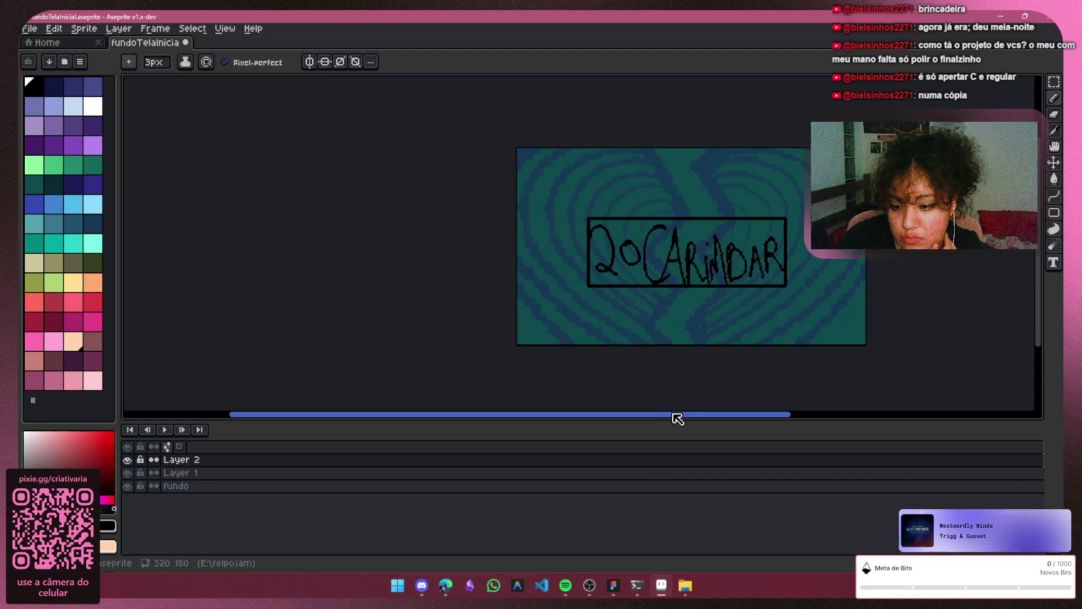
pyautogui.moveTo(676, 415); pyautogui.dragTo(760, 401)
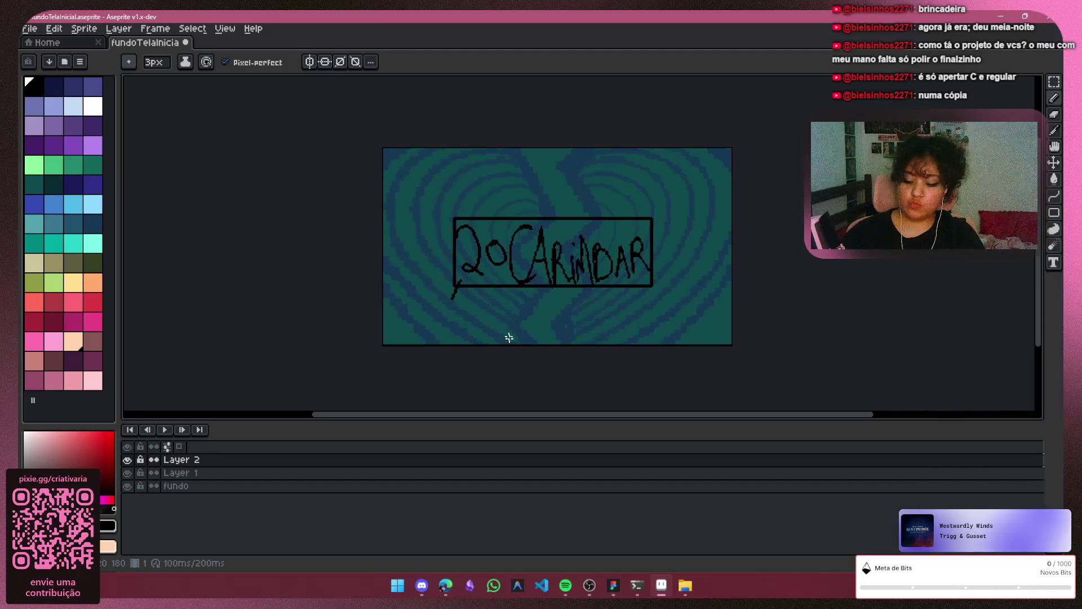
pyautogui.hotkey('ctrl', 'z')
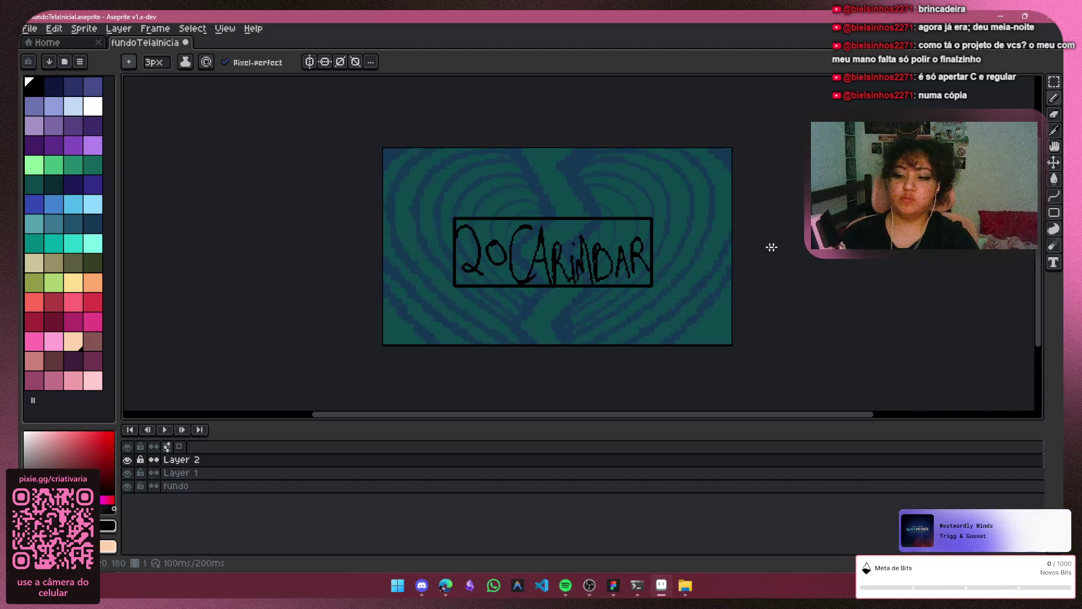
pyautogui.click(613, 585)
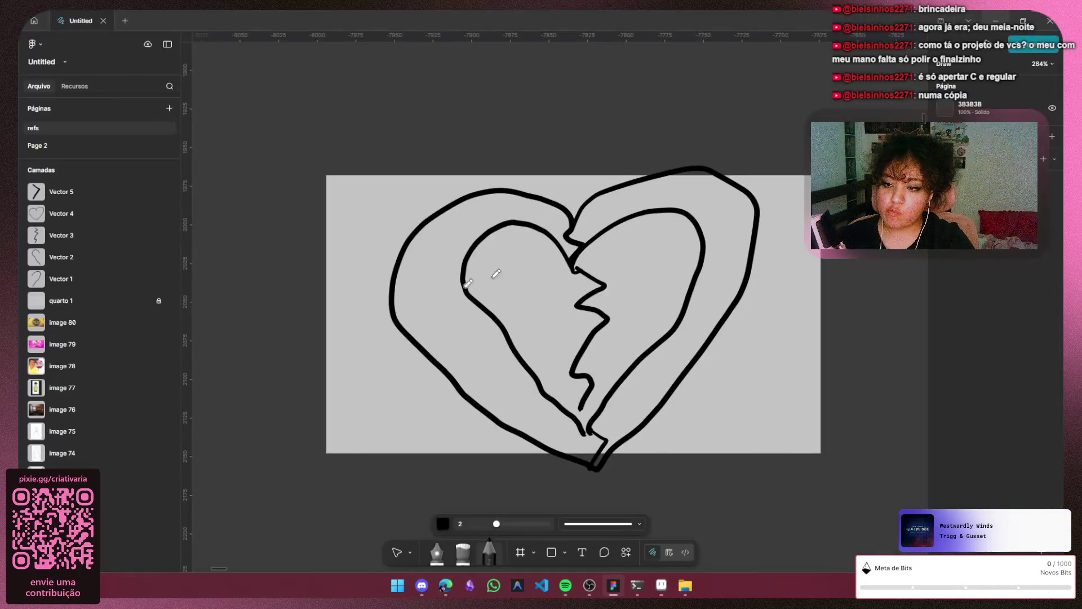
# Delete the broken-heart strokes Vector 1–5 from the grey frame
pyautogui.scroll(-5, 525, 358)
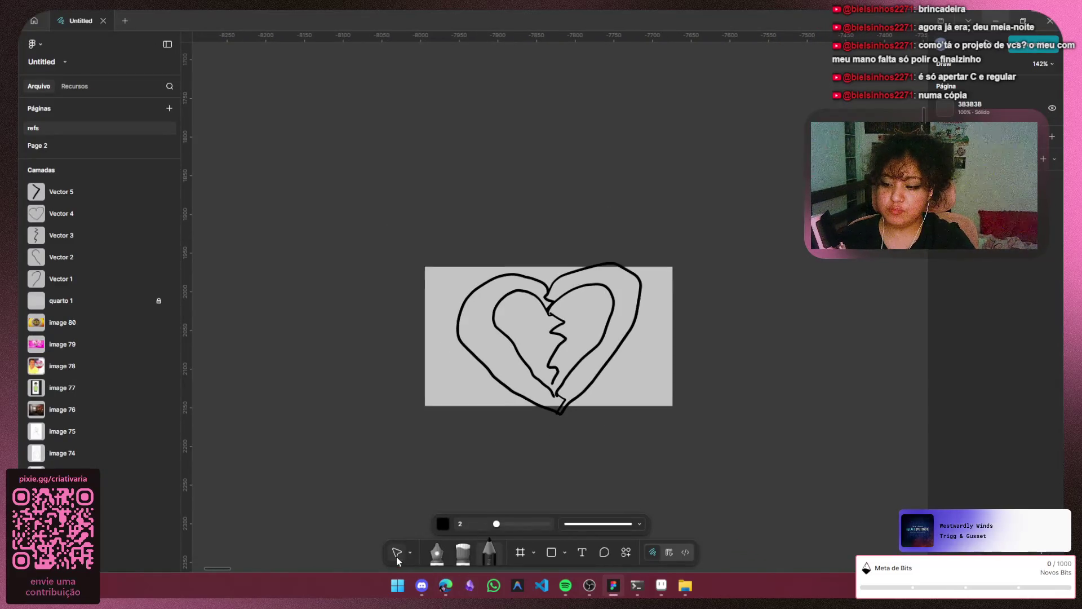
pyautogui.click(397, 553)
pyautogui.moveTo(756, 472); pyautogui.dragTo(331, 499)
pyautogui.press('Delete')
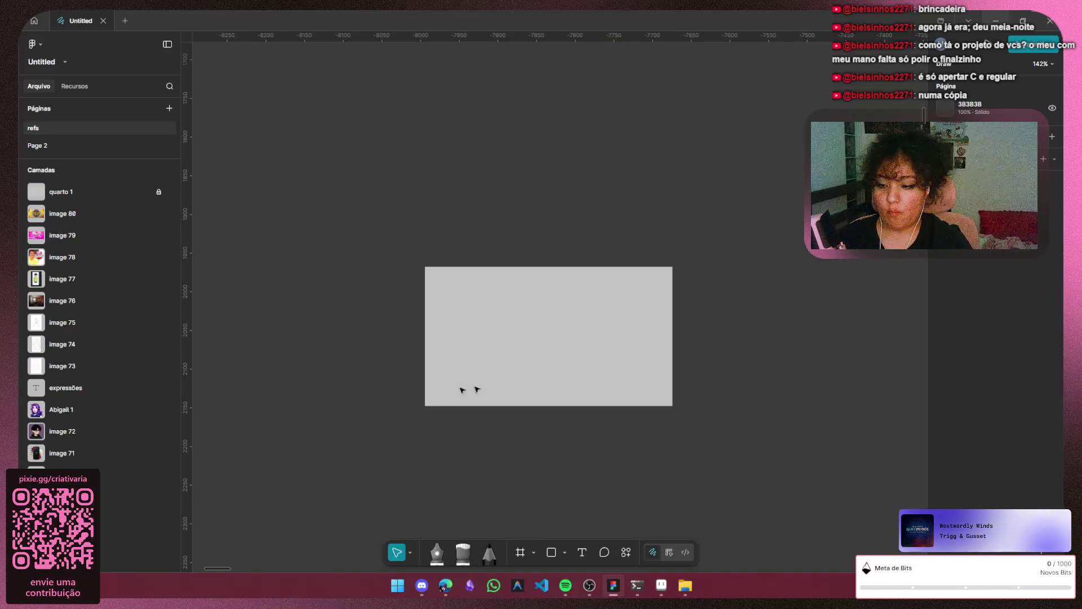
# Scroll over the reference images, then go back to Aseprite
pyautogui.scroll(-10, 477, 389)
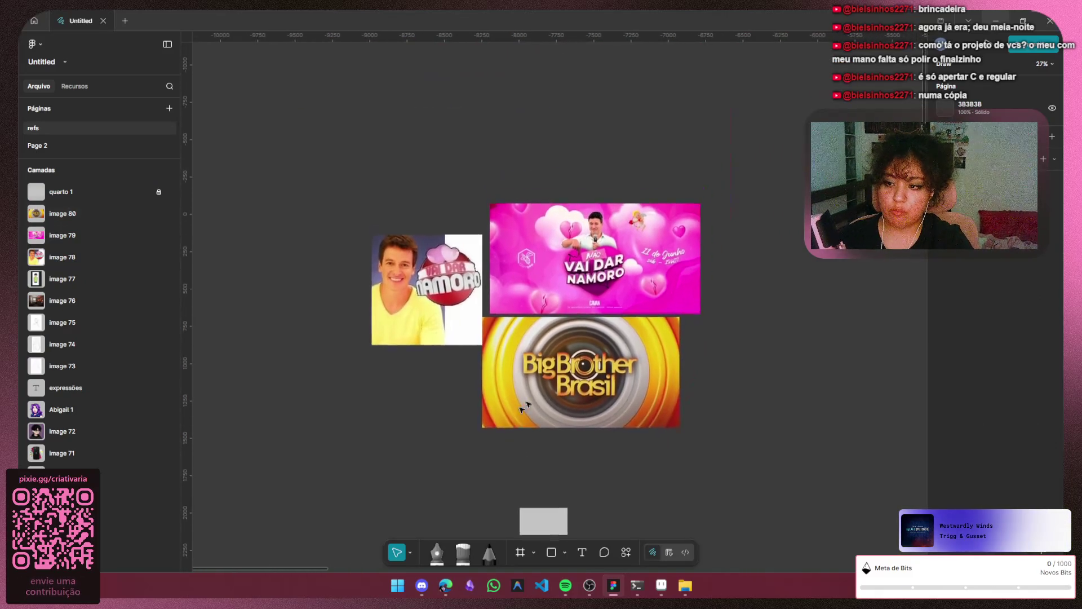
pyautogui.scroll(2, 527, 404)
pyautogui.scroll(3, 771, 258)
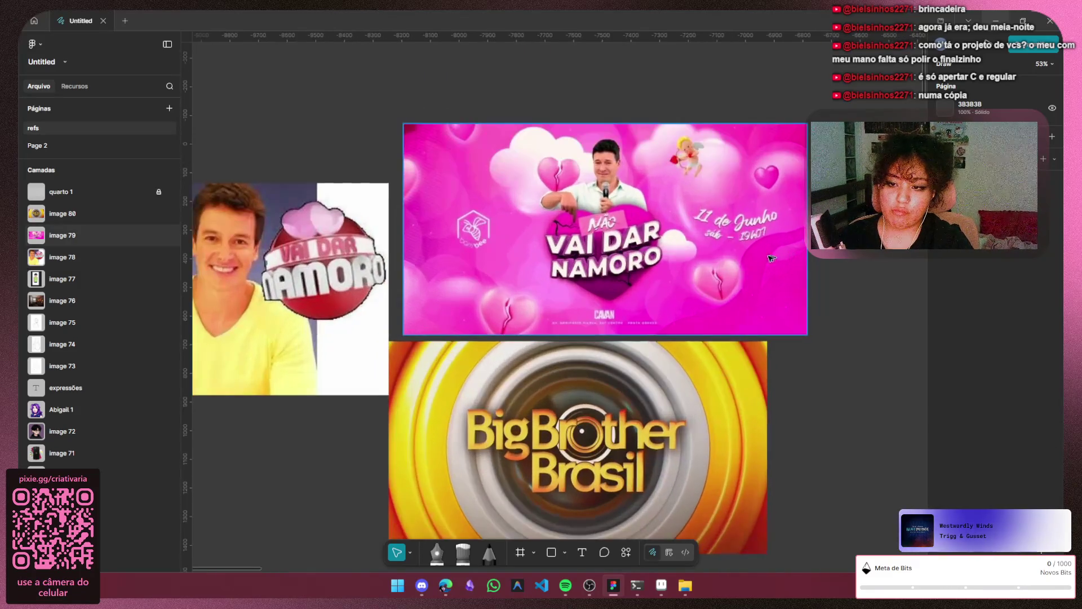
pyautogui.scroll(2, 771, 258)
pyautogui.scroll(-3, 771, 258)
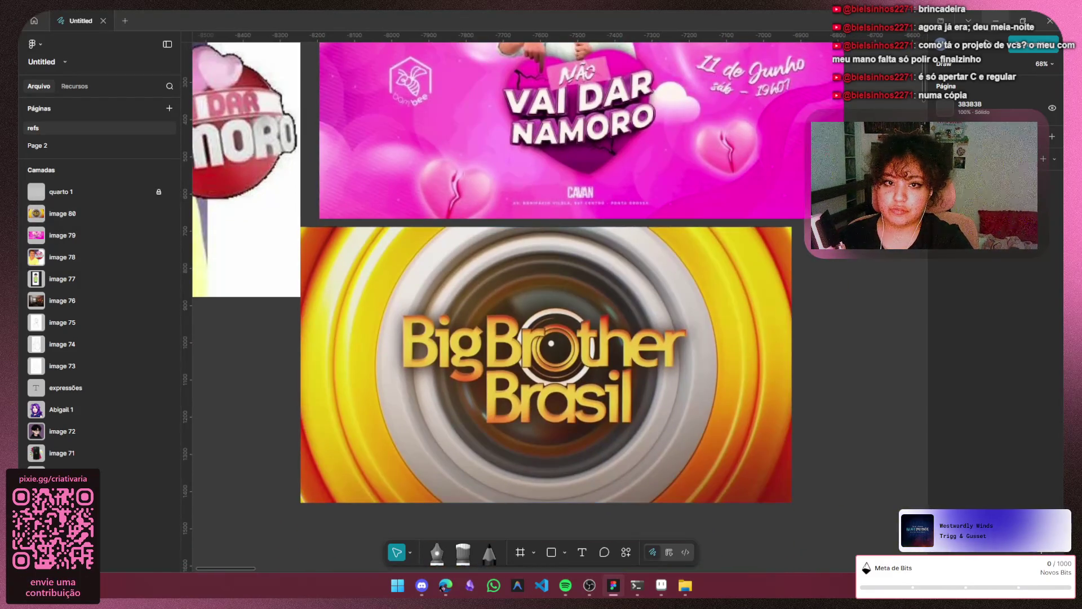
pyautogui.click(992, 21)
pyautogui.scroll(1, 532, 261)
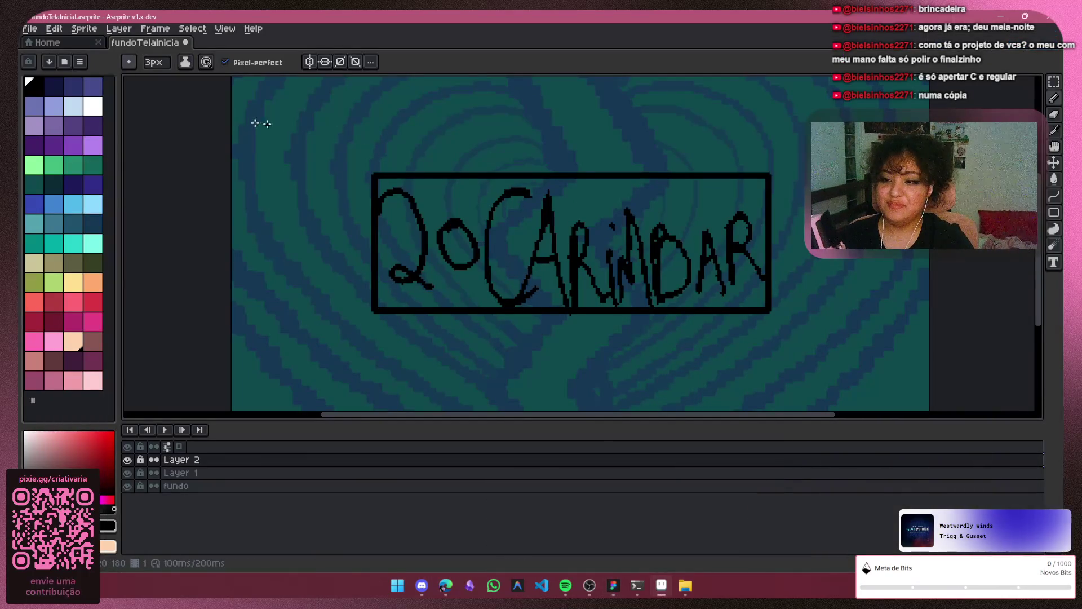
# Undo the stray line, marquee-delete the '20CARIMBAR' lettering, and undo a stray pencil mark
pyautogui.moveTo(259, 121); pyautogui.dragTo(837, 395)
pyautogui.hotkey('ctrl', 'z')
pyautogui.press('m')
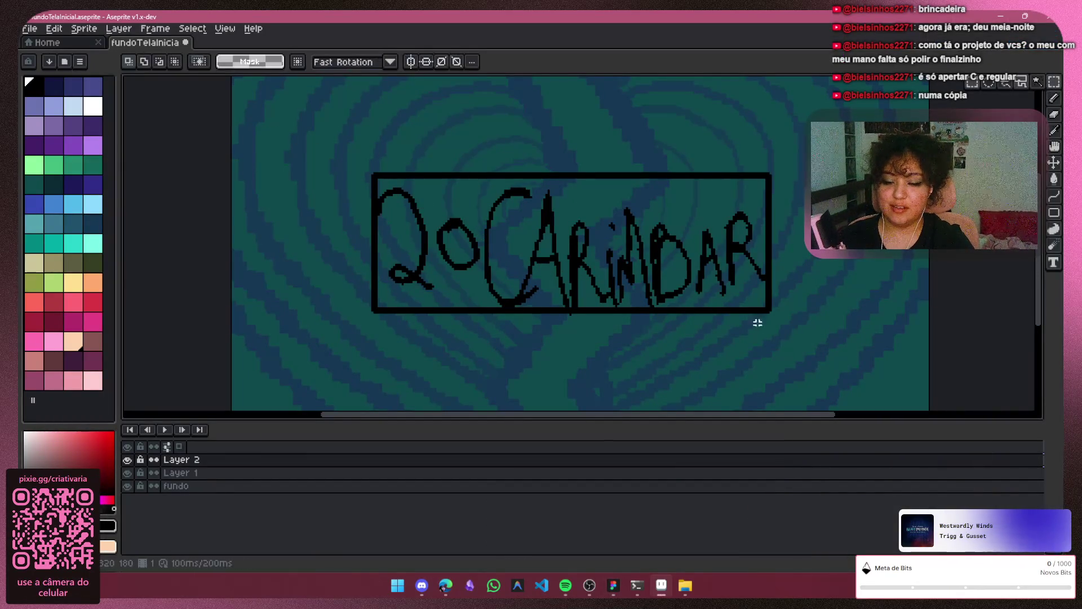
pyautogui.moveTo(787, 142)
pyautogui.mouseDown()
pyautogui.moveTo(727, 393)
pyautogui.moveTo(321, 336)
pyautogui.moveTo(330, 344)
pyautogui.mouseUp()
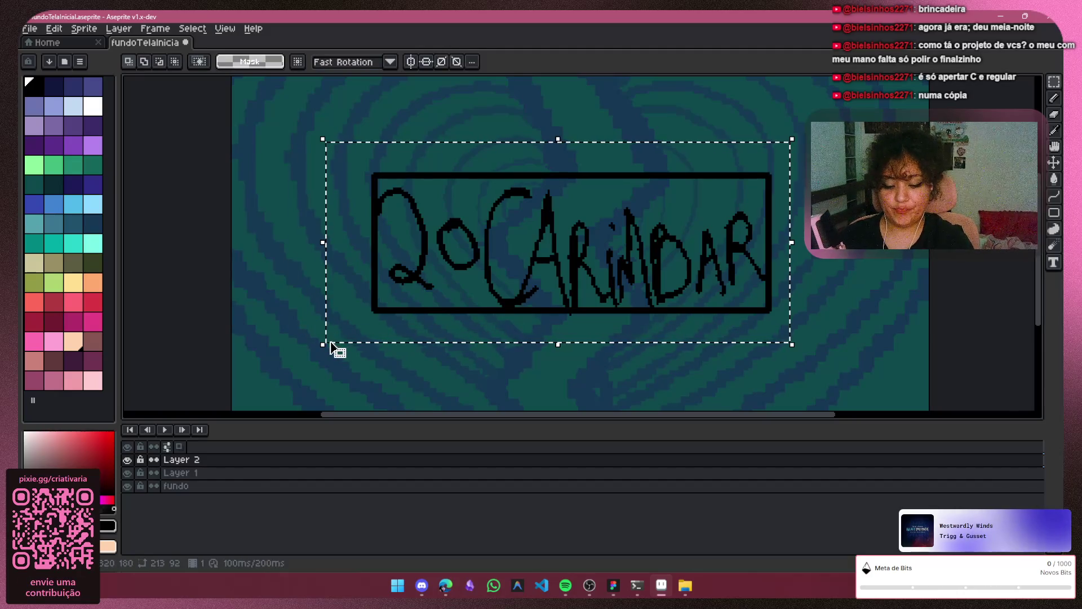
pyautogui.press('Delete')
pyautogui.press('b')
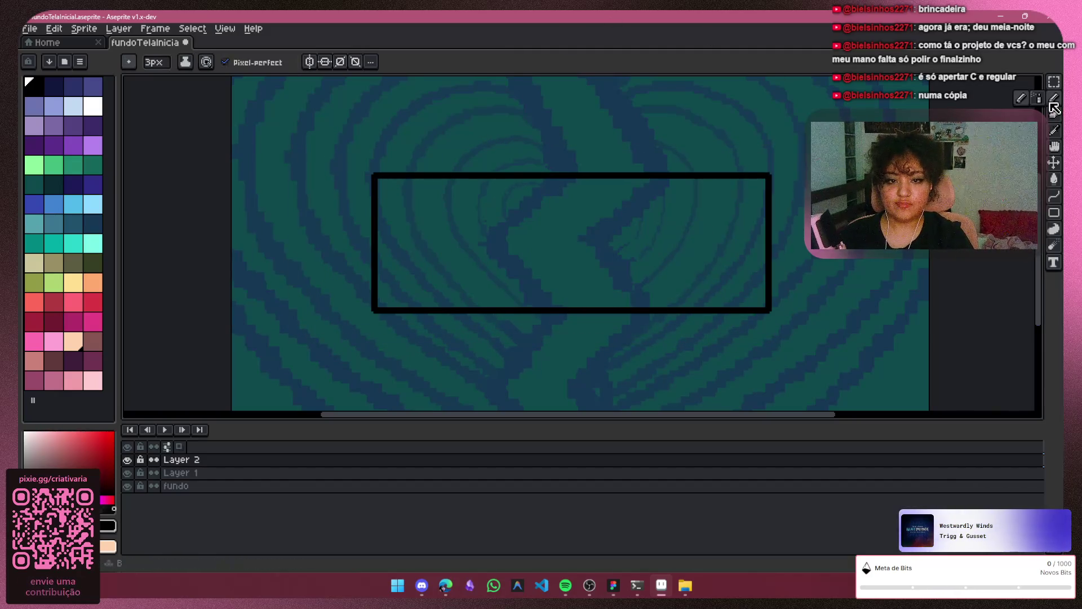
pyautogui.scroll(1, 421, 236)
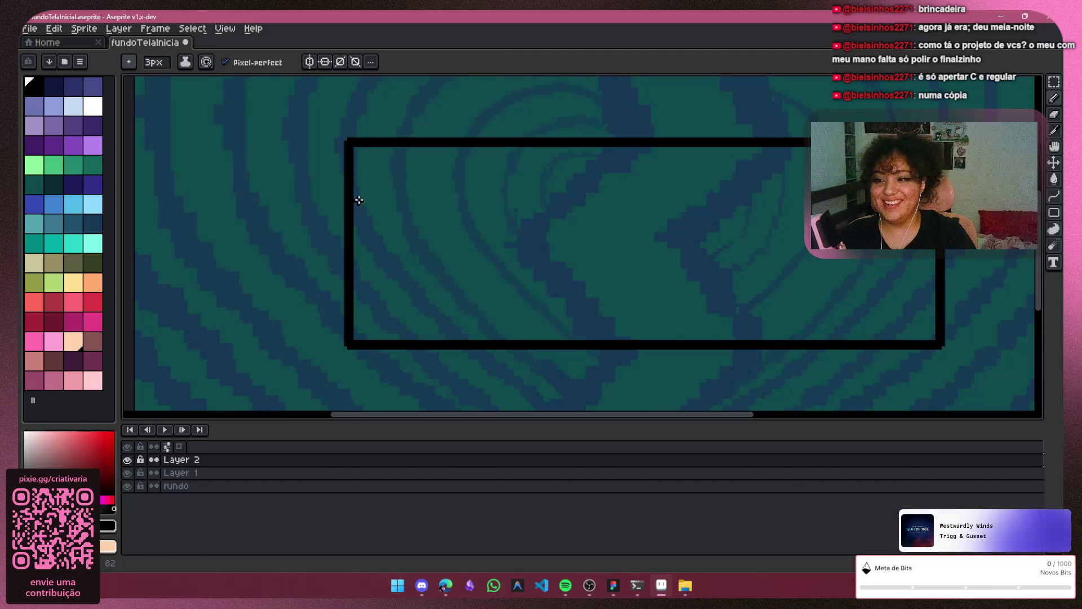
pyautogui.hotkey('ctrl', 'z')
pyautogui.scroll(2, 454, 169)
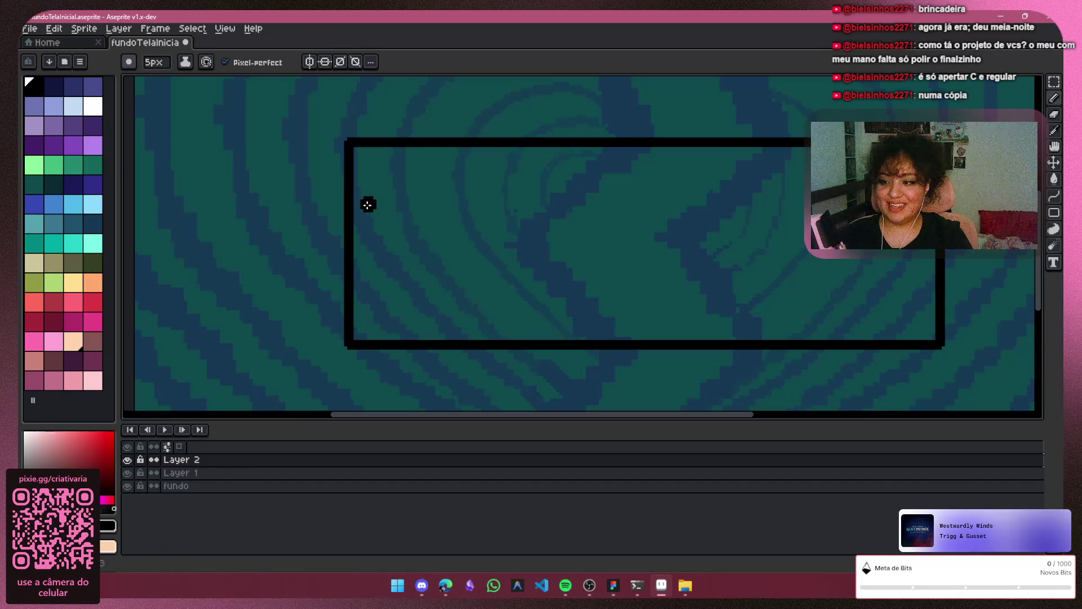
pyautogui.moveTo(405, 171)
pyautogui.mouseDown()
pyautogui.moveTo(433, 195)
pyautogui.moveTo(459, 256)
pyautogui.moveTo(398, 278)
pyautogui.mouseUp()
pyautogui.hotkey('ctrl', 'z')
pyautogui.hotkey('ctrl', 'z')
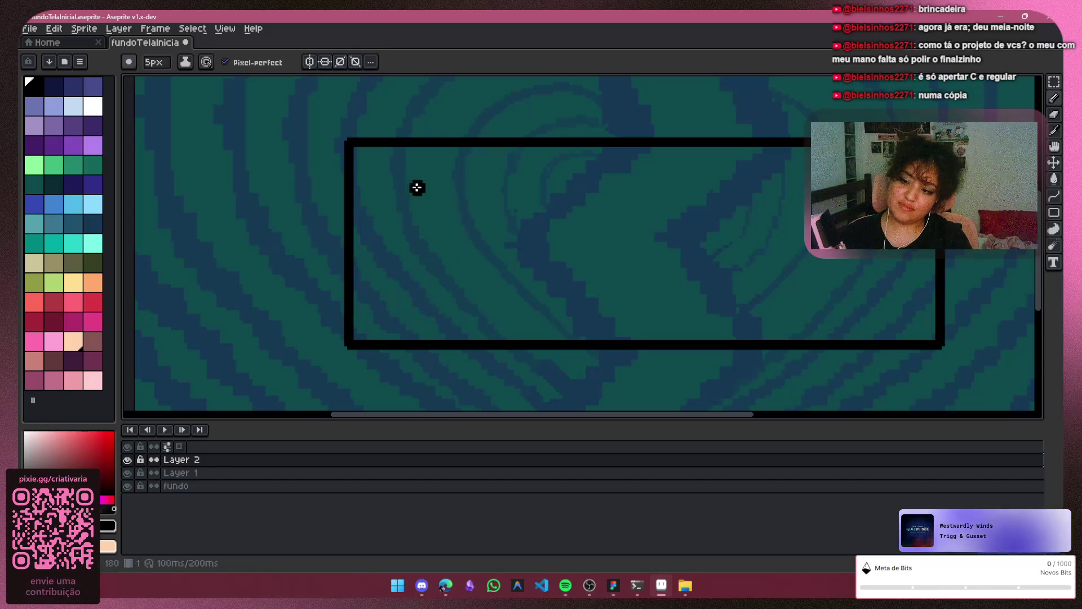
pyautogui.moveTo(375, 186)
pyautogui.mouseDown()
pyautogui.moveTo(447, 253)
pyautogui.moveTo(387, 283)
pyautogui.moveTo(442, 307)
pyautogui.moveTo(481, 307)
pyautogui.mouseUp()
pyautogui.moveTo(517, 207)
pyautogui.mouseDown()
pyautogui.moveTo(502, 261)
pyautogui.moveTo(575, 256)
pyautogui.moveTo(558, 205)
pyautogui.moveTo(533, 304)
pyautogui.moveTo(540, 212)
pyautogui.moveTo(512, 260)
pyautogui.mouseUp()
pyautogui.hotkey('ctrl', 'z')
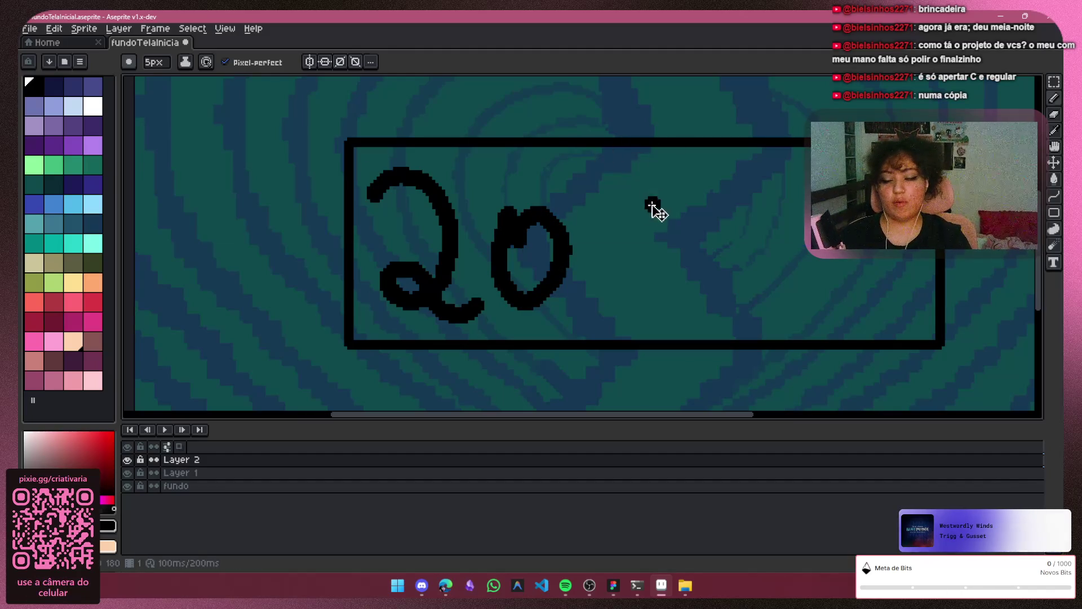
pyautogui.hotkey('ctrl', 'z')
pyautogui.hotkey('ctrl', 'z')
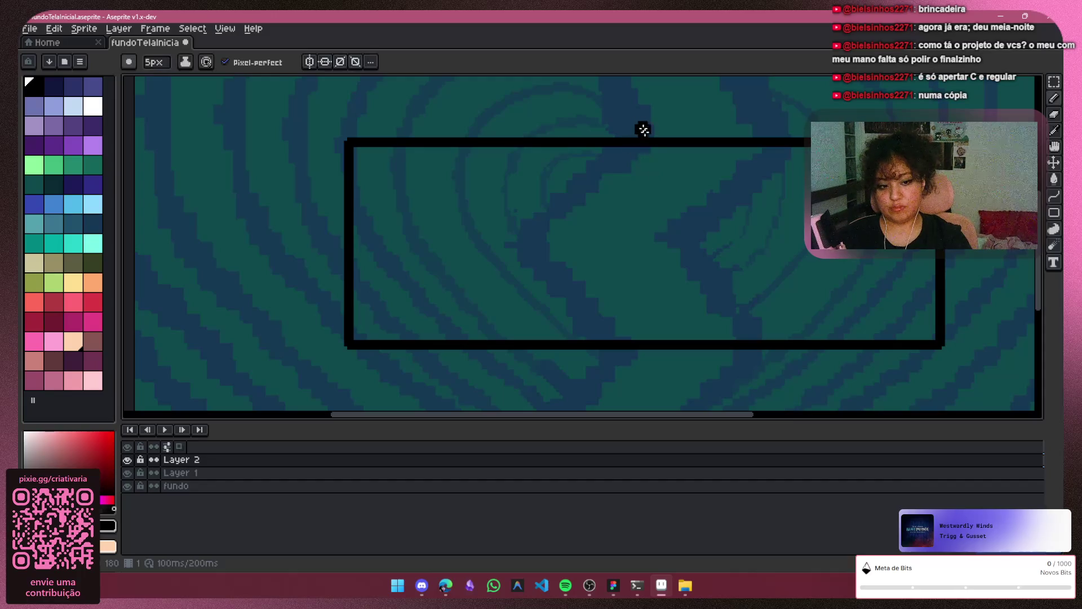
pyautogui.scroll(-4, 663, 365)
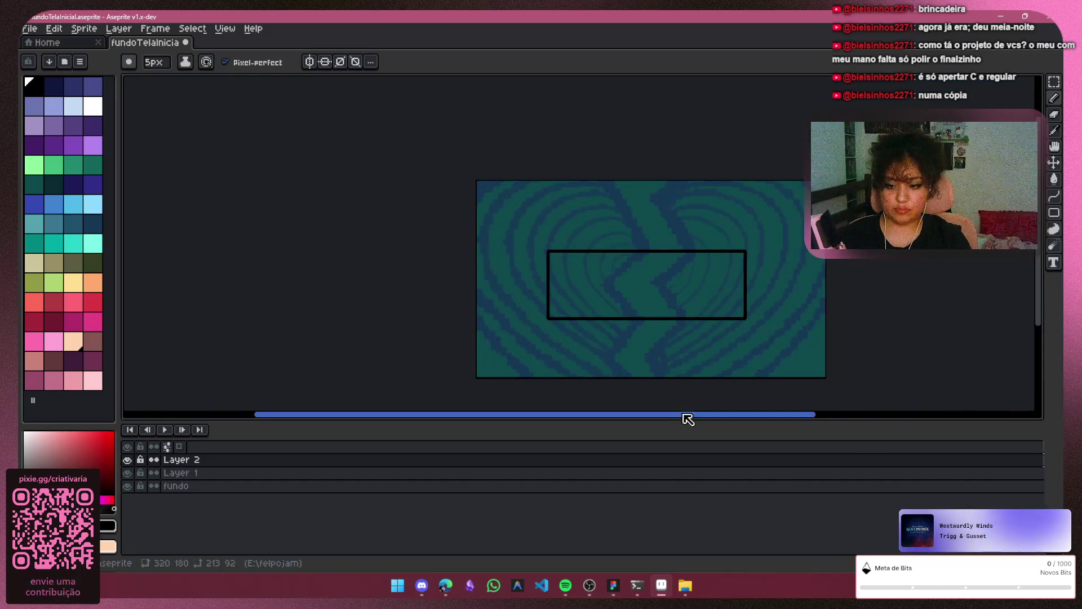
# Marquee the black rectangle on Layer 1 and drag it lower on the canvas
pyautogui.moveTo(686, 417); pyautogui.dragTo(724, 420)
pyautogui.scroll(2, 557, 212)
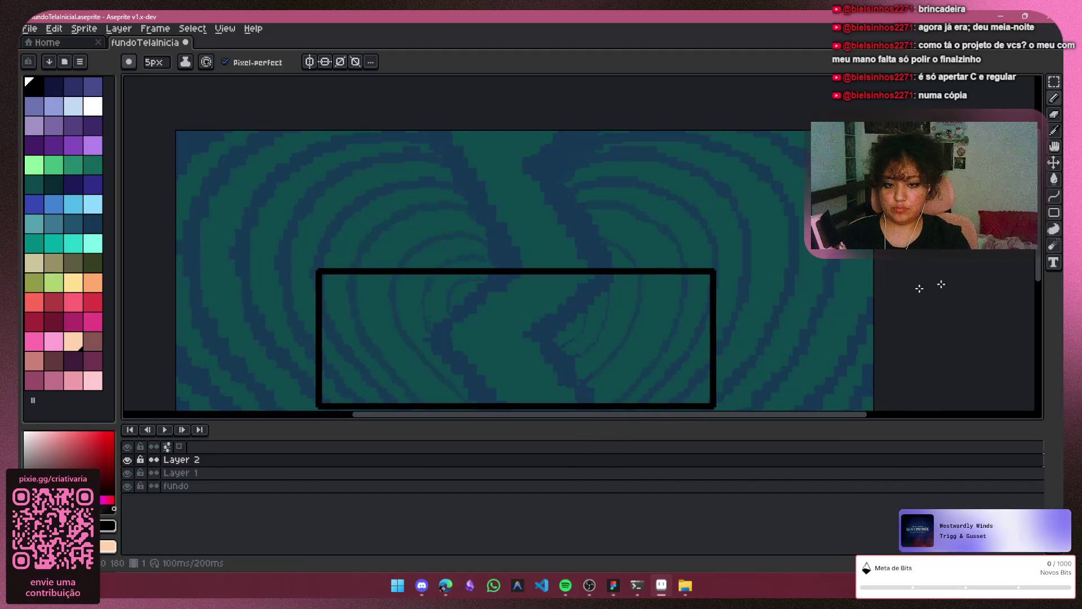
pyautogui.moveTo(1043, 283); pyautogui.dragTo(1024, 329)
pyautogui.scroll(-2, 871, 252)
pyautogui.press('m')
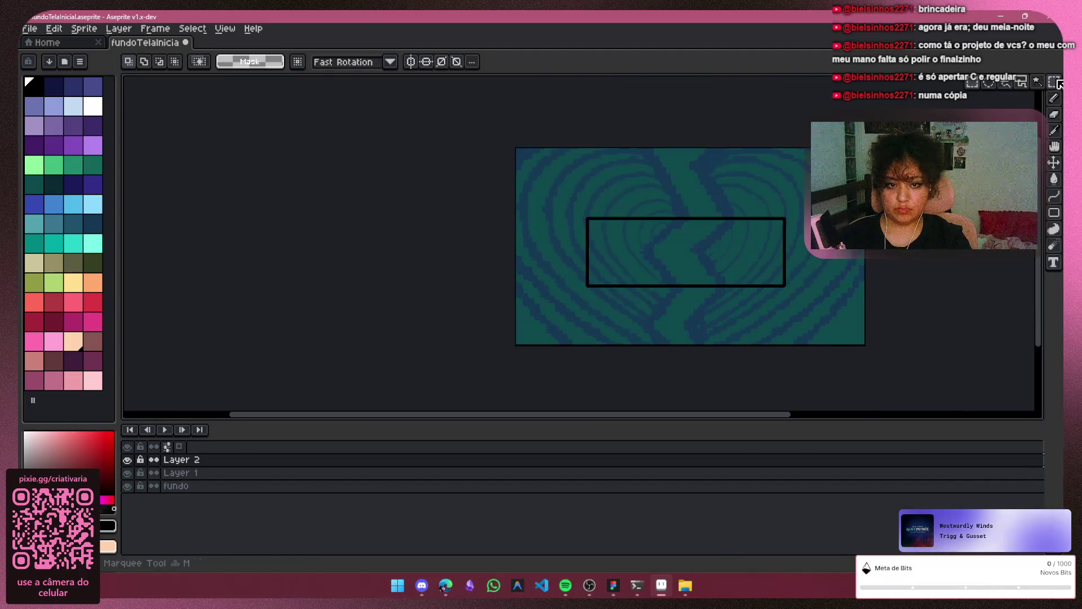
pyautogui.moveTo(799, 191)
pyautogui.mouseDown()
pyautogui.moveTo(779, 303)
pyautogui.moveTo(592, 293)
pyautogui.moveTo(564, 307)
pyautogui.mouseUp()
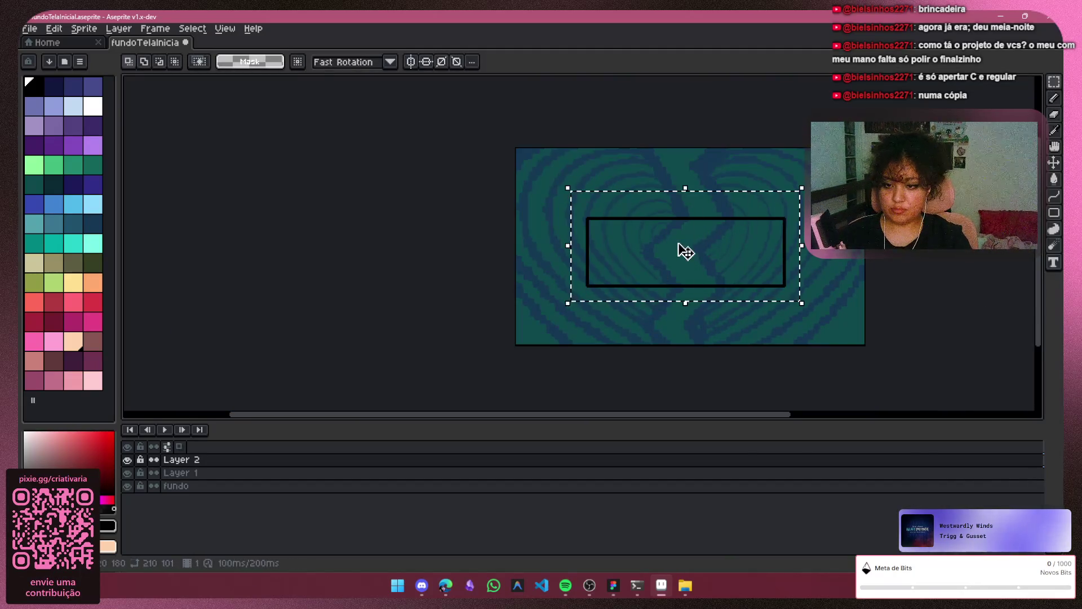
pyautogui.click(692, 258)
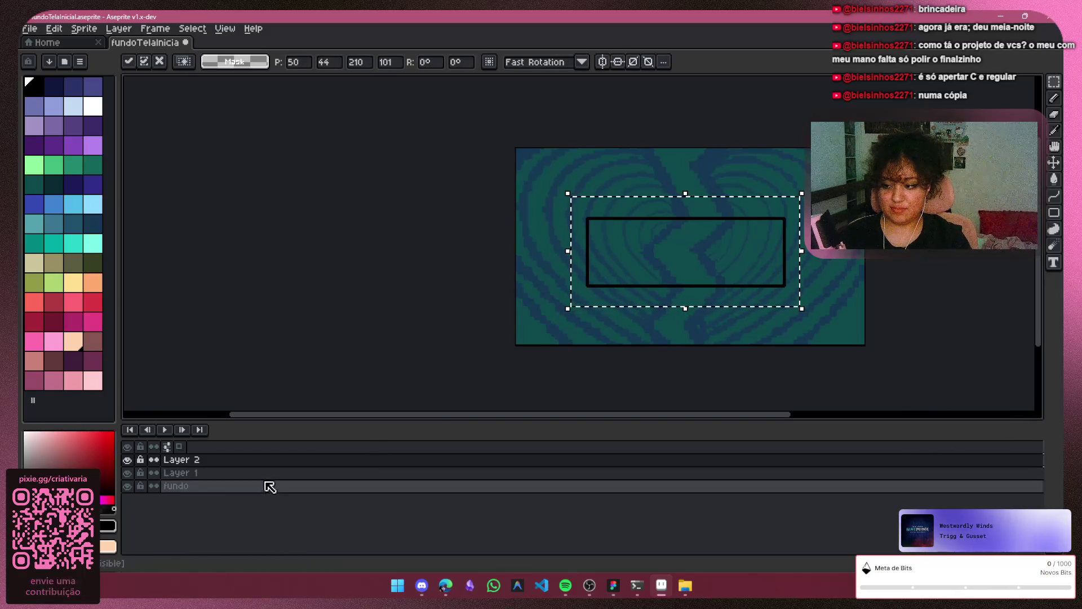
pyautogui.click(293, 473)
pyautogui.moveTo(723, 264)
pyautogui.mouseDown()
pyautogui.moveTo(705, 285)
pyautogui.moveTo(712, 298)
pyautogui.mouseUp()
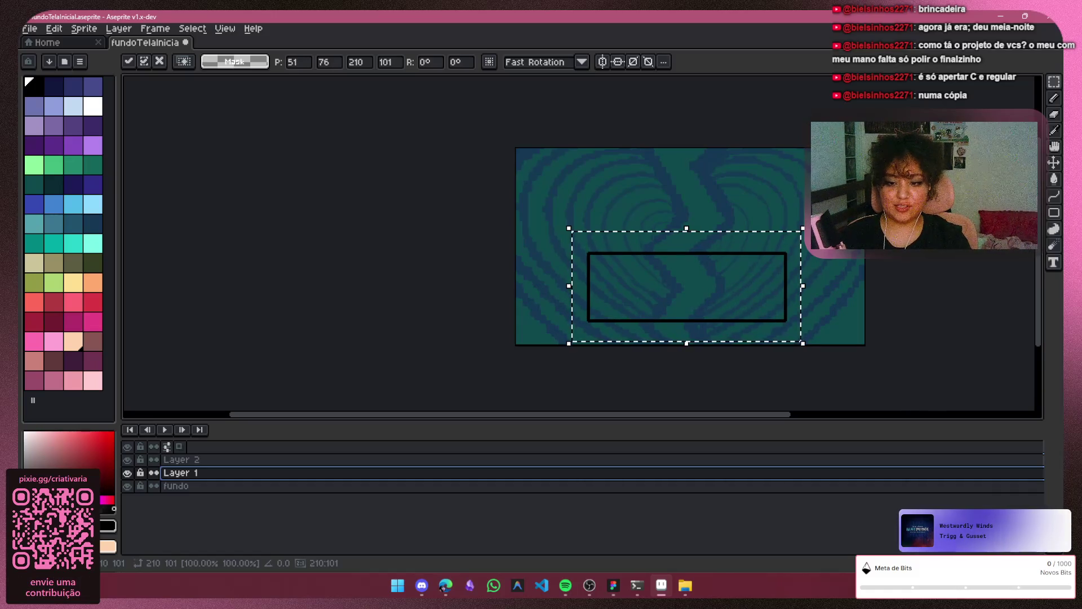
pyautogui.hotkey('ctrl', 'd')
# Try a second rectangle above the first with the Rectangle tool, then undo it
pyautogui.click(1055, 210)
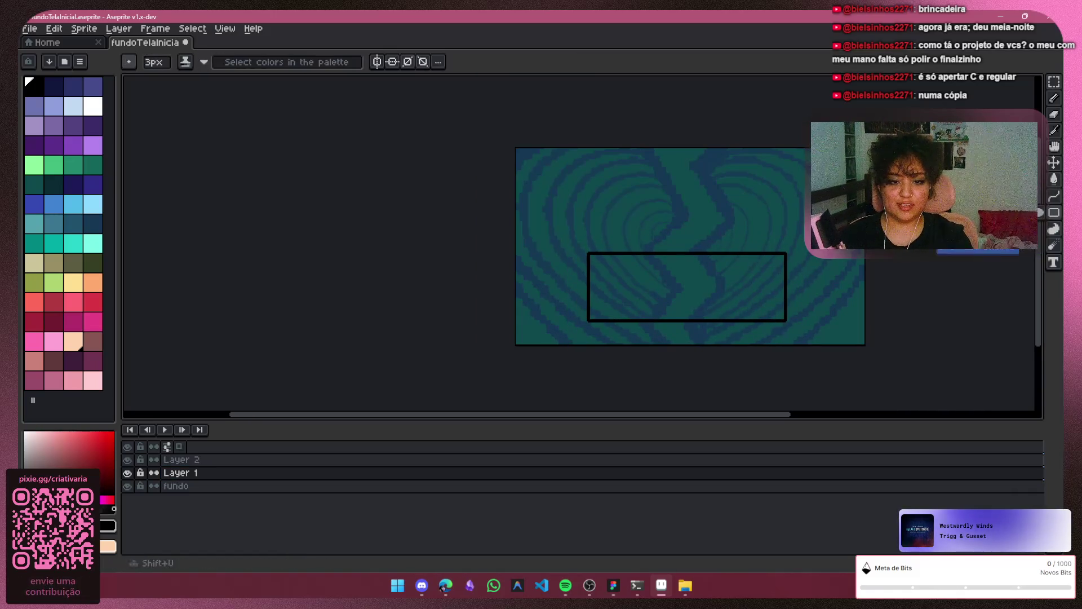
pyautogui.scroll(1, 749, 278)
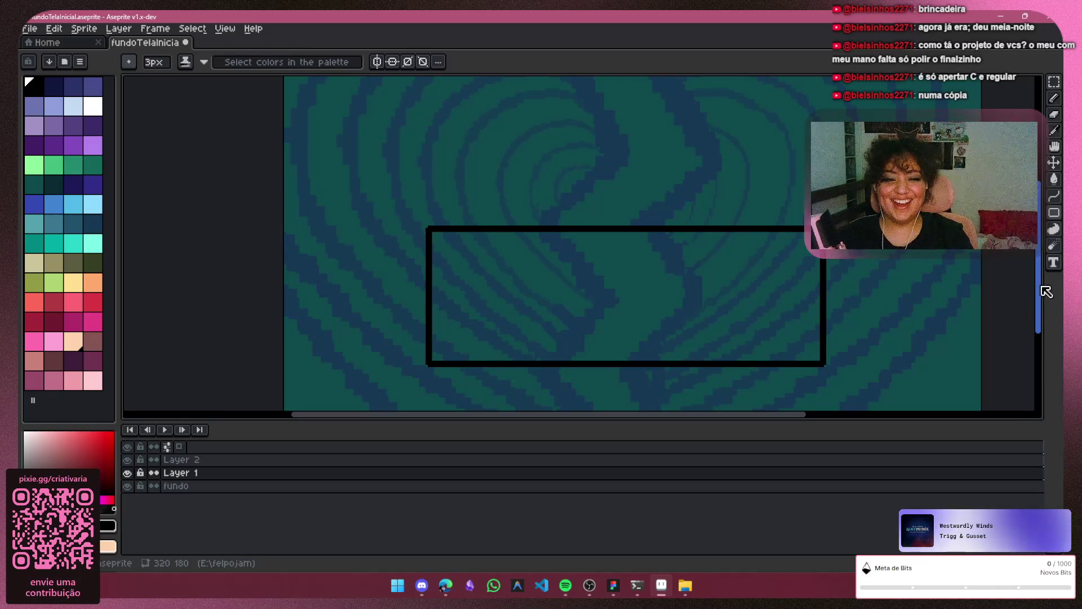
pyautogui.scroll(3, 1046, 291)
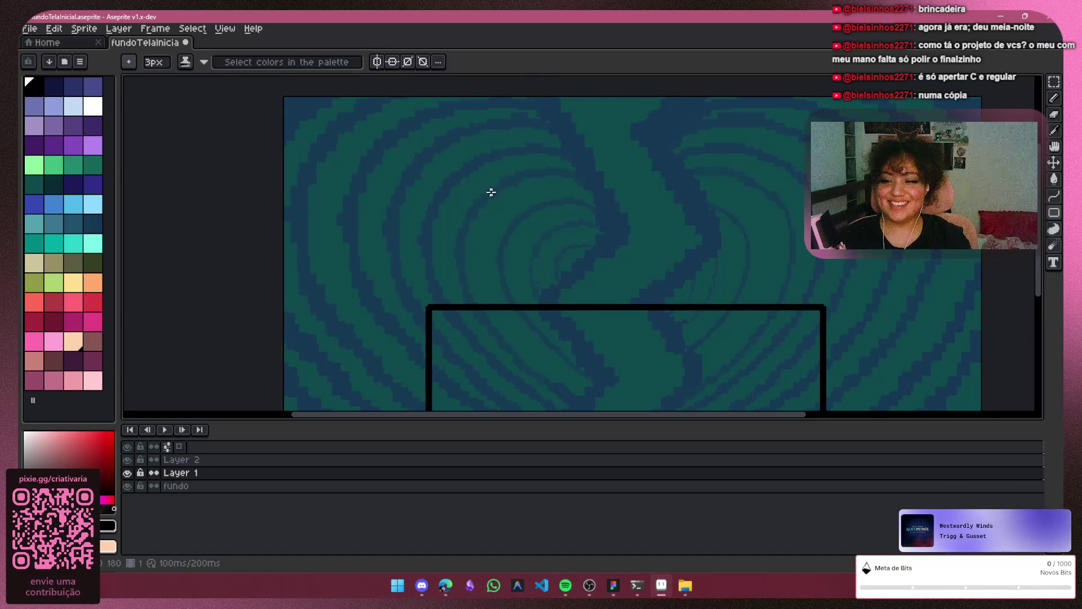
pyautogui.moveTo(482, 190)
pyautogui.mouseDown()
pyautogui.moveTo(512, 256)
pyautogui.moveTo(772, 263)
pyautogui.moveTo(761, 302)
pyautogui.moveTo(747, 306)
pyautogui.mouseUp()
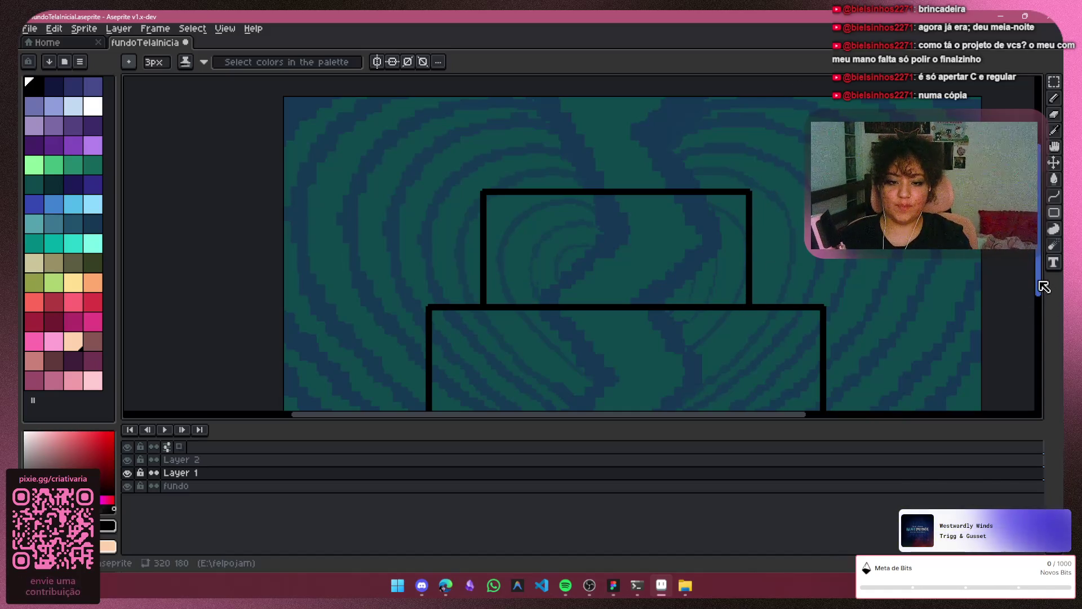
pyautogui.hotkey('ctrl', 'z')
pyautogui.press('v')
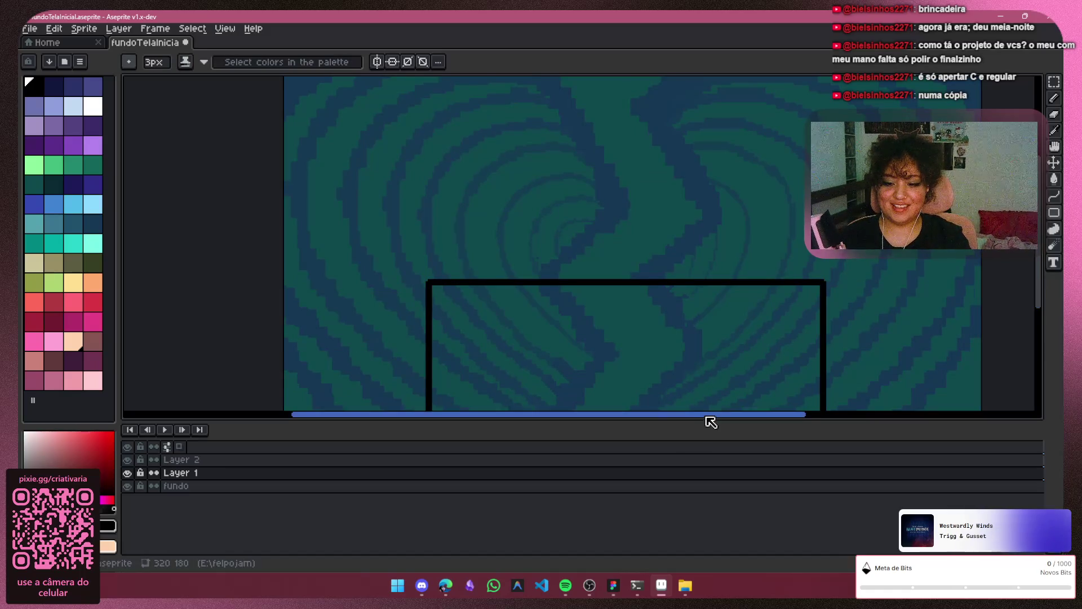
pyautogui.moveTo(708, 416); pyautogui.dragTo(742, 417)
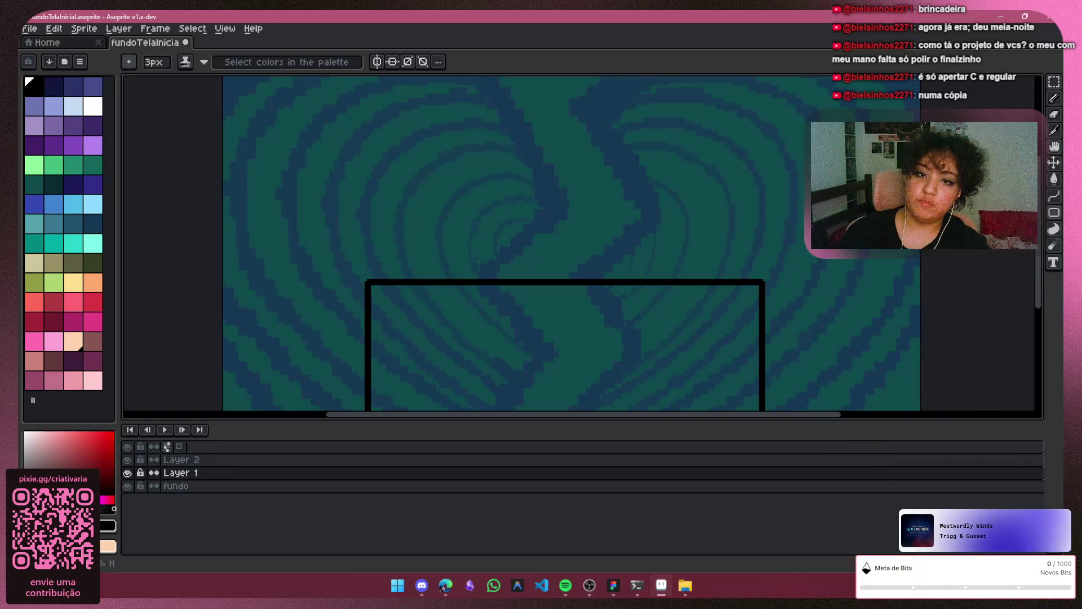
# Search Google Images for 'carimbo de numeros', then bring the Aseprite drawing back
pyautogui.hotkey('alt', 'Tab')
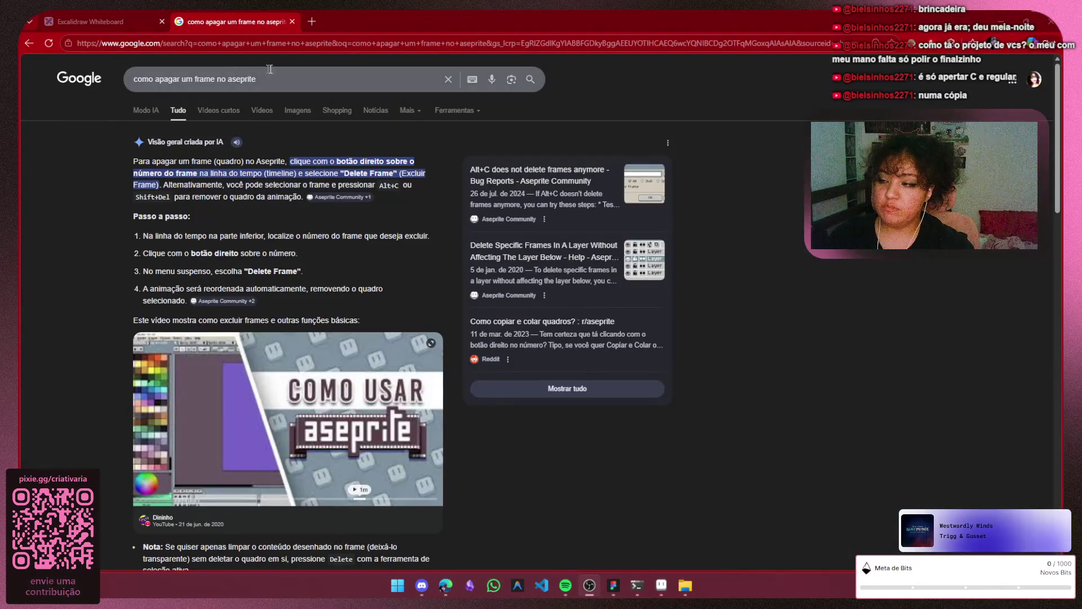
pyautogui.write('cari')
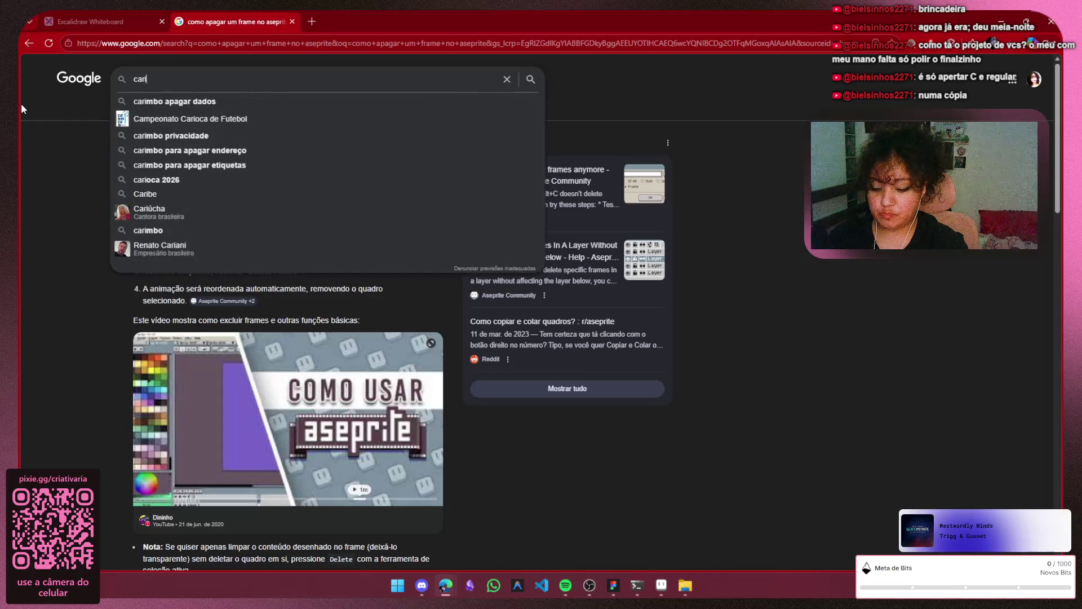
pyautogui.write('mbo de n')
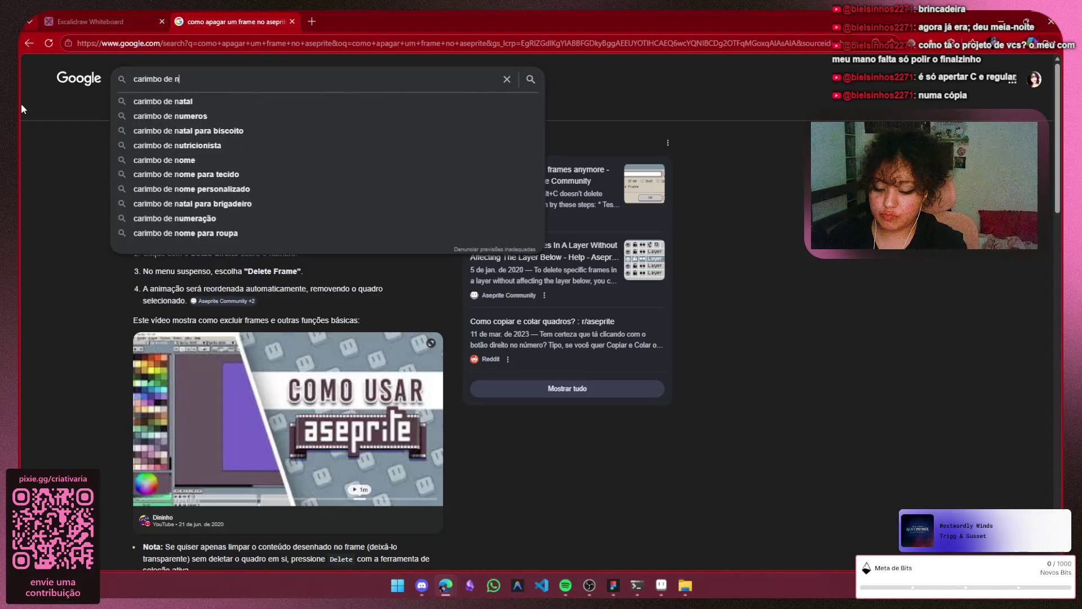
pyautogui.write('umeros')
pyautogui.press('Return')
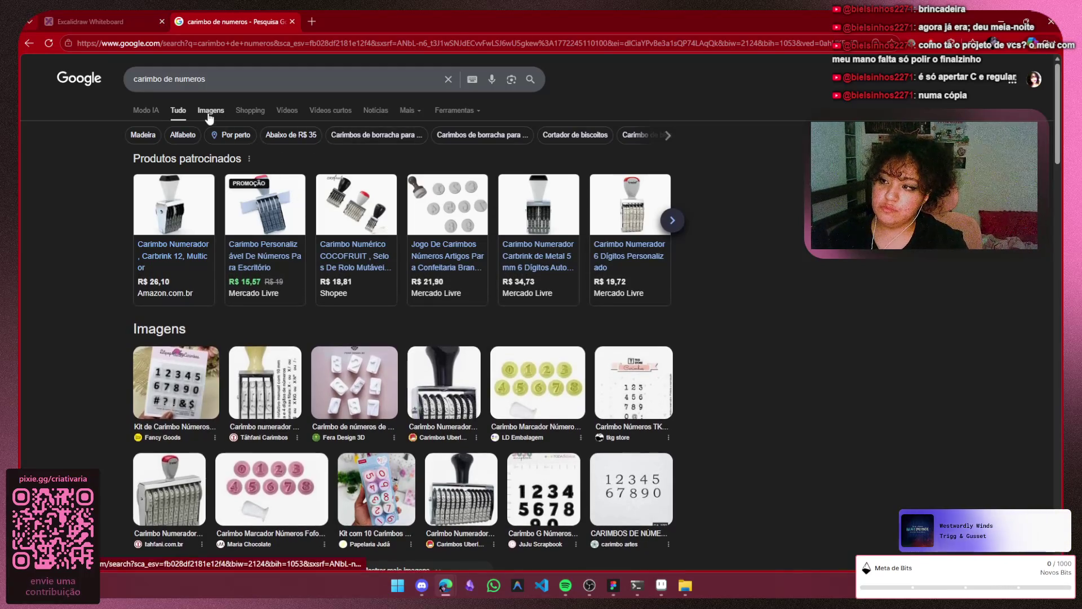
pyautogui.click(211, 110)
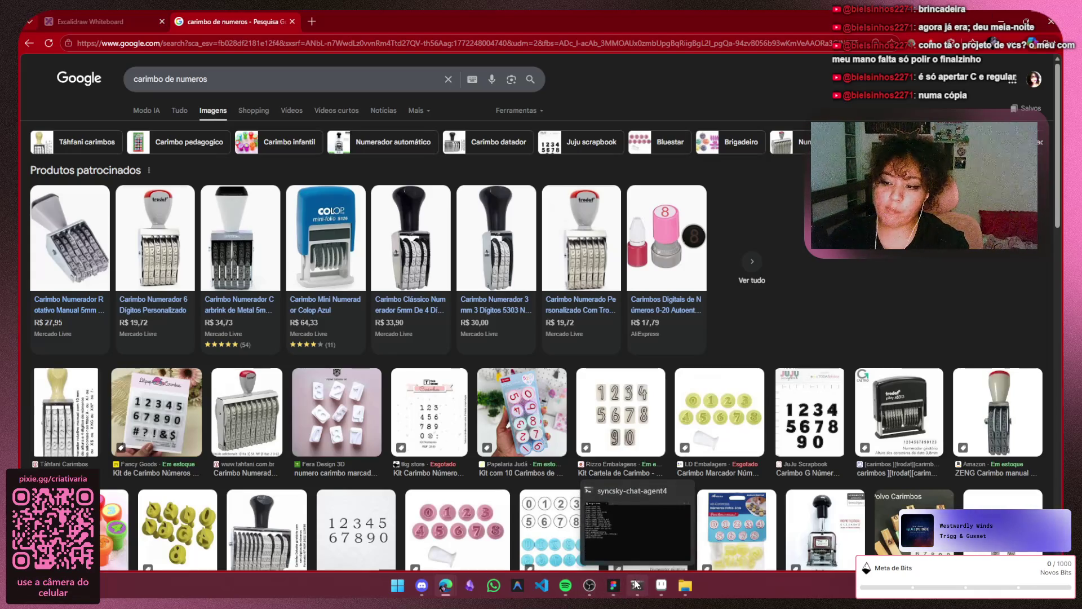
pyautogui.click(664, 588)
pyautogui.moveTo(603, 266)
pyautogui.mouseDown()
pyautogui.moveTo(574, 307)
pyautogui.moveTo(575, 290)
pyautogui.mouseUp()
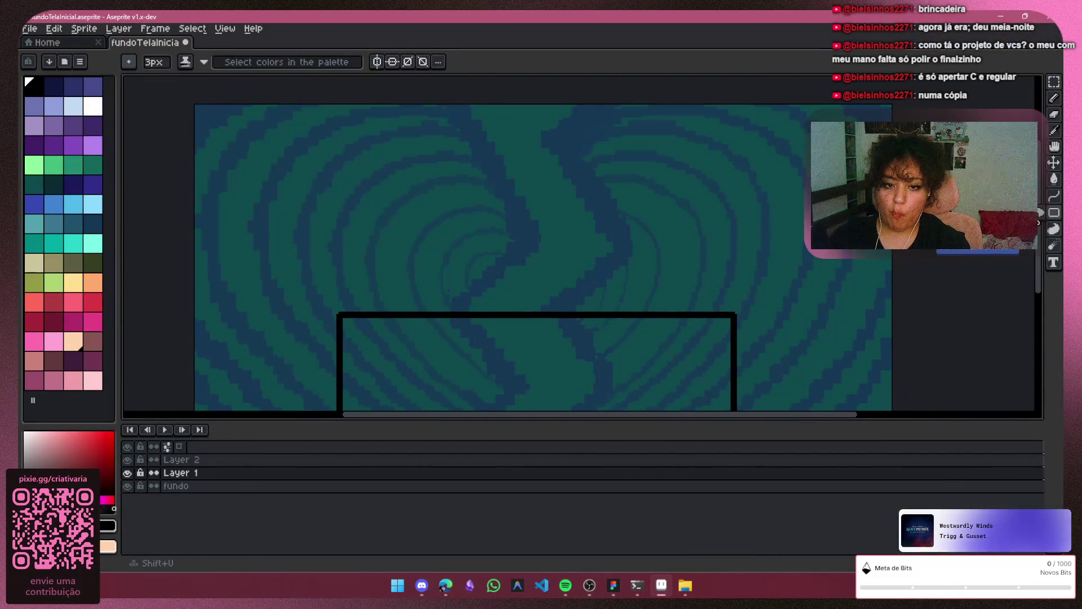
# Test circles with the Ellipse tool and set the line thickness to 2 px
pyautogui.moveTo(418, 169)
pyautogui.mouseDown()
pyautogui.moveTo(471, 222)
pyautogui.moveTo(519, 302)
pyautogui.mouseUp()
pyautogui.press('Escape')
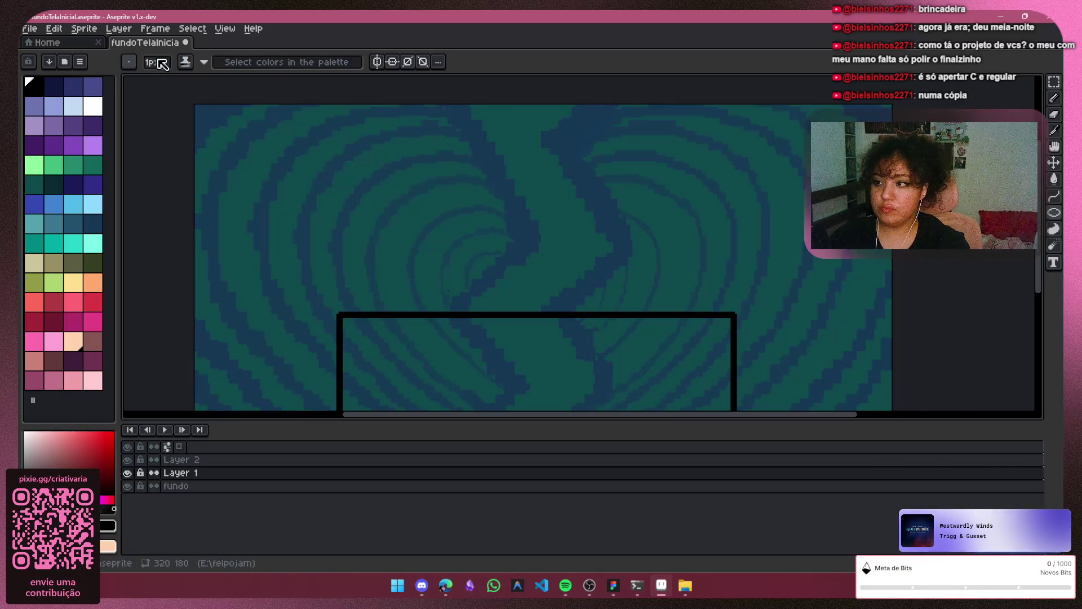
pyautogui.click(156, 64)
pyautogui.write('5')
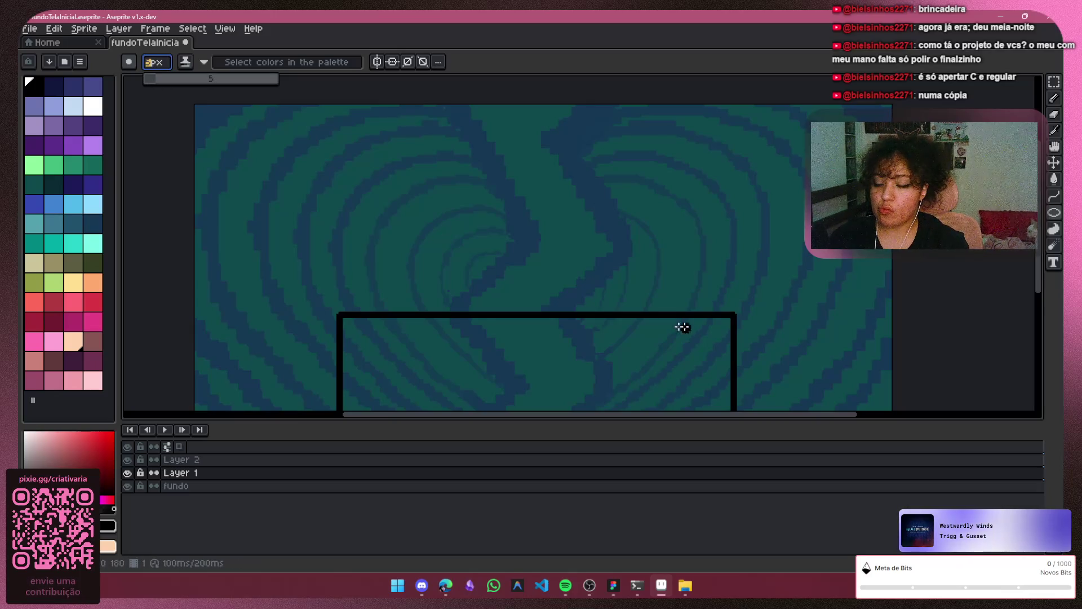
pyautogui.moveTo(440, 162); pyautogui.dragTo(547, 269)
pyautogui.hotkey('ctrl', 'z')
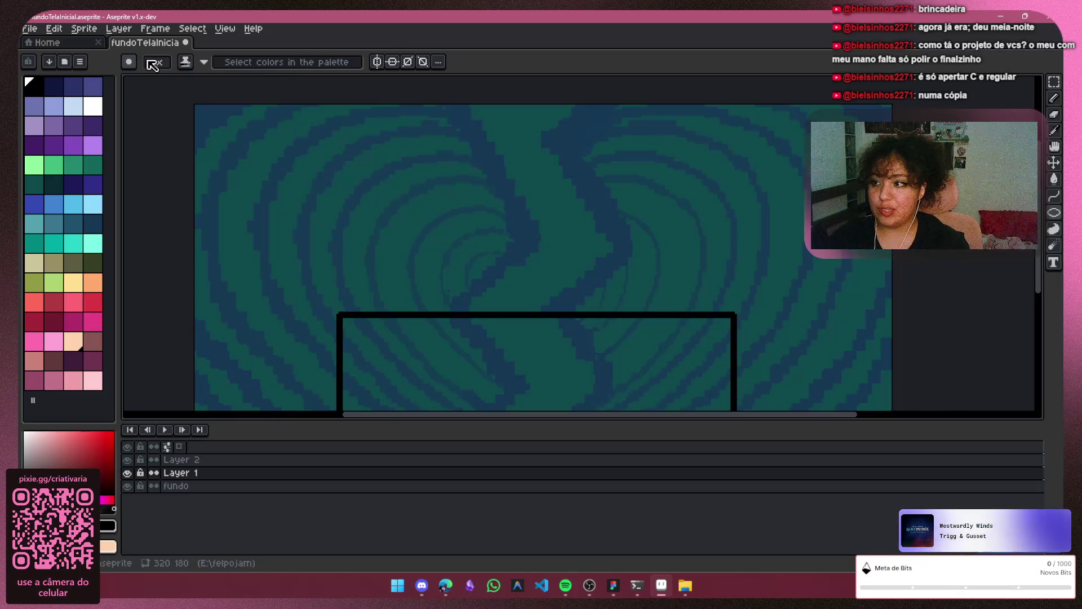
pyautogui.click(156, 62)
pyautogui.click(154, 81)
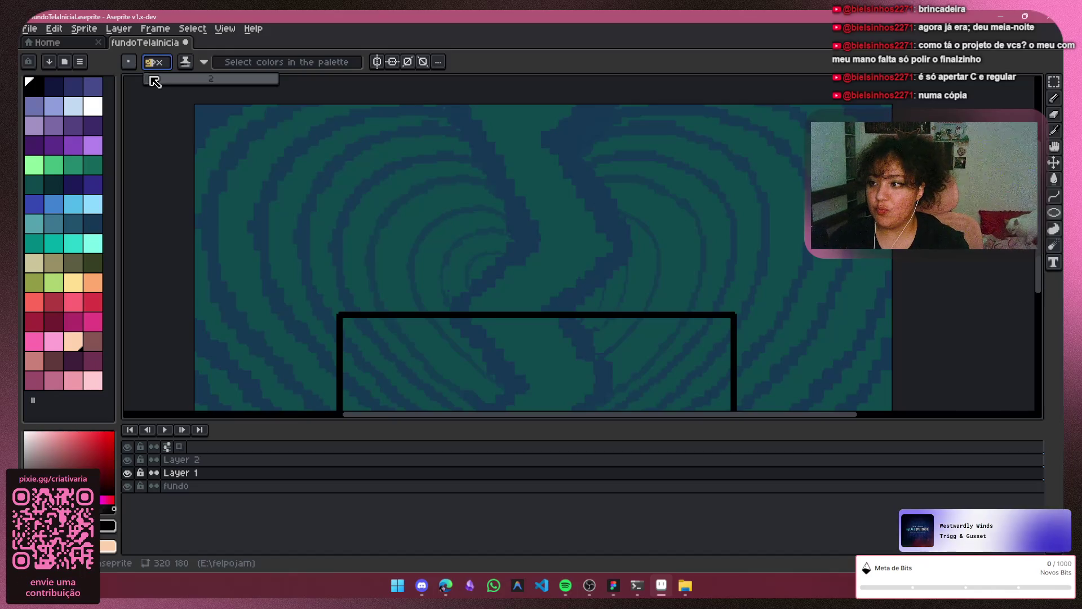
pyautogui.moveTo(437, 175)
pyautogui.mouseDown()
pyautogui.moveTo(594, 300)
pyautogui.moveTo(575, 313)
pyautogui.mouseUp()
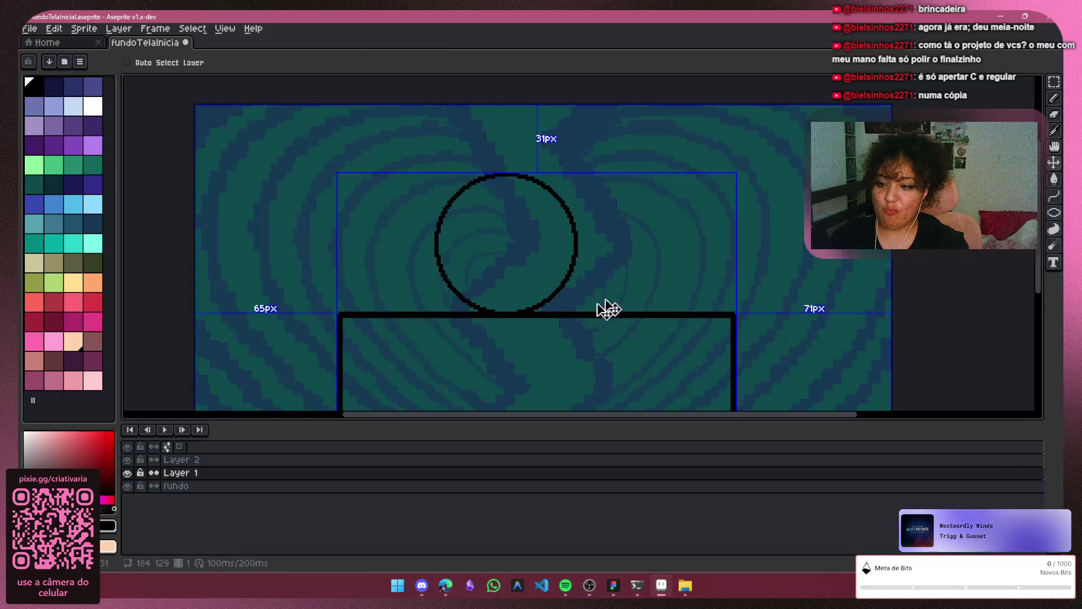
pyautogui.hotkey('ctrl', 'z')
# On a new Layer 3, draw the circle and move it centred above the rectangle
pyautogui.hotkey('shift', 'n')
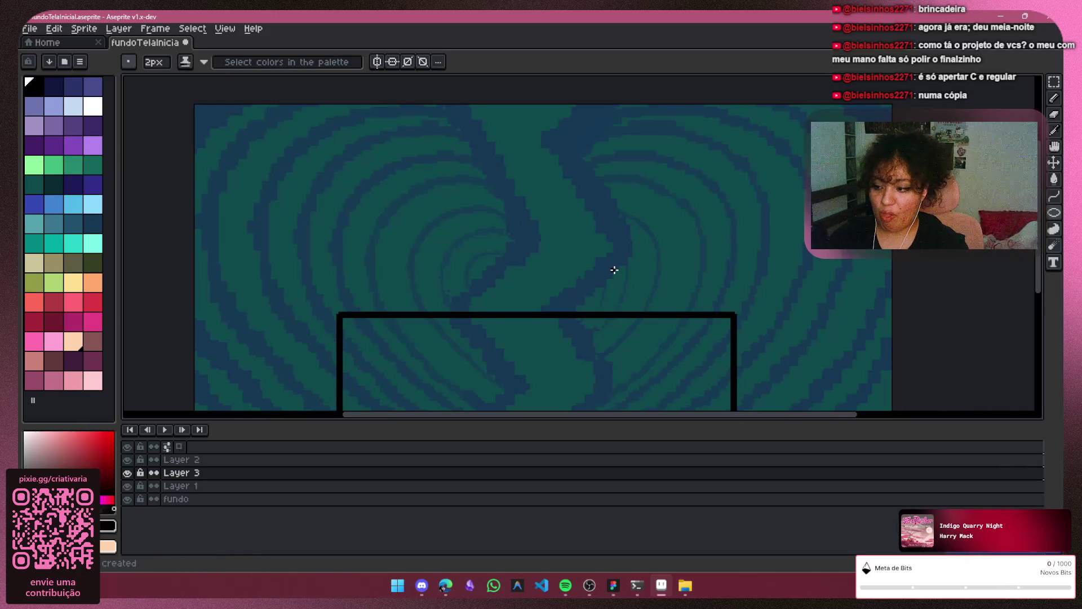
pyautogui.moveTo(476, 156)
pyautogui.mouseDown()
pyautogui.moveTo(546, 222)
pyautogui.moveTo(573, 288)
pyautogui.moveTo(613, 287)
pyautogui.moveTo(650, 319)
pyautogui.mouseUp()
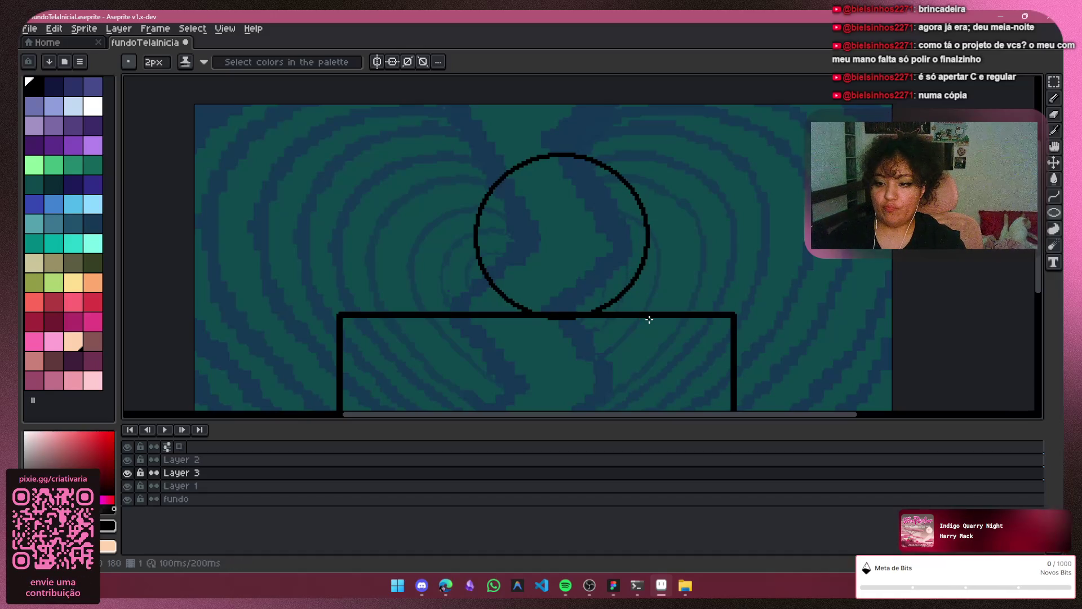
pyautogui.press('m')
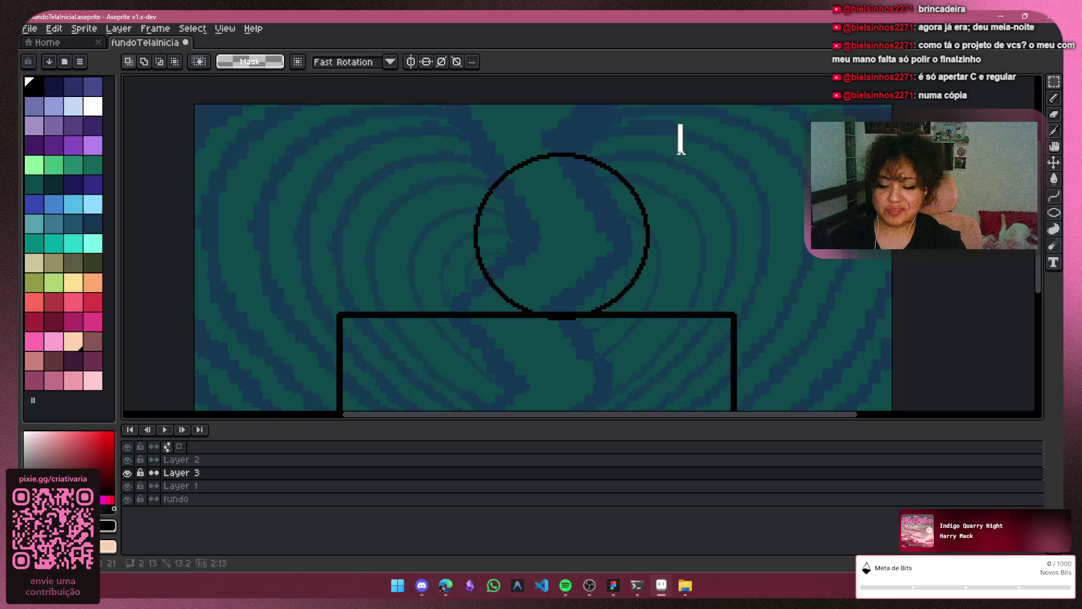
pyautogui.moveTo(680, 126); pyautogui.dragTo(472, 351)
pyautogui.moveTo(563, 241); pyautogui.dragTo(552, 218)
pyautogui.moveTo(528, 246); pyautogui.dragTo(533, 233)
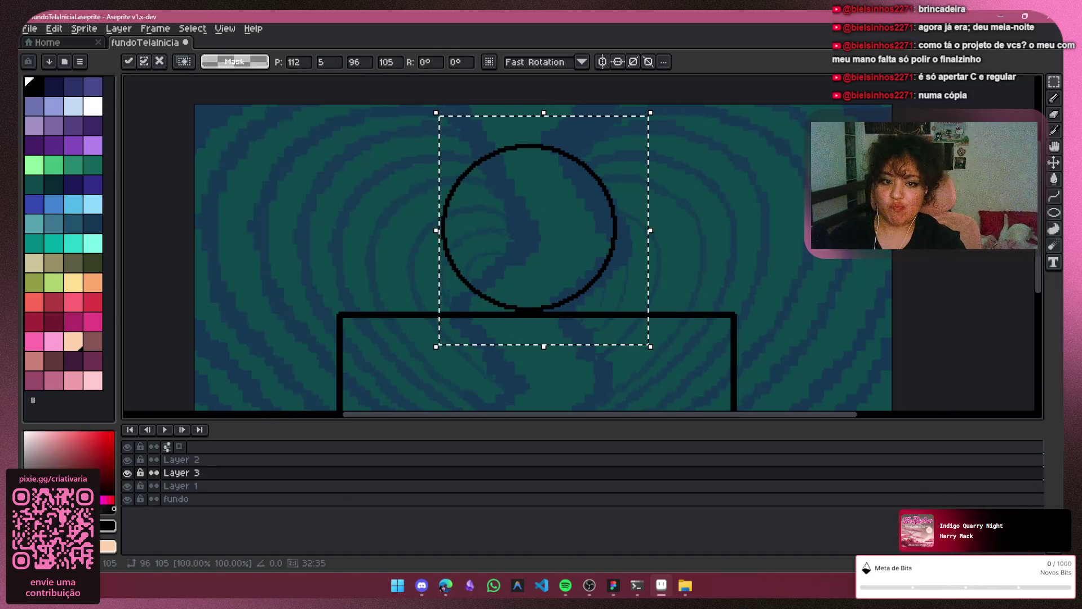
pyautogui.hotkey('ctrl', 'd')
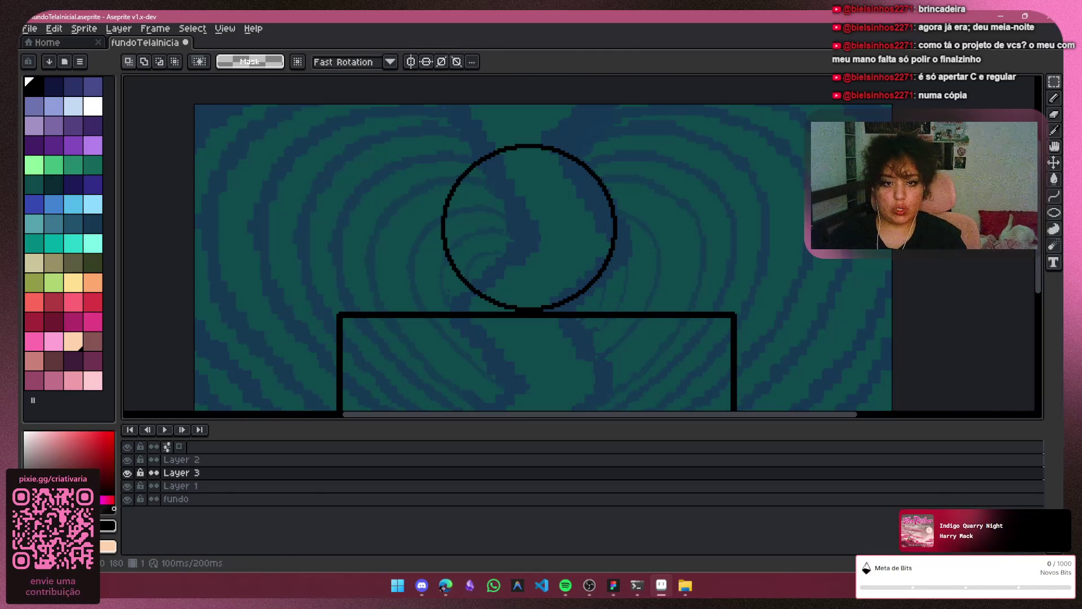
pyautogui.click(1056, 102)
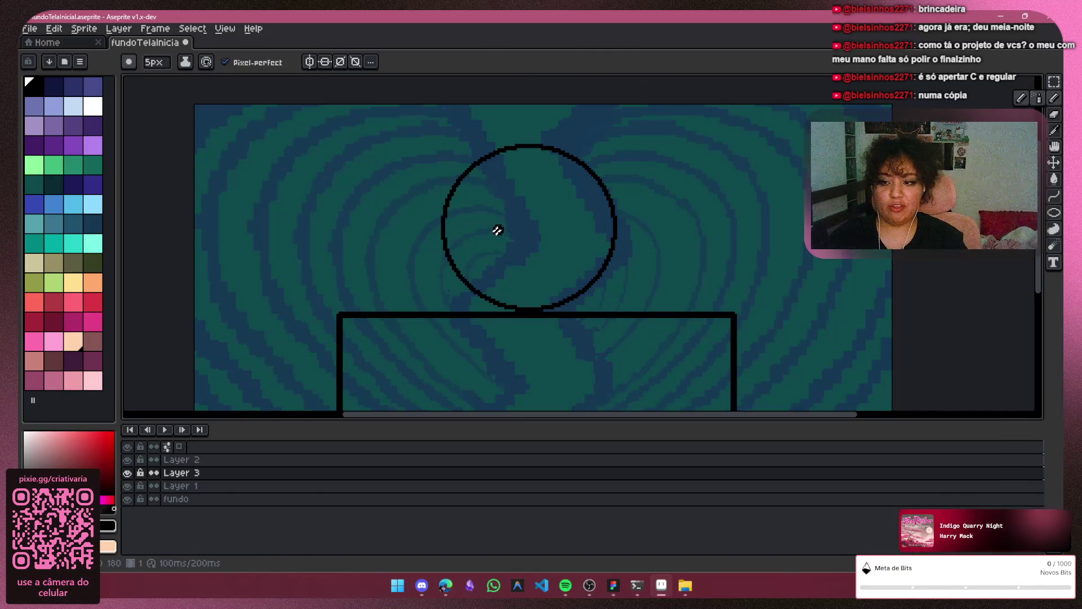
# Try several freehand strokes for the 2 and 0 inside the circle, undoing each attempt
pyautogui.scroll(1, 495, 229)
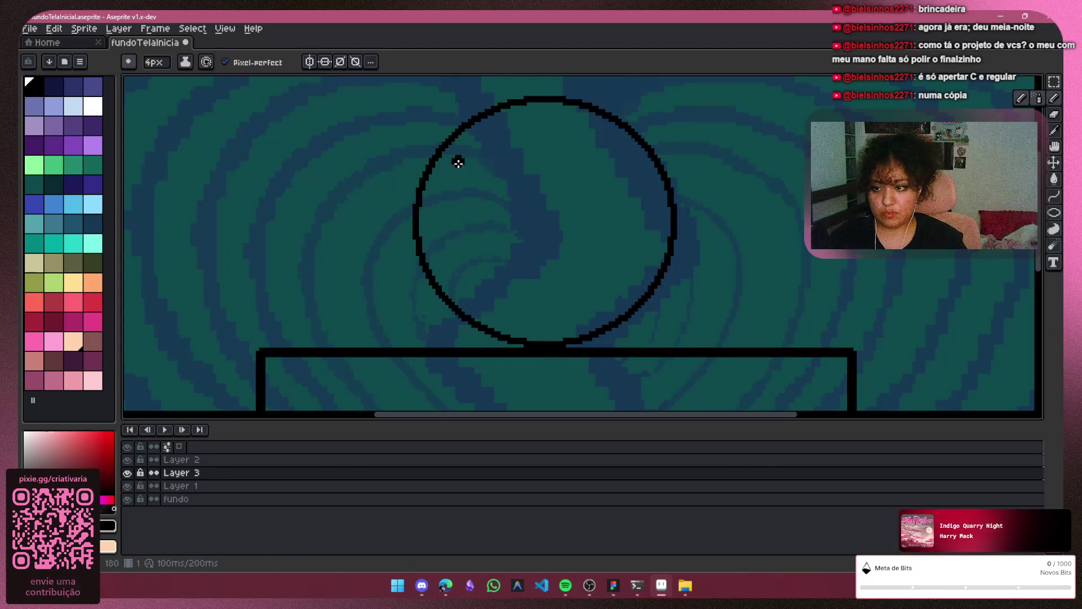
pyautogui.moveTo(458, 163); pyautogui.dragTo(458, 158)
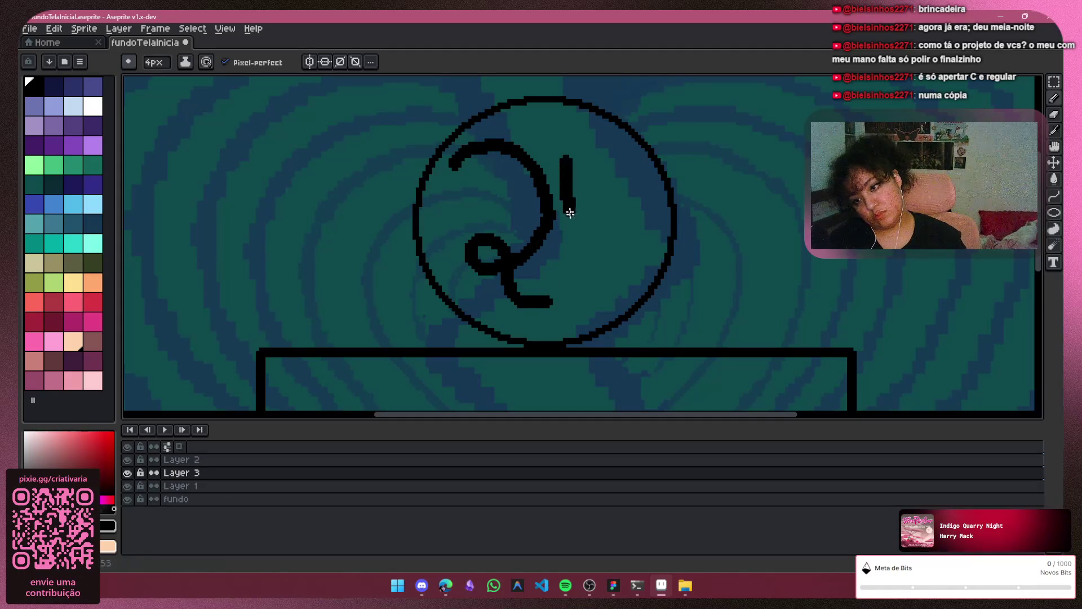
pyautogui.moveTo(570, 212); pyautogui.dragTo(616, 294)
pyautogui.hotkey('ctrl', 'z')
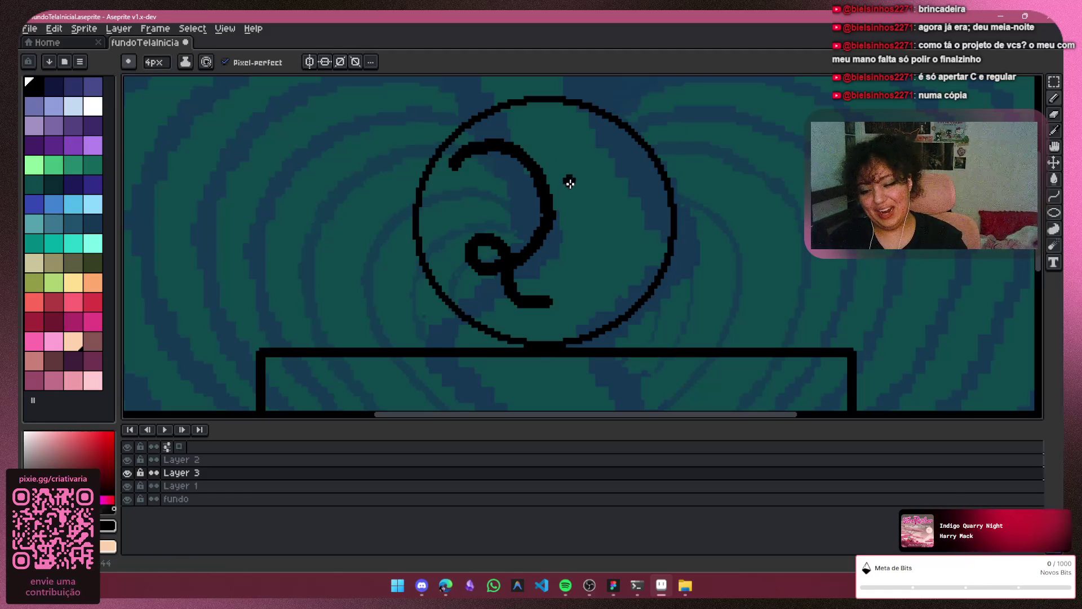
pyautogui.moveTo(569, 179); pyautogui.dragTo(602, 279)
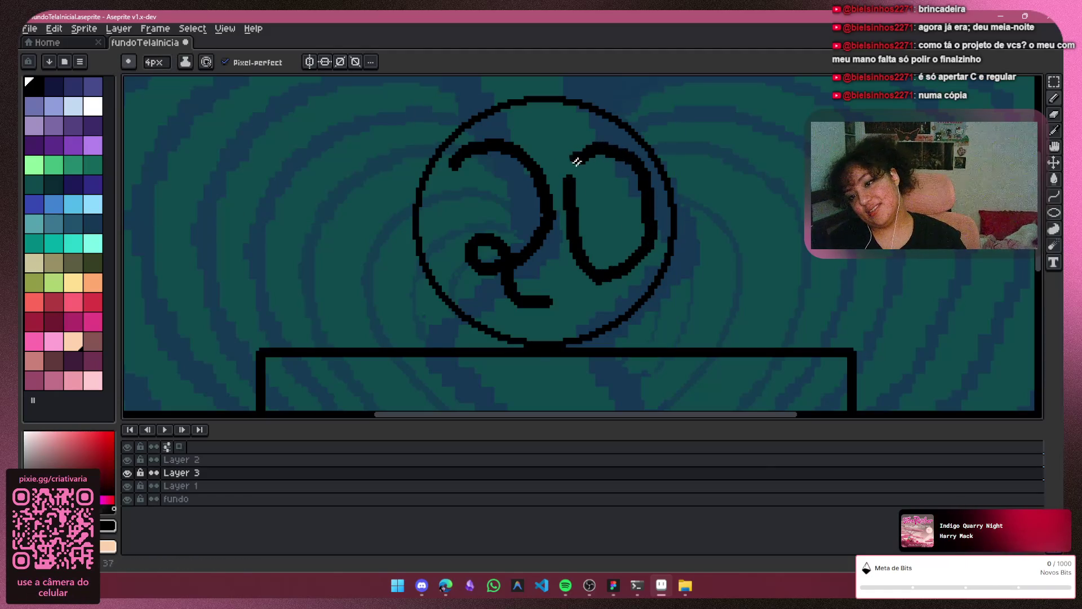
pyautogui.hotkey('ctrl', 'z')
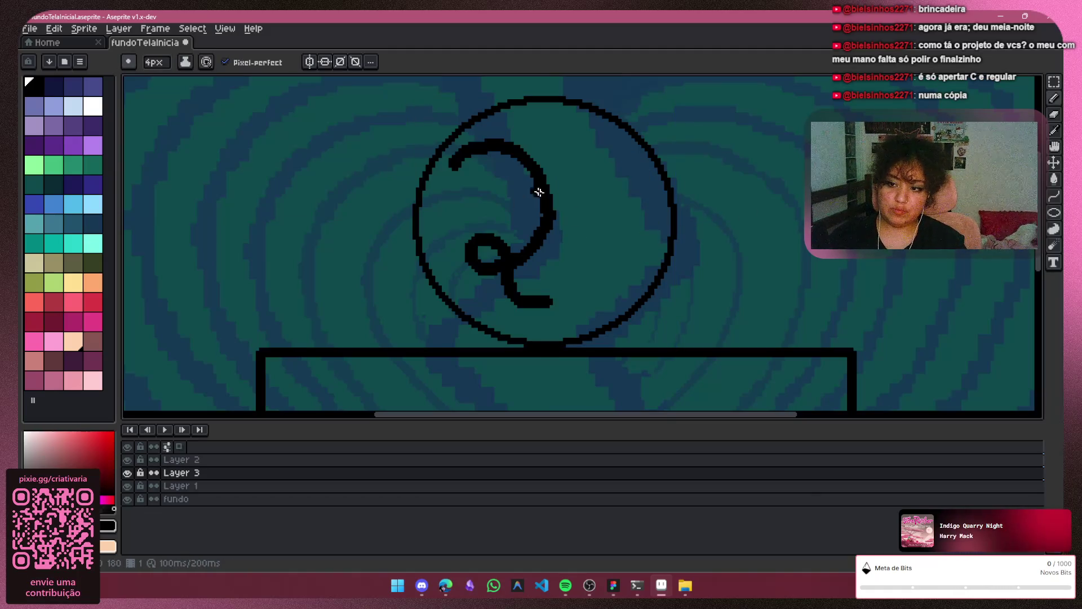
pyautogui.hotkey('ctrl', 'z')
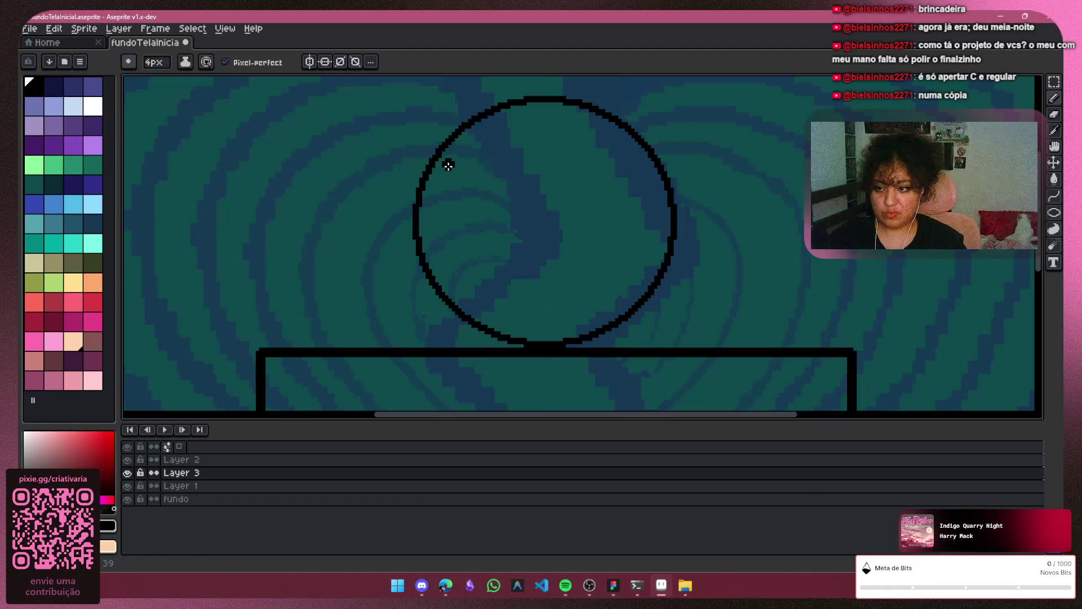
pyautogui.moveTo(477, 154)
pyautogui.mouseDown()
pyautogui.moveTo(512, 213)
pyautogui.moveTo(512, 245)
pyautogui.mouseUp()
pyautogui.hotkey('ctrl', 'z')
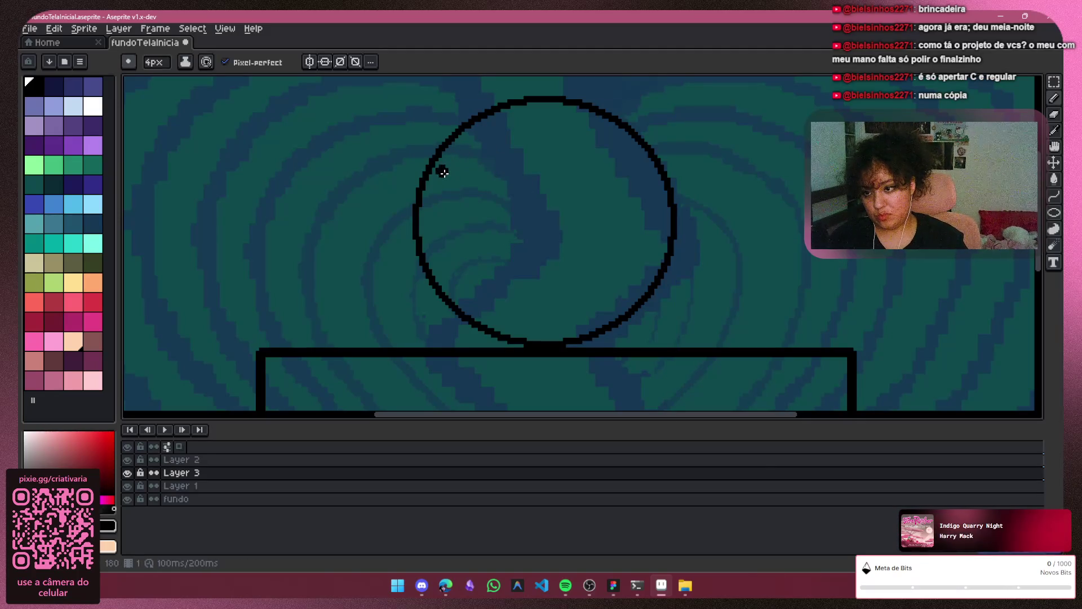
pyautogui.moveTo(442, 170)
pyautogui.mouseDown()
pyautogui.moveTo(494, 153)
pyautogui.moveTo(523, 254)
pyautogui.moveTo(446, 269)
pyautogui.mouseUp()
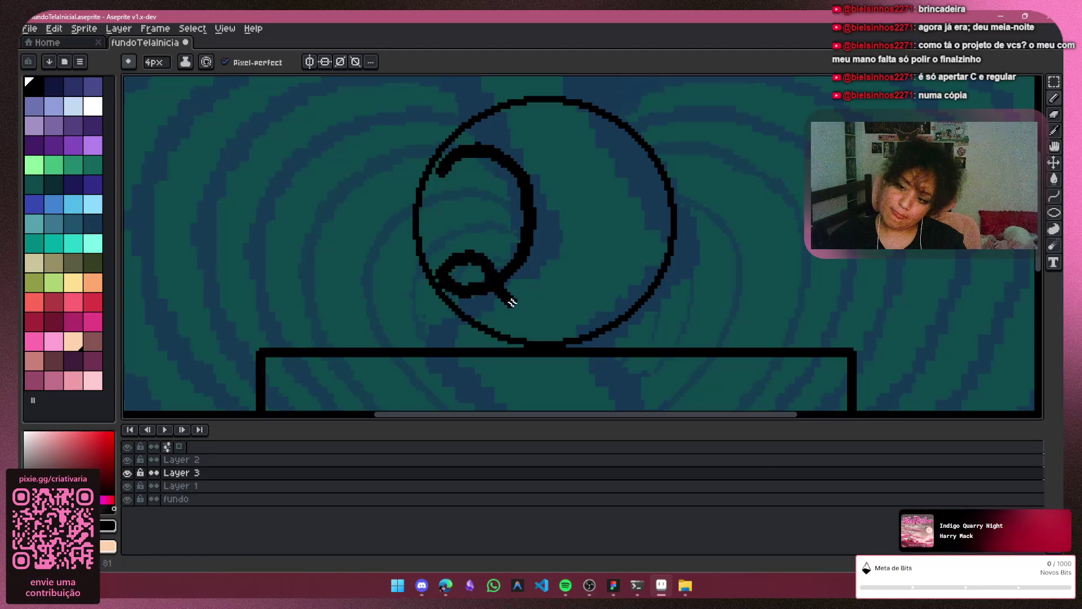
pyautogui.hotkey('ctrl', 'z')
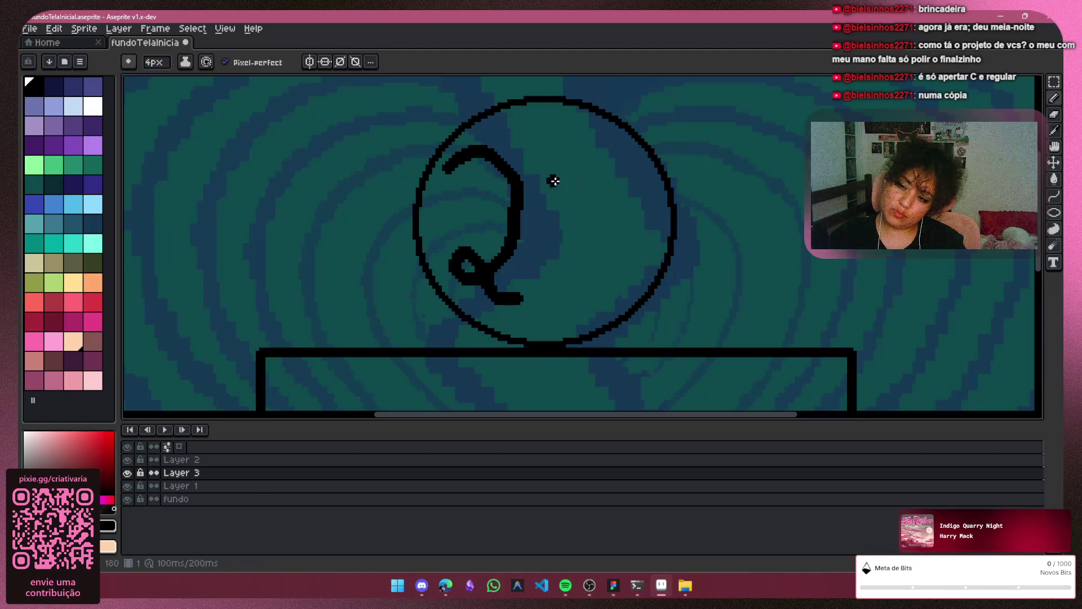
pyautogui.moveTo(594, 289)
pyautogui.mouseDown()
pyautogui.moveTo(619, 246)
pyautogui.moveTo(621, 195)
pyautogui.mouseUp()
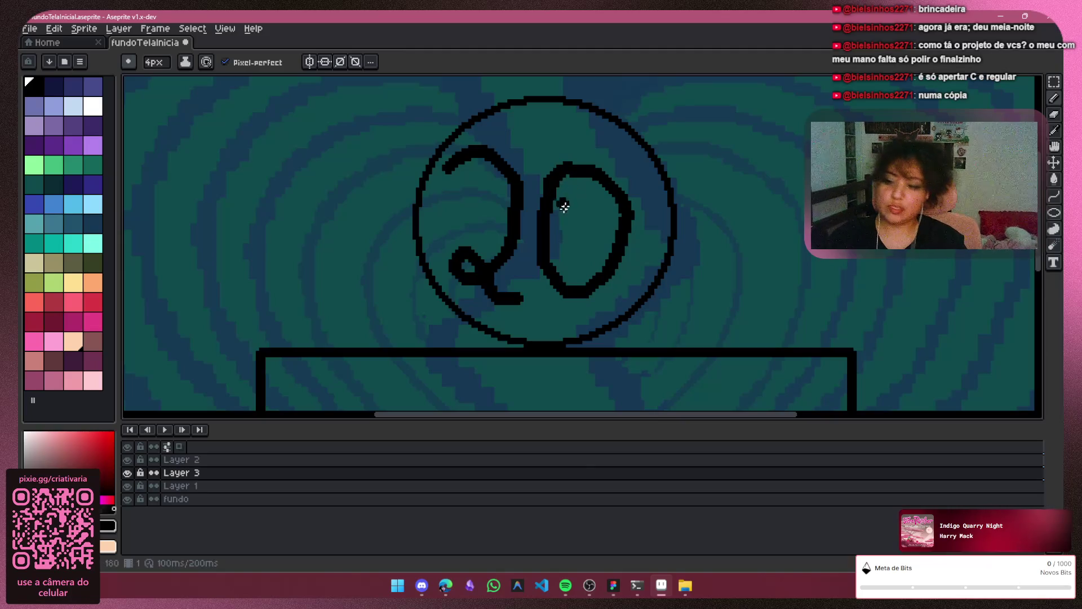
pyautogui.hotkey('ctrl', 'z')
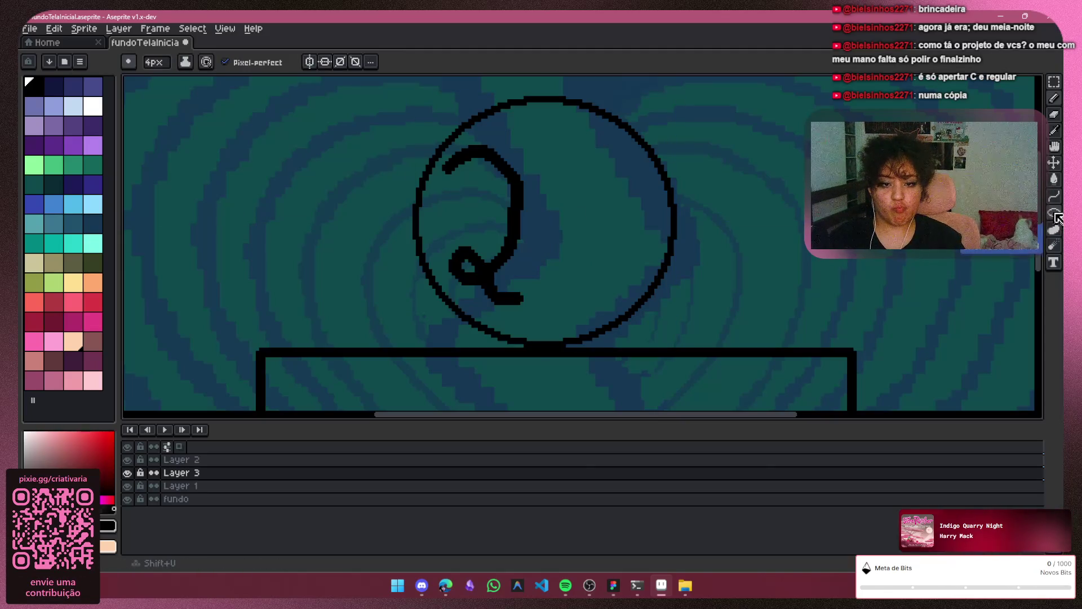
# Draw an oval 0 with the ellipse tool and erase part of the 2's upper curve
pyautogui.click(1055, 214)
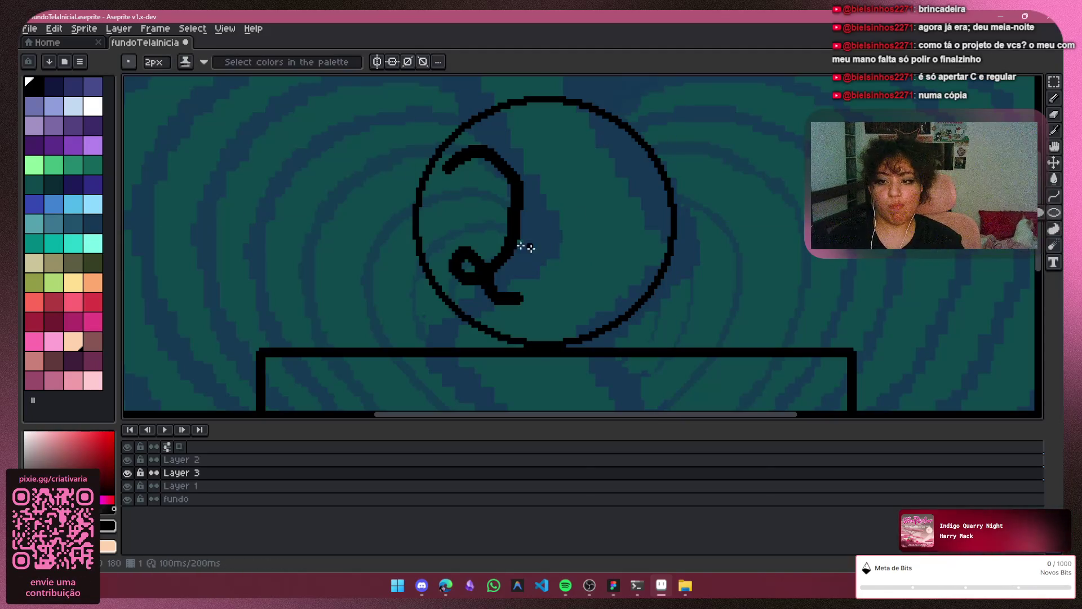
pyautogui.click(166, 61)
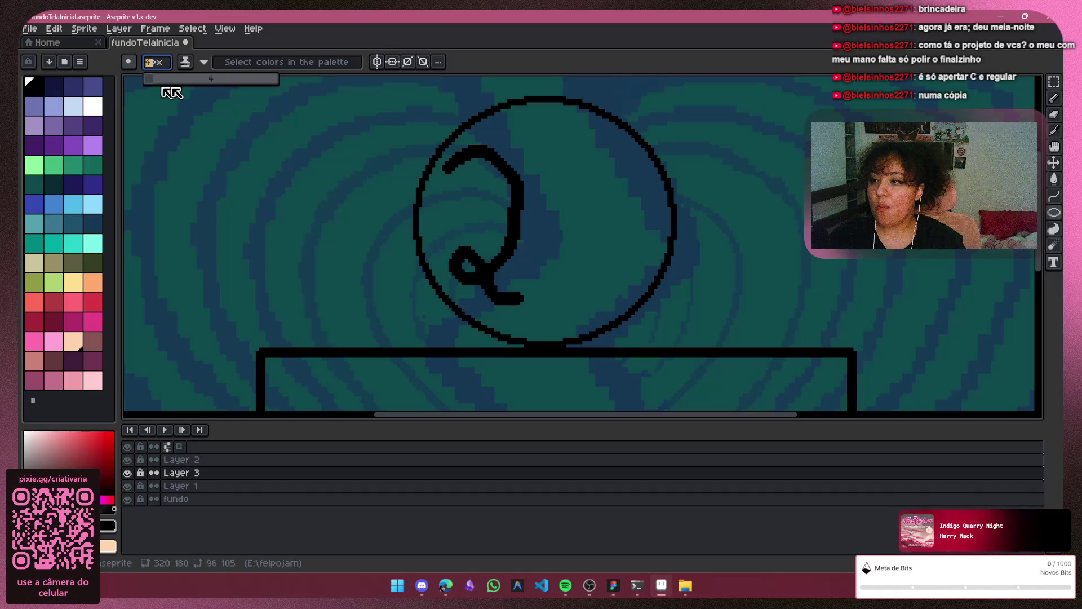
pyautogui.moveTo(533, 134)
pyautogui.mouseDown()
pyautogui.moveTo(592, 248)
pyautogui.moveTo(633, 295)
pyautogui.moveTo(649, 297)
pyautogui.mouseUp()
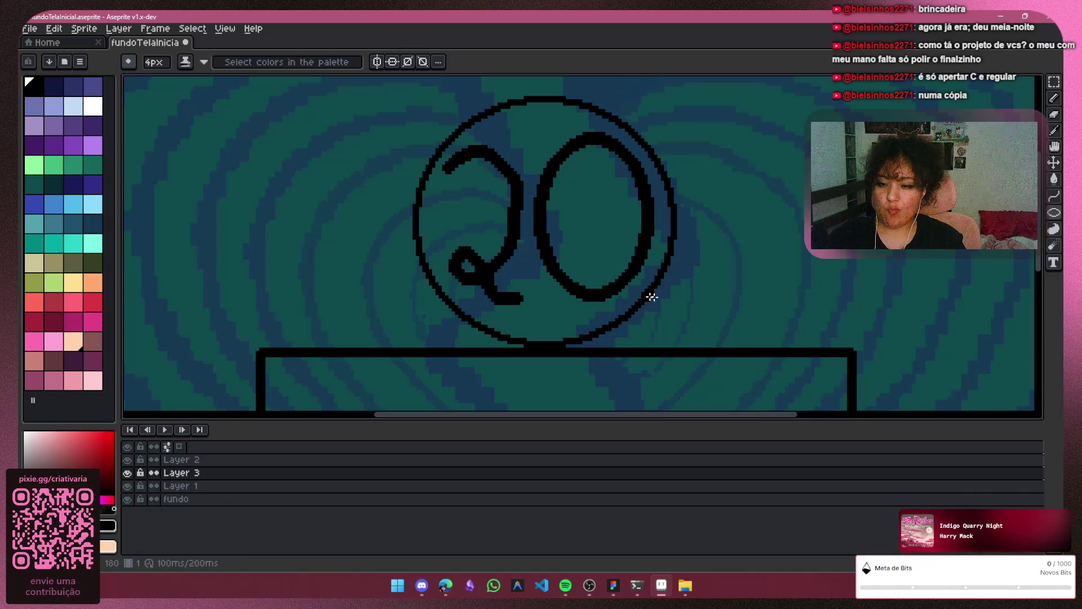
pyautogui.click(1054, 114)
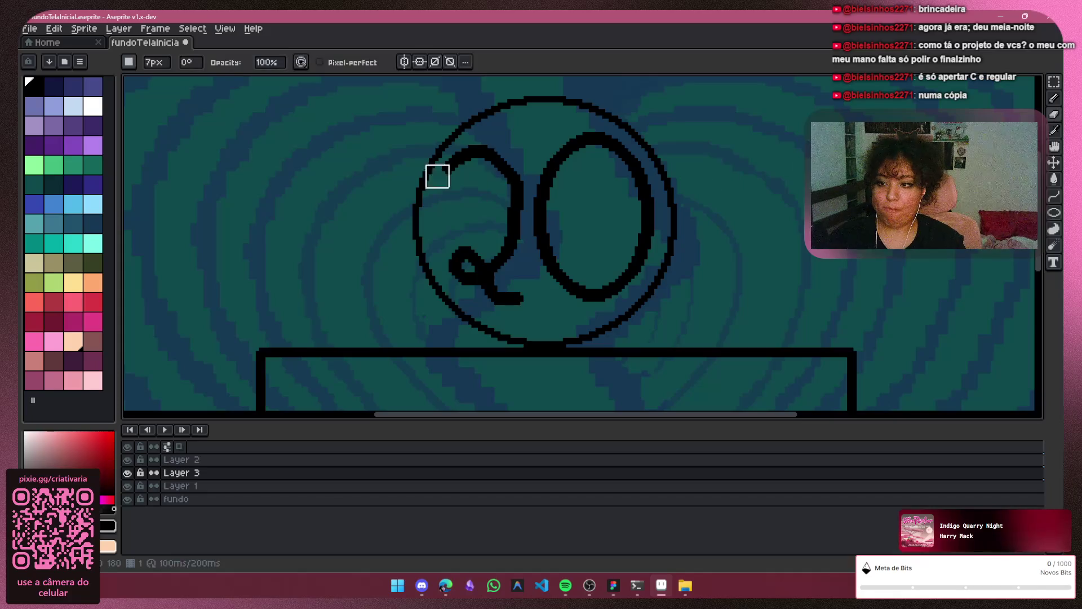
pyautogui.moveTo(437, 174)
pyautogui.mouseDown()
pyautogui.moveTo(475, 164)
pyautogui.moveTo(512, 210)
pyautogui.moveTo(502, 251)
pyautogui.moveTo(468, 263)
pyautogui.moveTo(506, 294)
pyautogui.mouseUp()
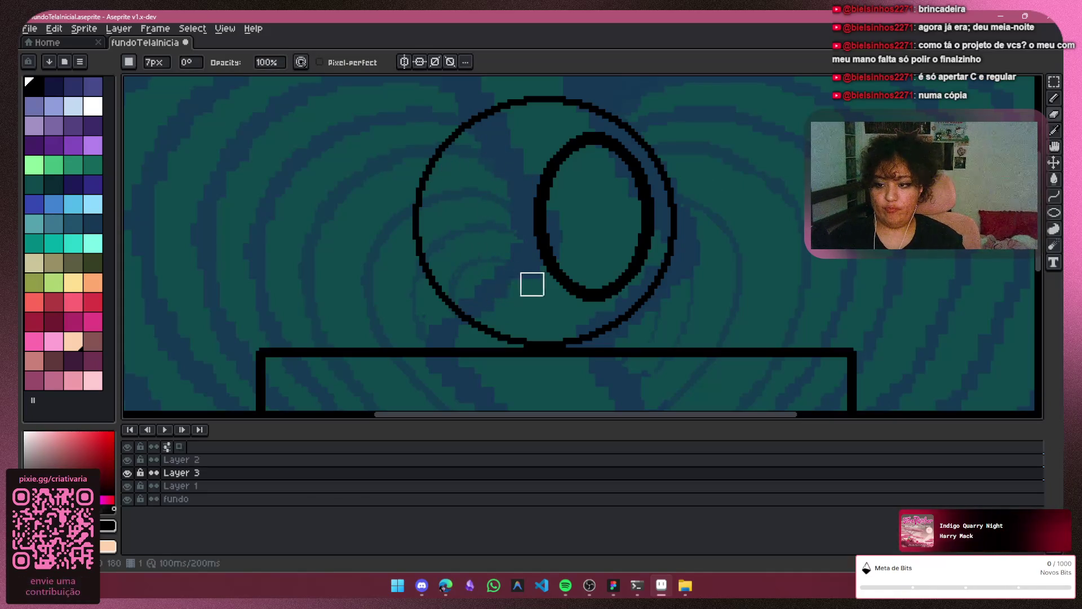
# Retry the cursive 2 freehand, then marquee-select and delete the failed attempt
pyautogui.click(1054, 99)
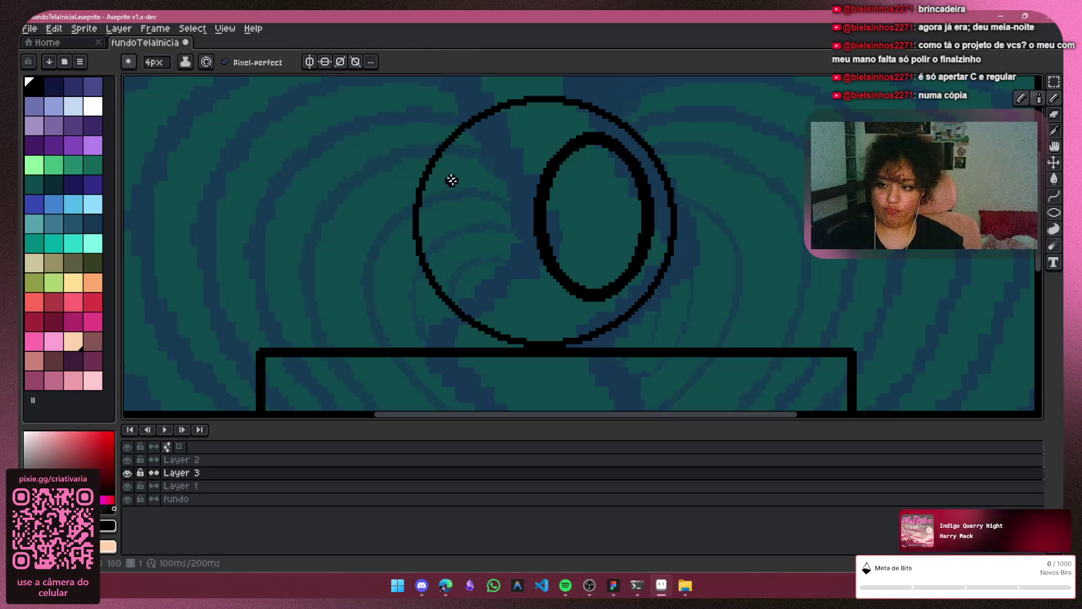
pyautogui.moveTo(437, 189)
pyautogui.mouseDown()
pyautogui.moveTo(447, 170)
pyautogui.moveTo(507, 198)
pyautogui.moveTo(472, 286)
pyautogui.moveTo(550, 295)
pyautogui.mouseUp()
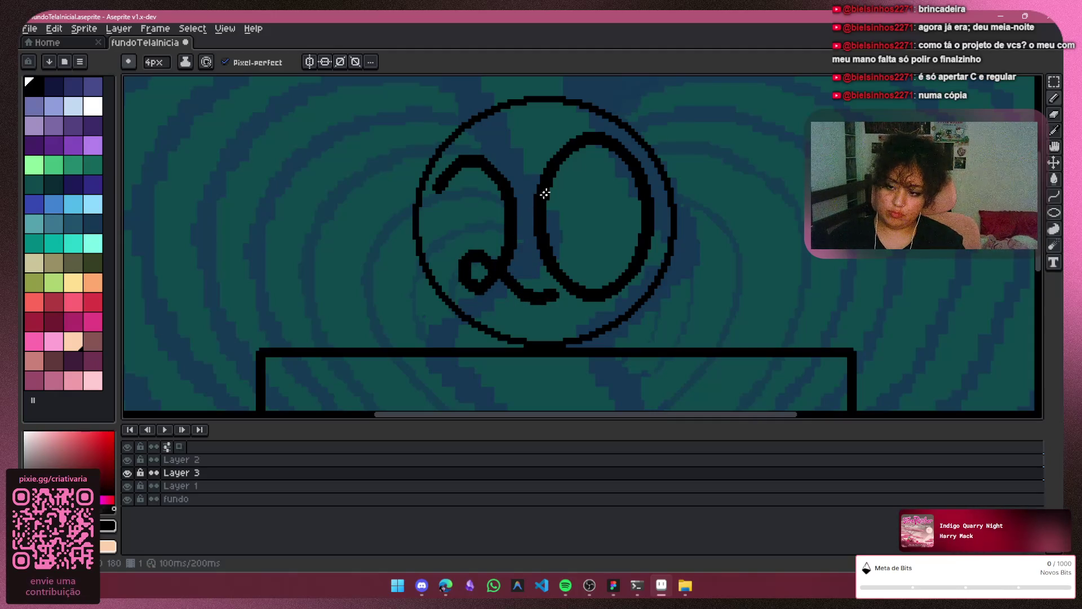
pyautogui.hotkey('ctrl', 'z')
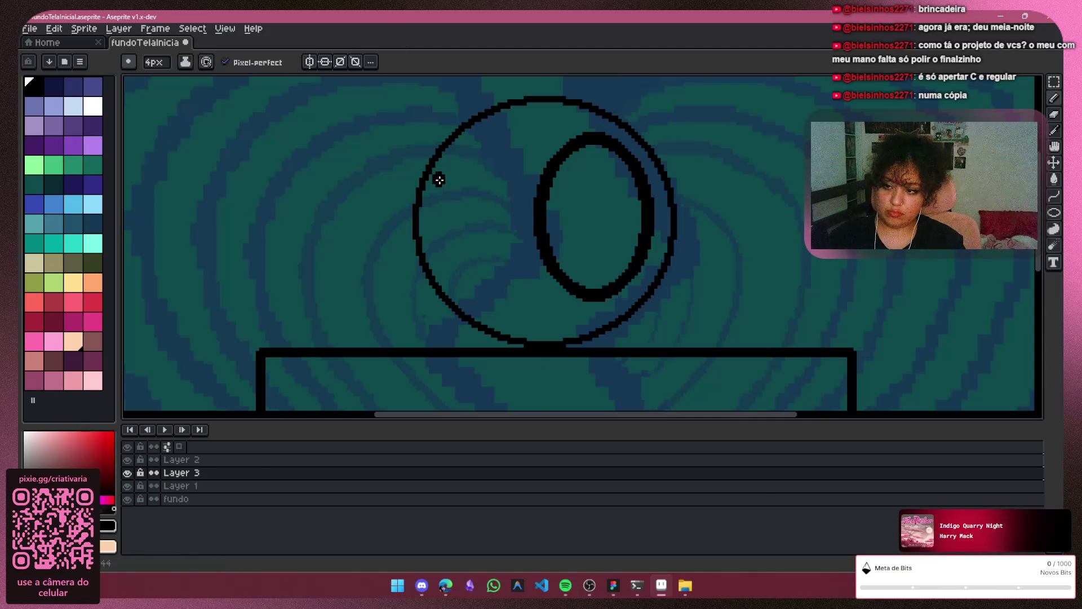
pyautogui.moveTo(496, 161); pyautogui.dragTo(505, 233)
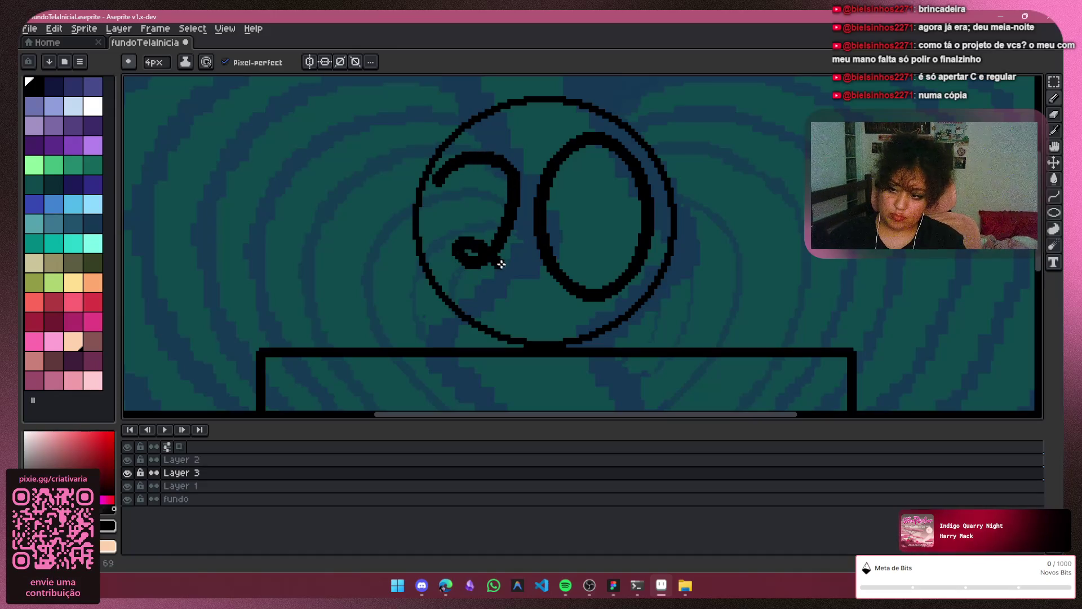
pyautogui.hotkey('ctrl', 'z')
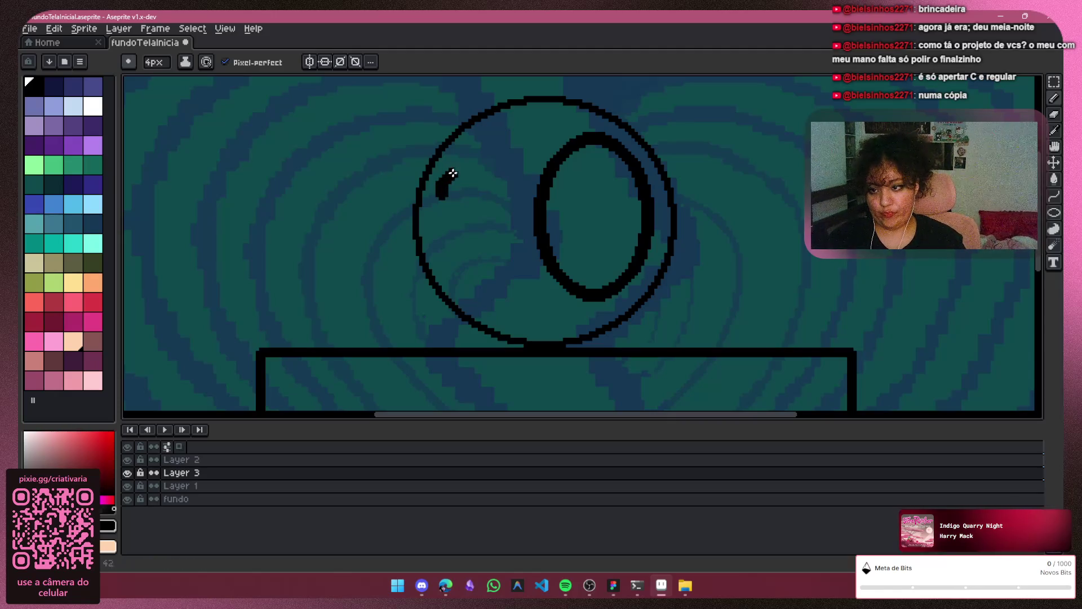
pyautogui.moveTo(503, 167)
pyautogui.mouseDown()
pyautogui.moveTo(495, 273)
pyautogui.moveTo(471, 244)
pyautogui.mouseUp()
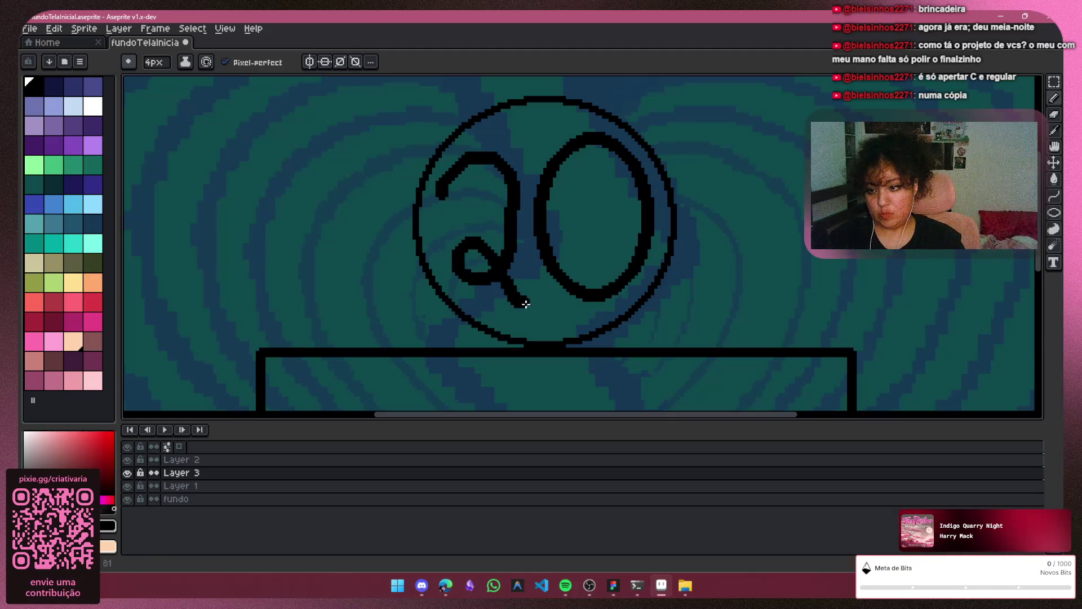
pyautogui.moveTo(525, 304); pyautogui.dragTo(537, 279)
pyautogui.press('m')
pyautogui.moveTo(431, 144); pyautogui.dragTo(551, 313)
pyautogui.press('Delete')
pyautogui.press('b')
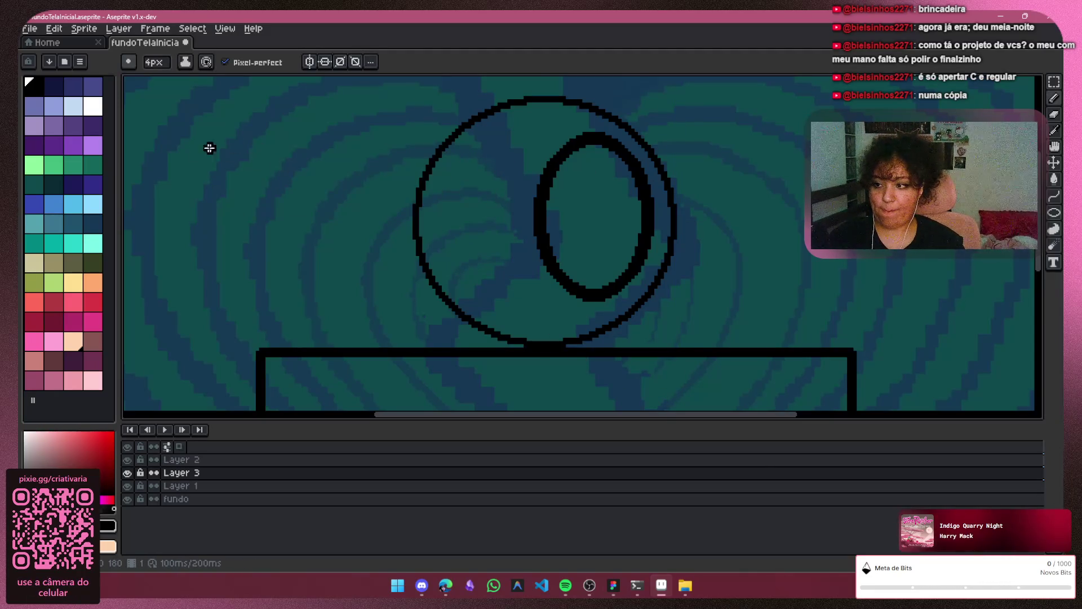
# Draw a cursive 2 left of the circle and move it inside beside the 0
pyautogui.moveTo(209, 180)
pyautogui.mouseDown()
pyautogui.moveTo(260, 159)
pyautogui.moveTo(273, 259)
pyautogui.moveTo(228, 255)
pyautogui.mouseUp()
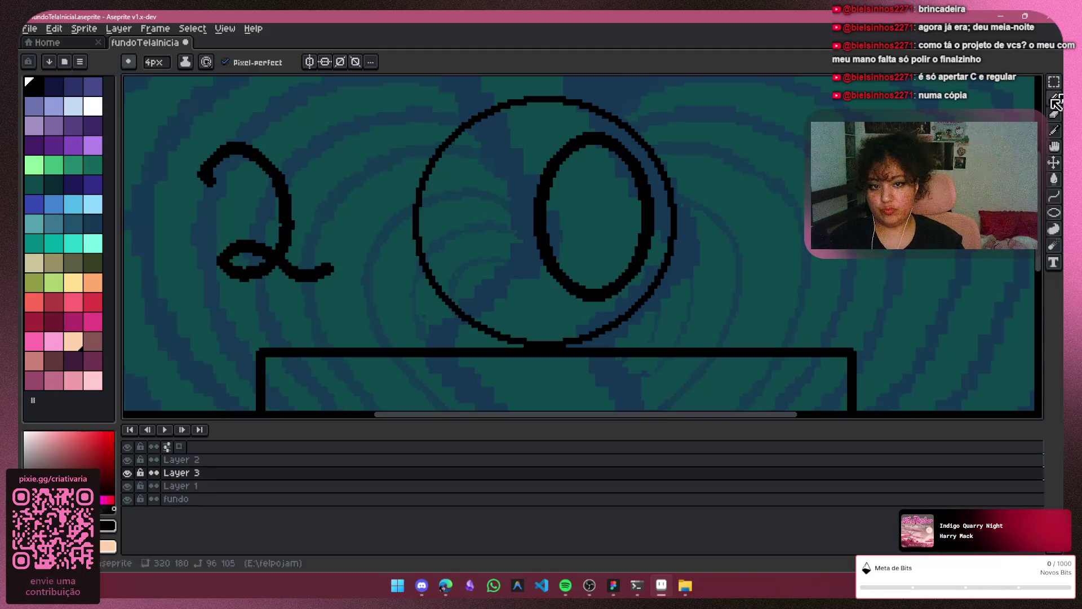
pyautogui.press('m')
pyautogui.moveTo(361, 113)
pyautogui.mouseDown()
pyautogui.moveTo(354, 254)
pyautogui.moveTo(188, 314)
pyautogui.mouseUp()
pyautogui.moveTo(262, 255)
pyautogui.mouseDown()
pyautogui.moveTo(490, 258)
pyautogui.moveTo(481, 273)
pyautogui.moveTo(515, 251)
pyautogui.mouseUp()
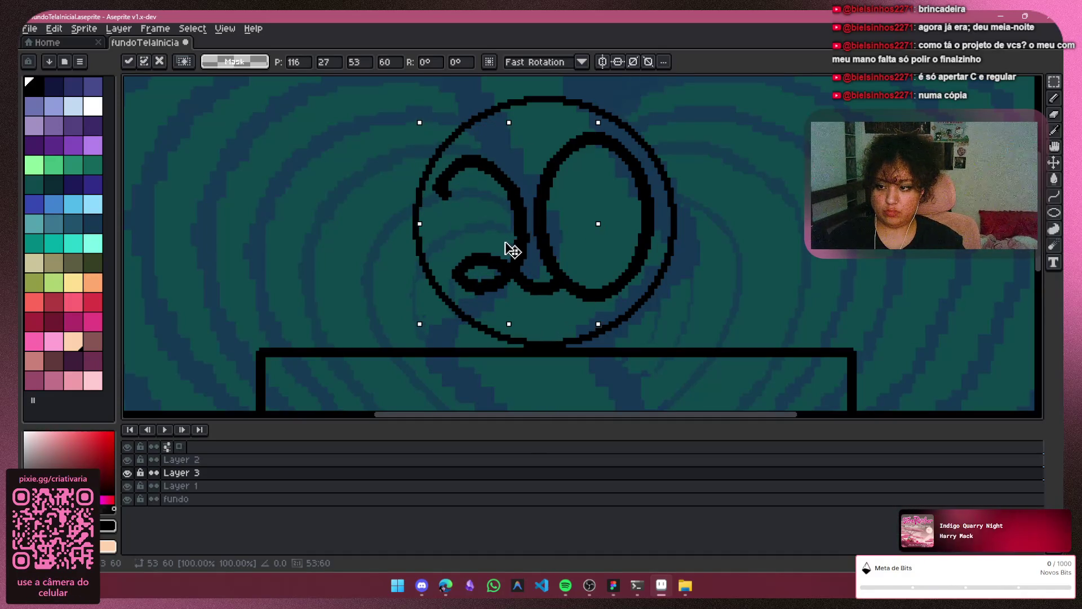
# Drop the moved 2 in place and toggle Layer 3's visibility to check the other layers
pyautogui.click(759, 234)
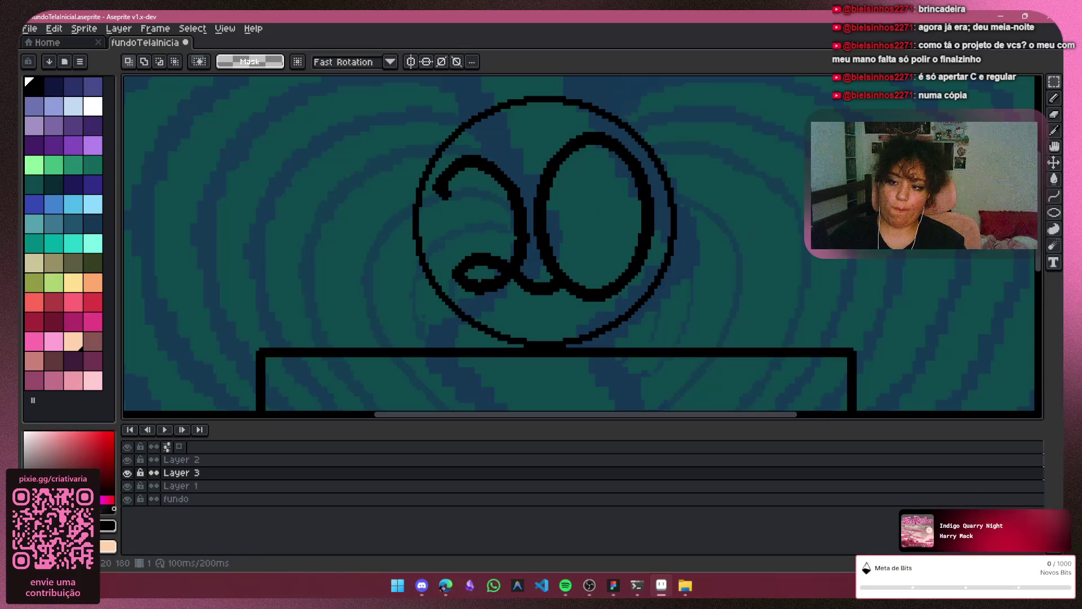
pyautogui.scroll(-4, 804, 147)
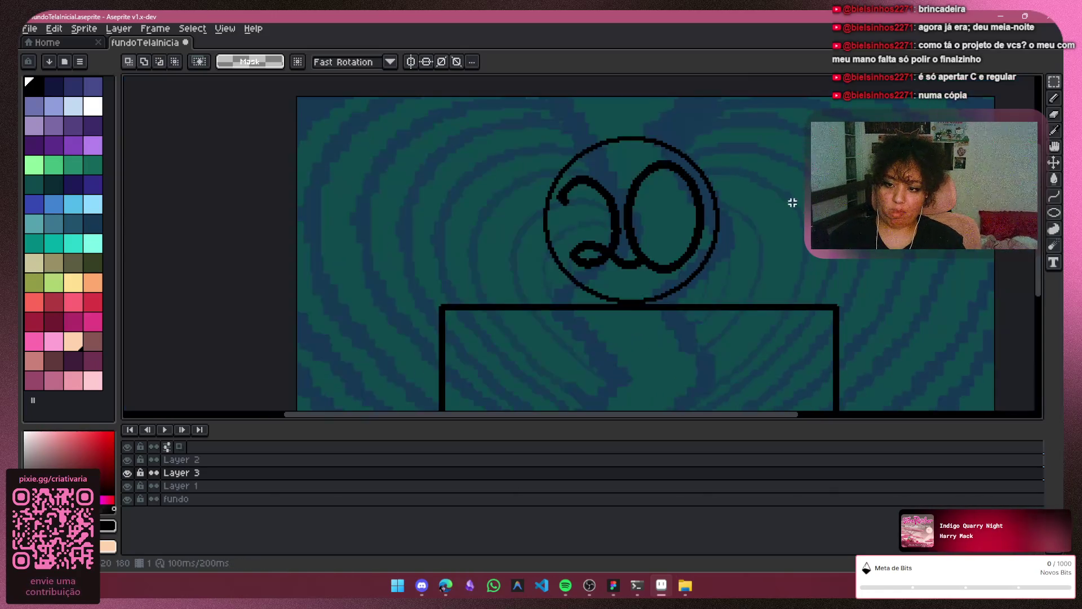
pyautogui.scroll(-2, 740, 421)
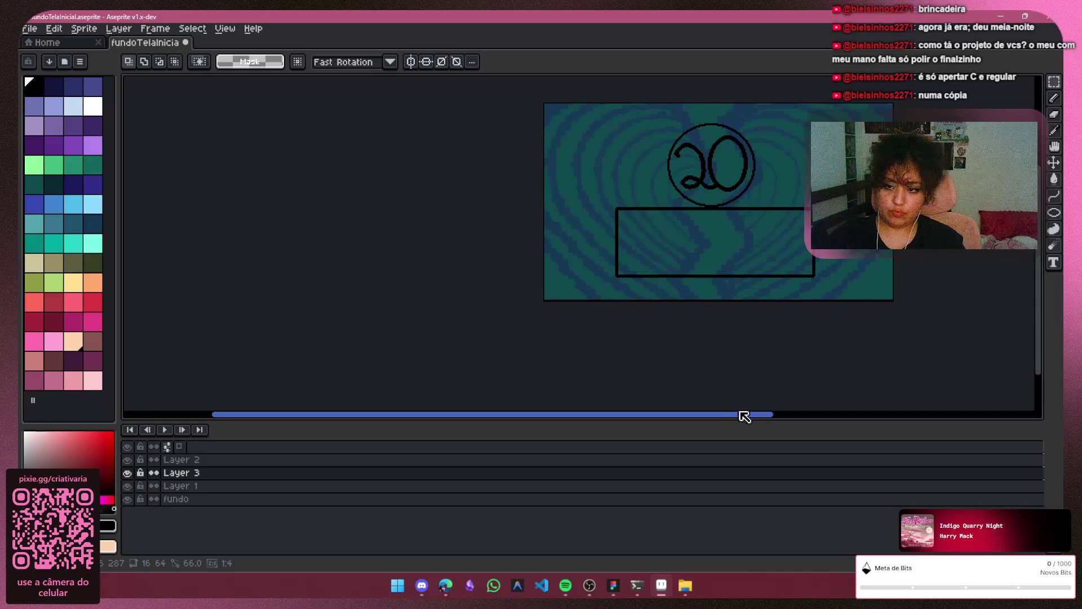
pyautogui.hscroll(3, 745, 416)
pyautogui.scroll(2, 735, 213)
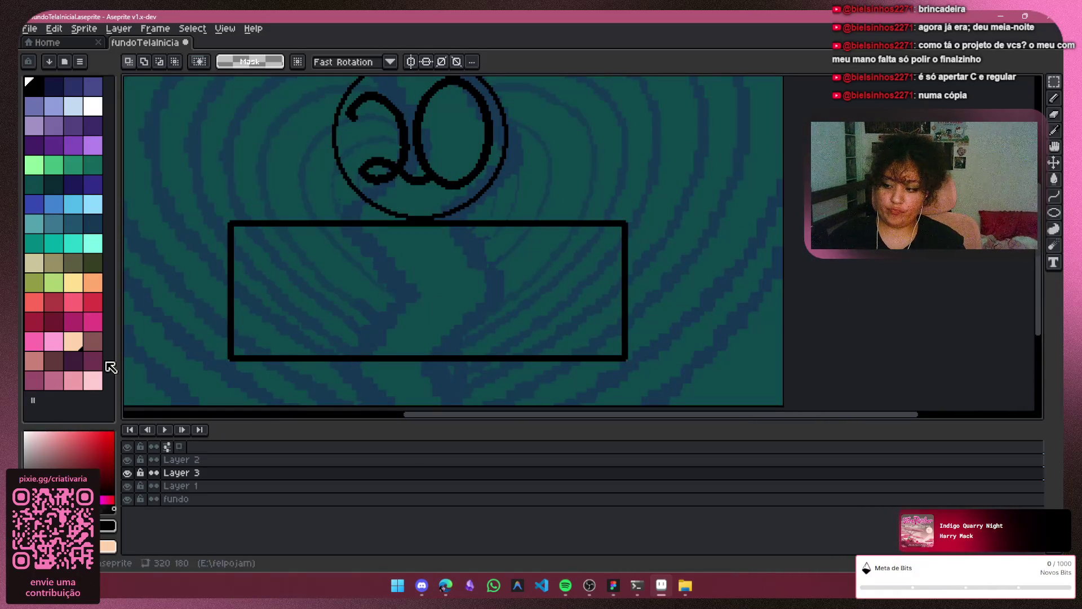
pyautogui.click(128, 472)
pyautogui.click(127, 472)
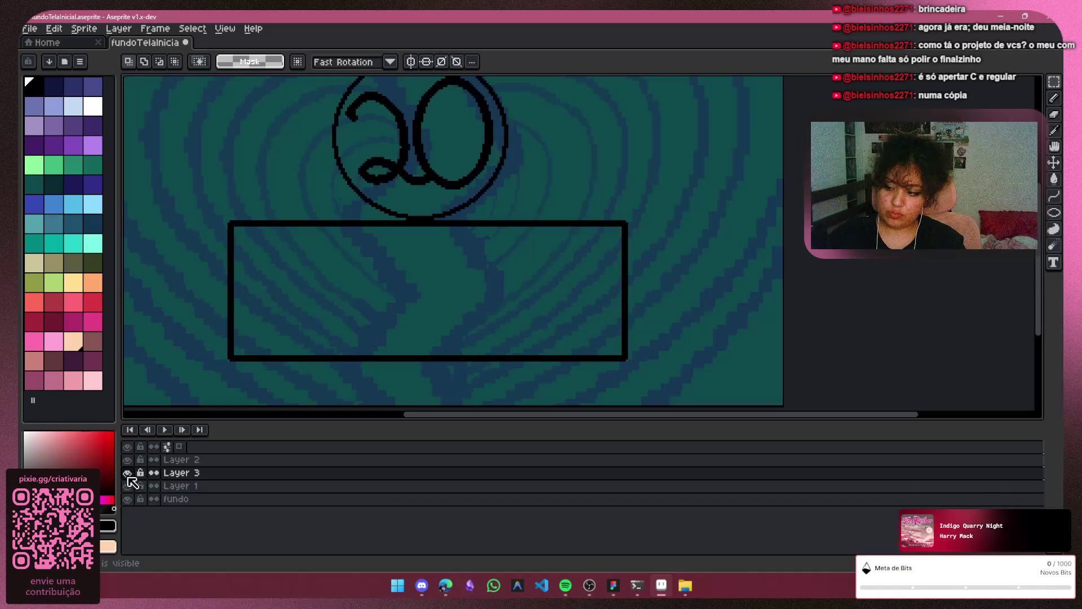
pyautogui.press('b')
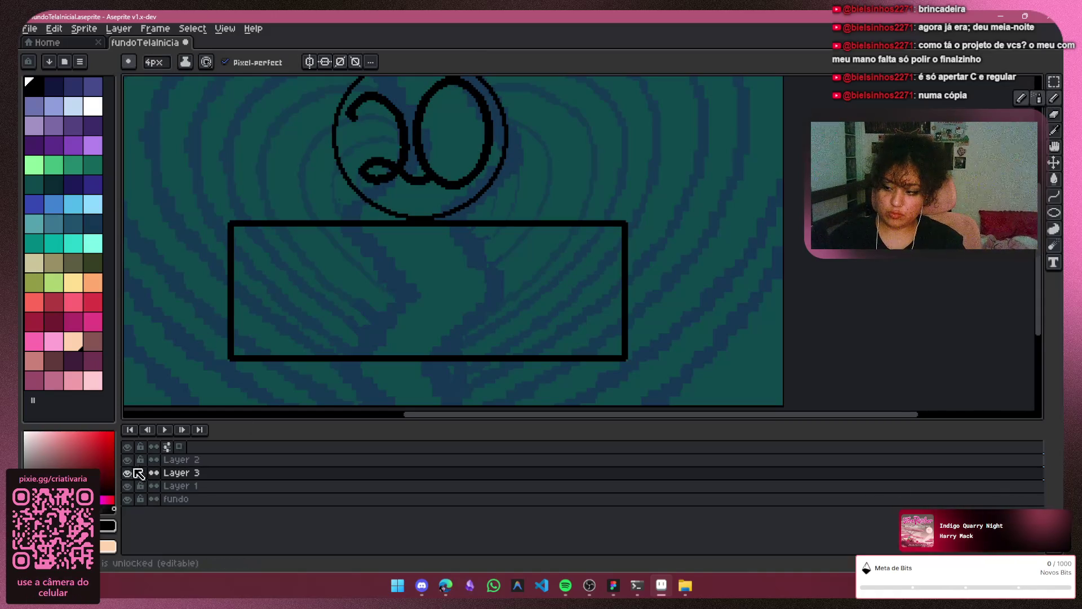
pyautogui.click(127, 473)
pyautogui.click(127, 472)
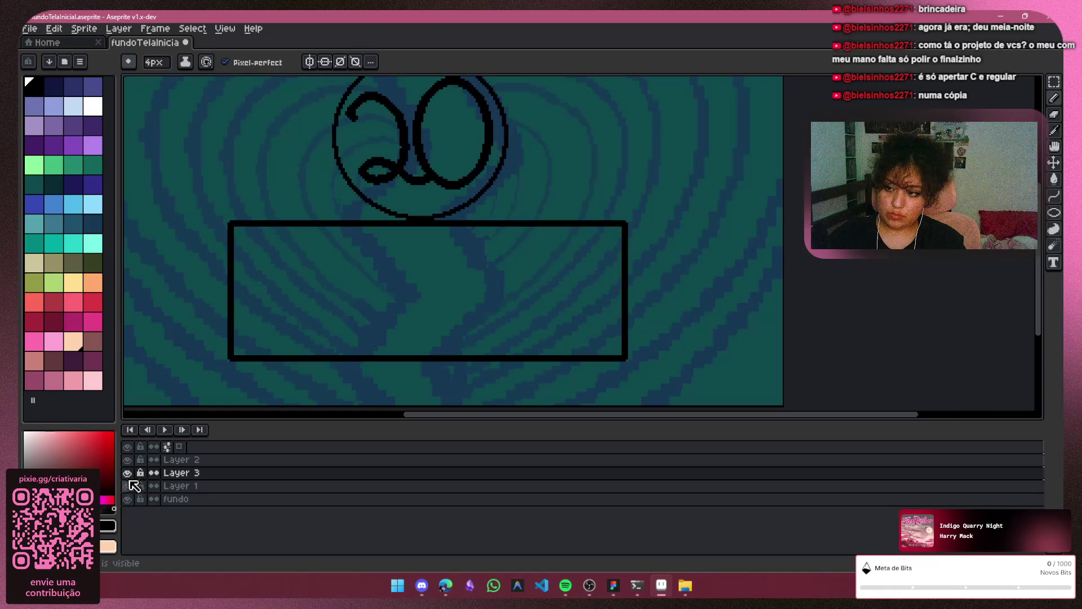
# Make Layer 2 active and zoom onto the rectangle with a 2px pencil ready
pyautogui.click(169, 459)
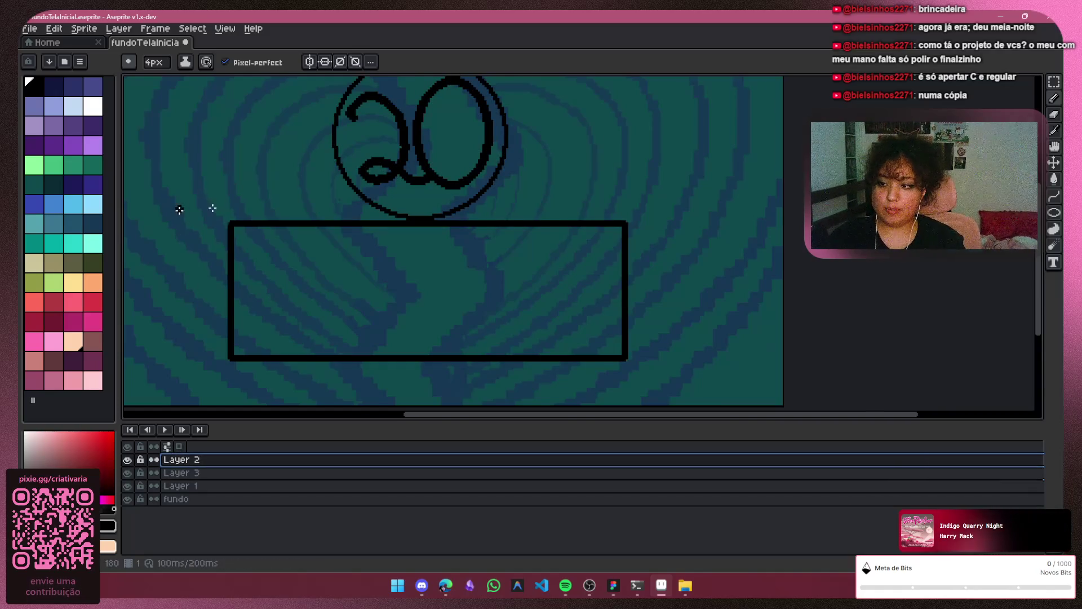
pyautogui.scroll(1, 216, 212)
pyautogui.scroll(-1, 893, 262)
pyautogui.press('v')
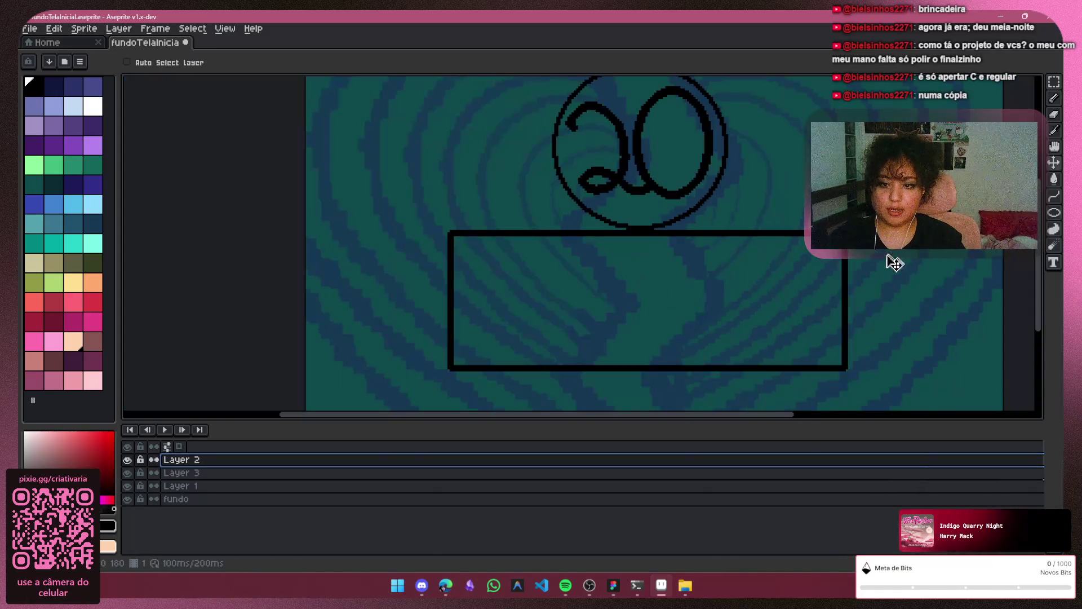
pyautogui.press('b')
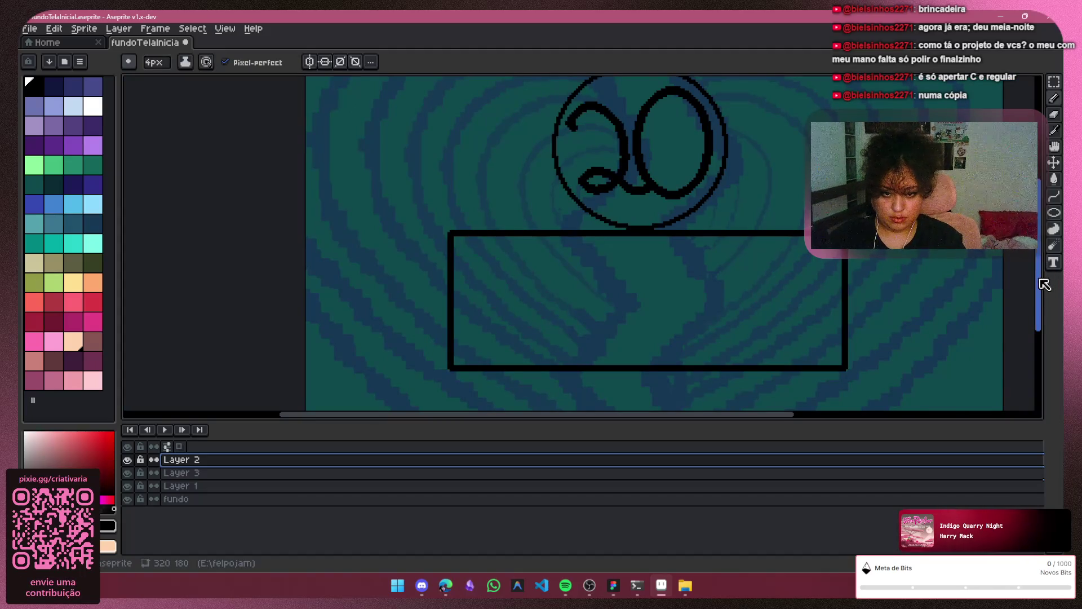
pyautogui.scroll(-3, 1044, 284)
pyautogui.scroll(1, 519, 253)
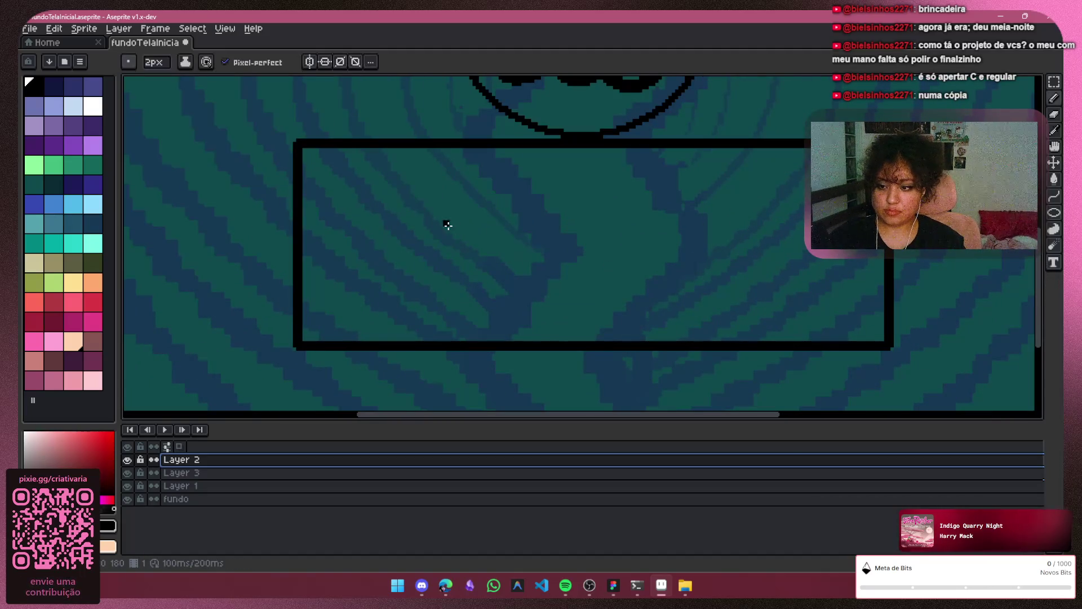
# Letter C, A and R inside the rectangle, redrawing the misshapen R strokes
pyautogui.moveTo(400, 179)
pyautogui.mouseDown()
pyautogui.moveTo(302, 321)
pyautogui.moveTo(390, 290)
pyautogui.moveTo(380, 155)
pyautogui.moveTo(390, 291)
pyautogui.mouseUp()
pyautogui.hotkey('ctrl', 'z')
pyautogui.hotkey('ctrl', 'z')
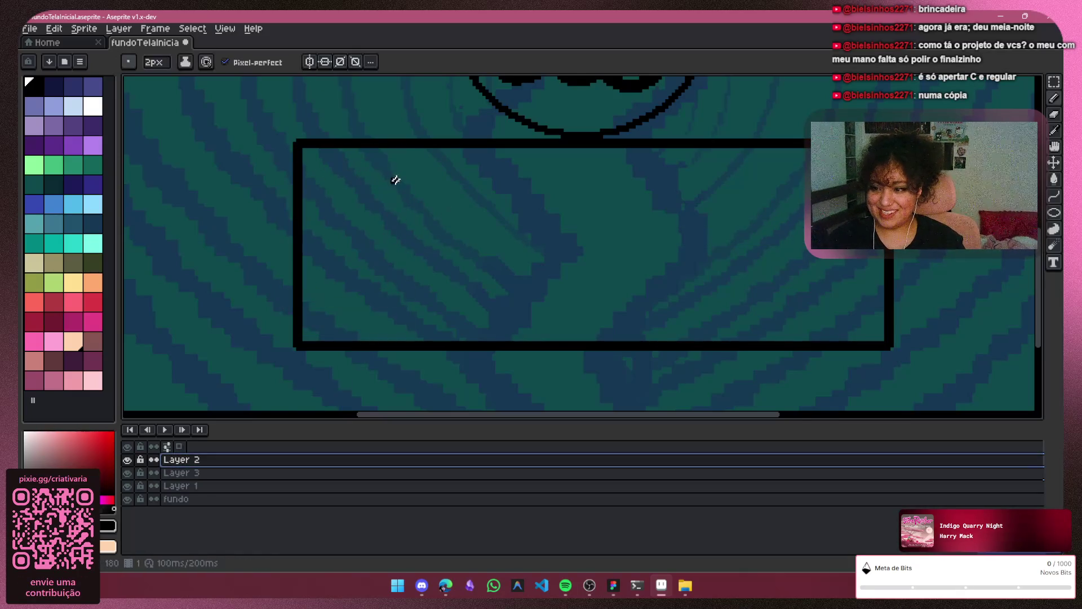
pyautogui.moveTo(399, 180)
pyautogui.mouseDown()
pyautogui.moveTo(321, 189)
pyautogui.moveTo(390, 291)
pyautogui.mouseUp()
pyautogui.hotkey('ctrl', 'z')
pyautogui.moveTo(416, 179)
pyautogui.mouseDown()
pyautogui.moveTo(327, 181)
pyautogui.moveTo(416, 273)
pyautogui.moveTo(415, 234)
pyautogui.moveTo(441, 339)
pyautogui.mouseUp()
pyautogui.moveTo(398, 248); pyautogui.dragTo(435, 243)
pyautogui.moveTo(482, 208); pyautogui.dragTo(454, 340)
pyautogui.moveTo(471, 242); pyautogui.dragTo(500, 258)
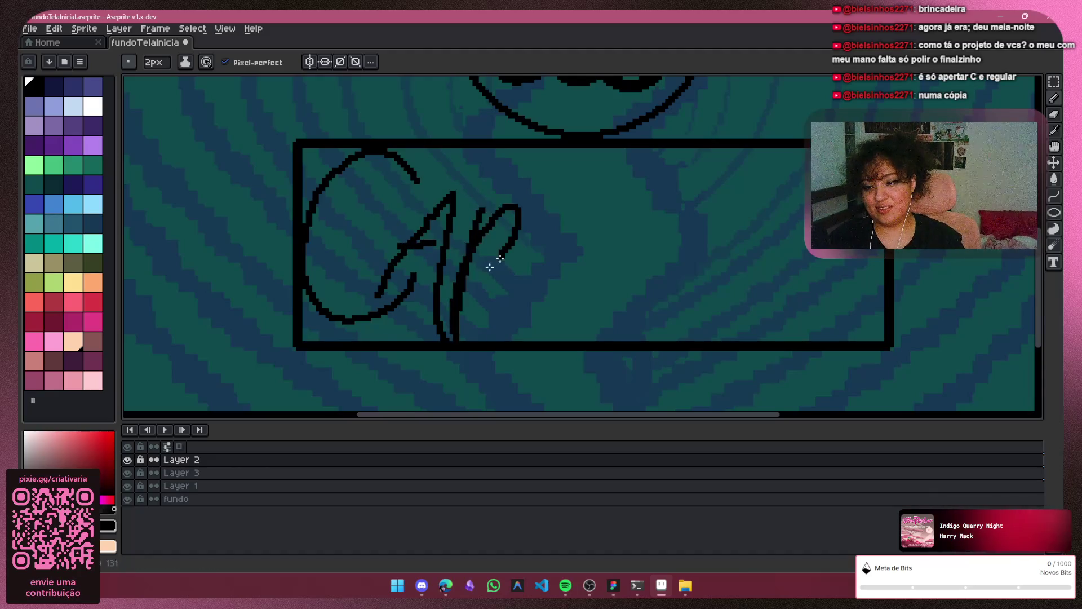
pyautogui.hotkey('ctrl', 'z')
pyautogui.hotkey('ctrl', 'z')
pyautogui.moveTo(490, 189); pyautogui.dragTo(451, 326)
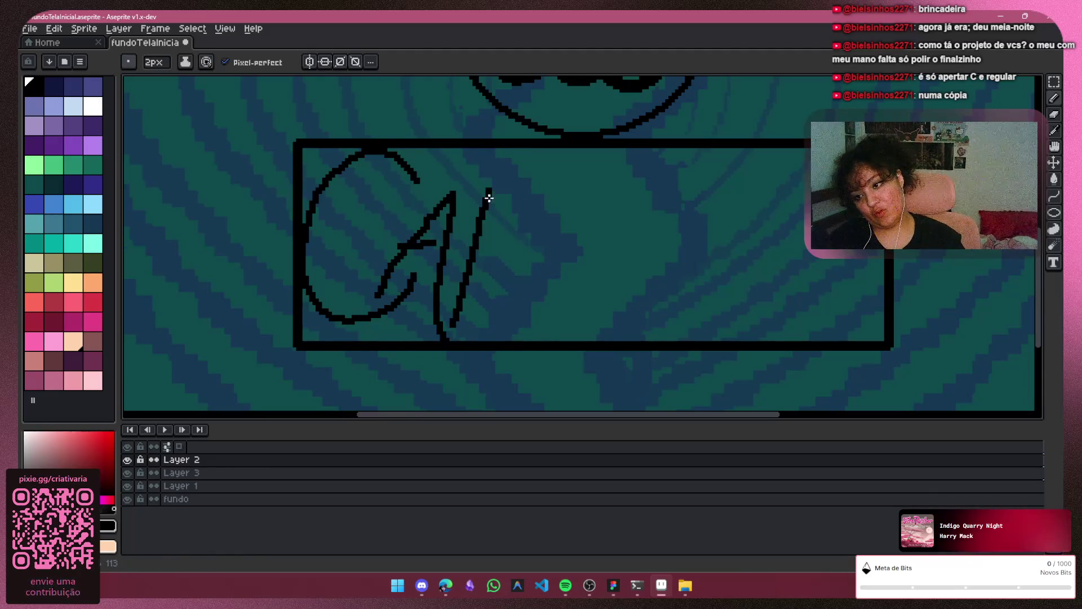
pyautogui.moveTo(488, 191)
pyautogui.mouseDown()
pyautogui.moveTo(483, 261)
pyautogui.moveTo(536, 325)
pyautogui.mouseUp()
pyautogui.hotkey('ctrl', 'z')
pyautogui.hotkey('ctrl', 'z')
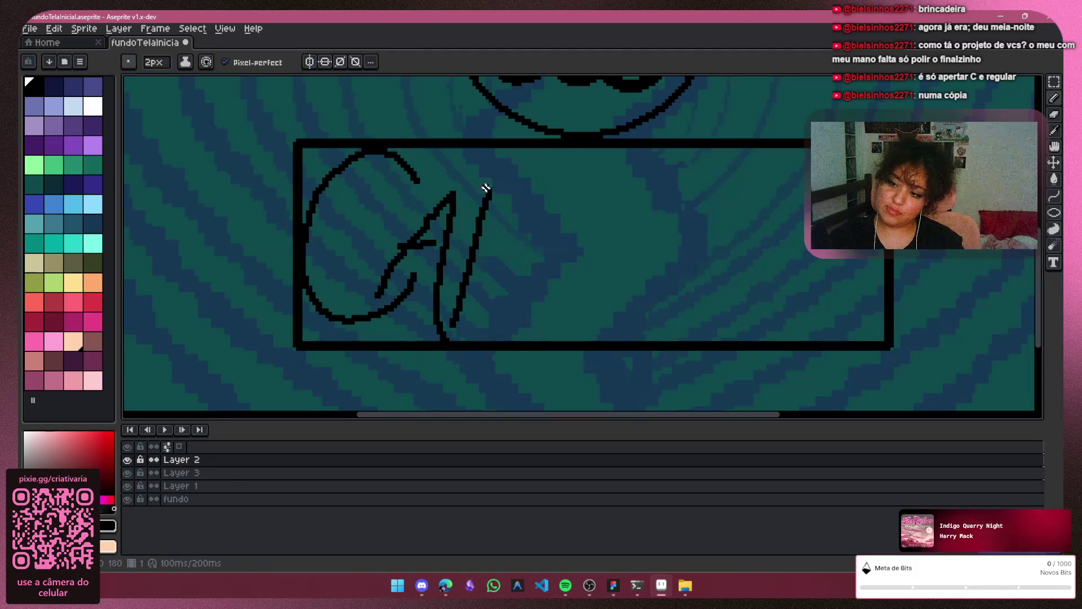
pyautogui.moveTo(490, 194)
pyautogui.mouseDown()
pyautogui.moveTo(443, 264)
pyautogui.moveTo(504, 327)
pyautogui.mouseUp()
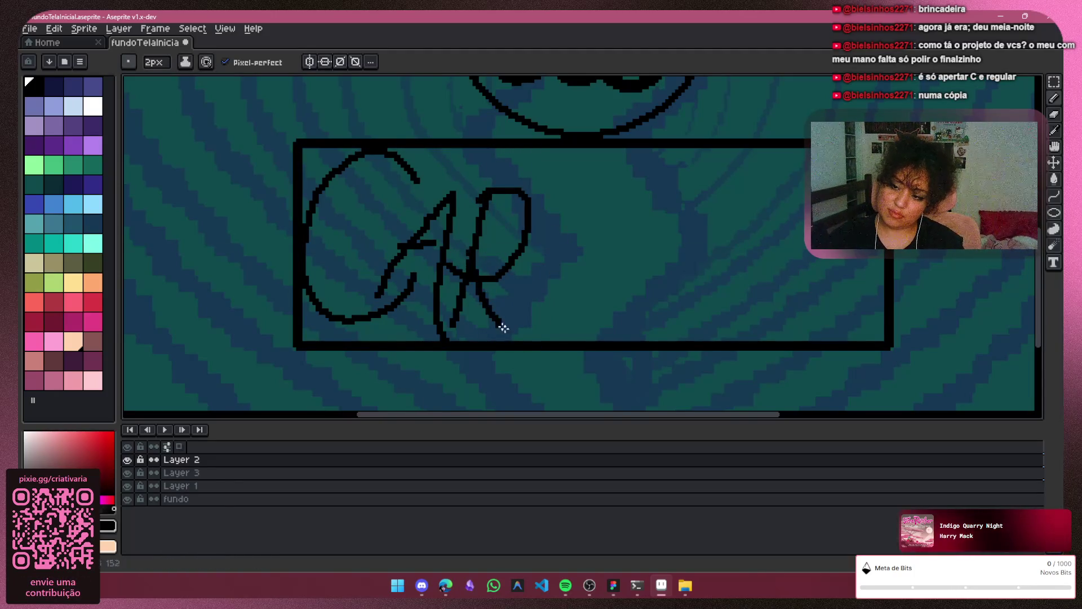
# Add I, M, B and A after CAR, redoing the strokes after CARIM
pyautogui.moveTo(558, 213)
pyautogui.mouseDown()
pyautogui.moveTo(530, 320)
pyautogui.moveTo(605, 259)
pyautogui.moveTo(620, 330)
pyautogui.mouseUp()
pyautogui.moveTo(668, 217); pyautogui.dragTo(639, 315)
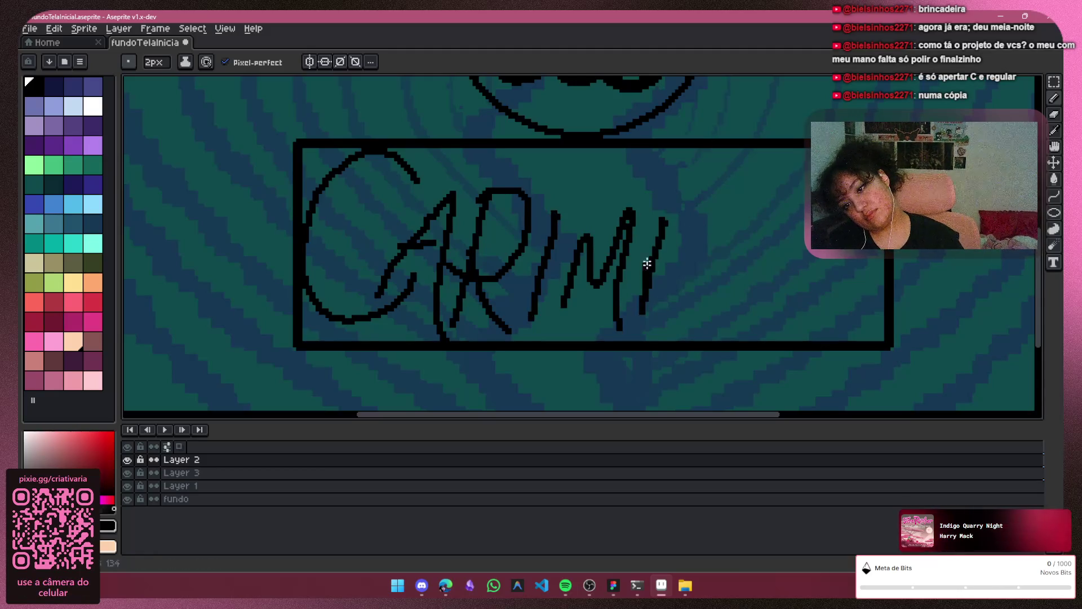
pyautogui.moveTo(645, 265); pyautogui.dragTo(667, 241)
pyautogui.hotkey('ctrl', 'z')
pyautogui.hotkey('ctrl', 'z')
pyautogui.moveTo(659, 189); pyautogui.dragTo(642, 302)
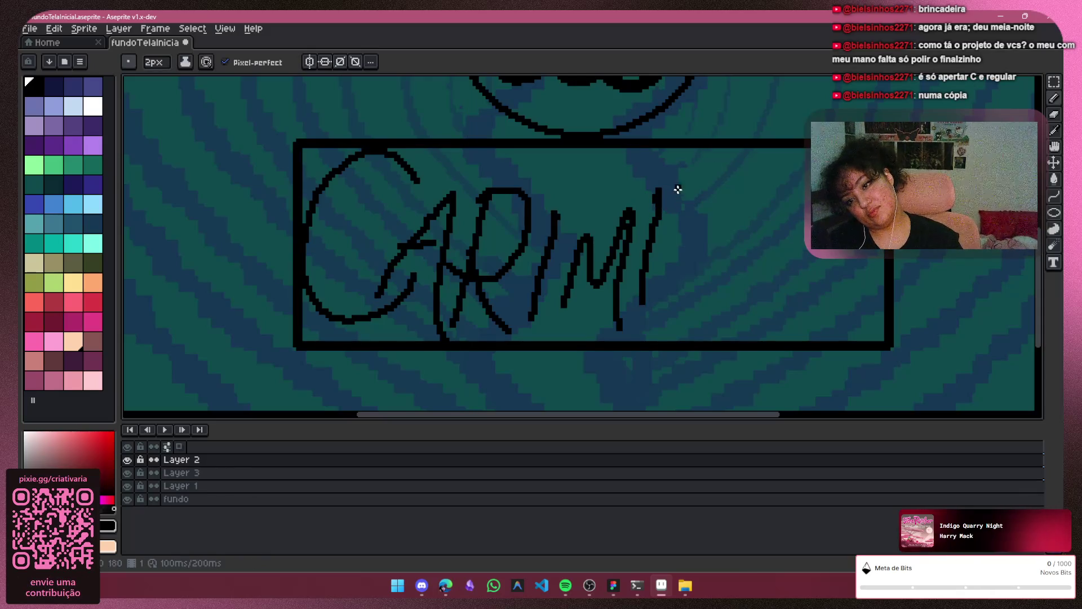
pyautogui.moveTo(657, 189)
pyautogui.mouseDown()
pyautogui.moveTo(654, 227)
pyautogui.moveTo(721, 258)
pyautogui.moveTo(685, 340)
pyautogui.mouseUp()
pyautogui.moveTo(738, 307); pyautogui.dragTo(776, 322)
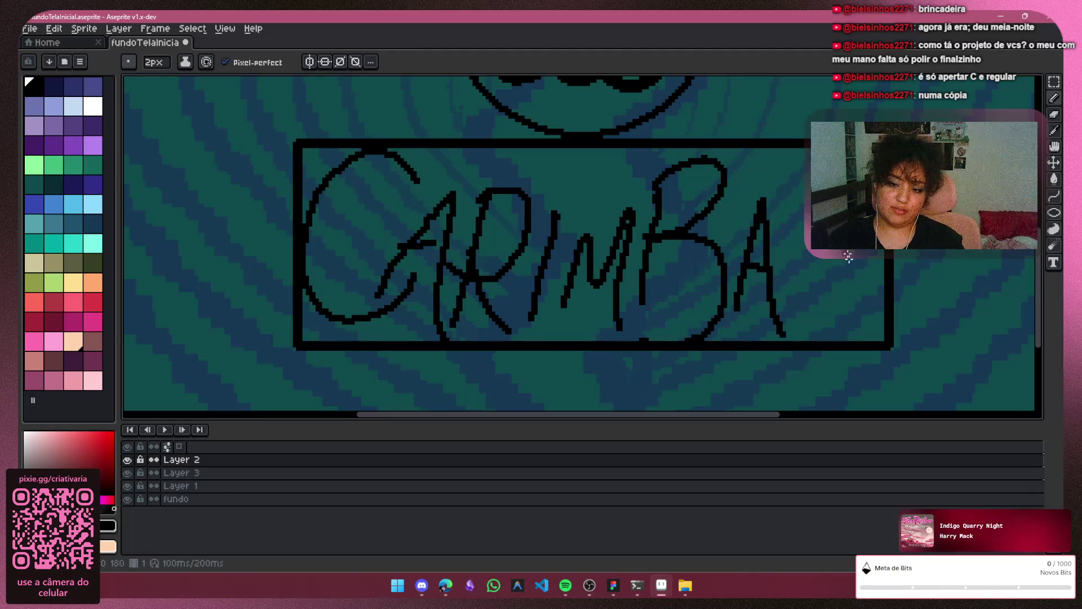
# Finish the final R's stem and curved leg after the last A
pyautogui.moveTo(795, 244); pyautogui.dragTo(787, 309)
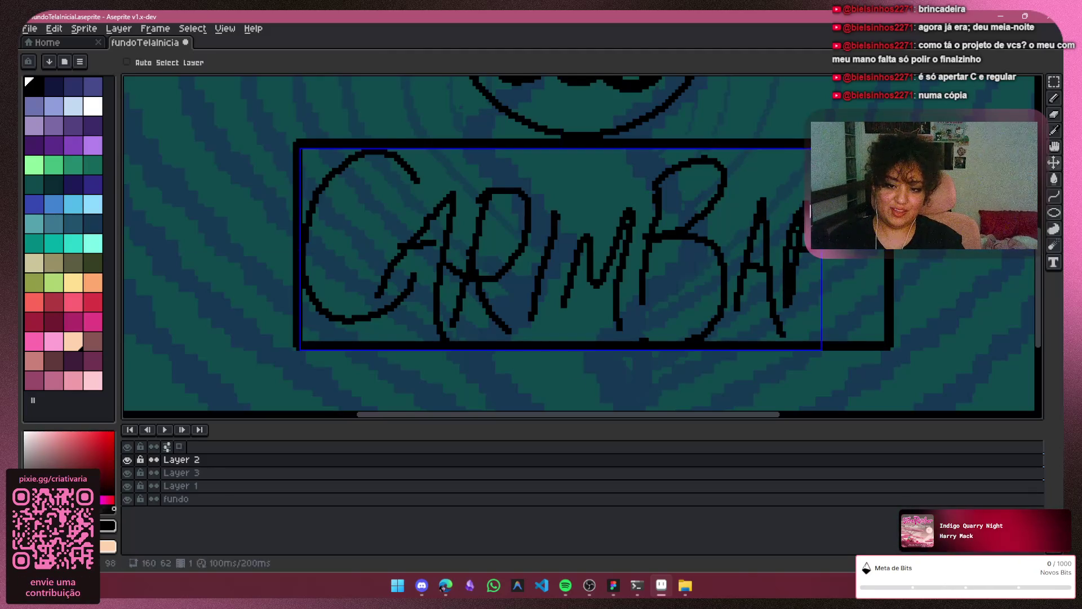
pyautogui.hotkey('ctrl', 'z')
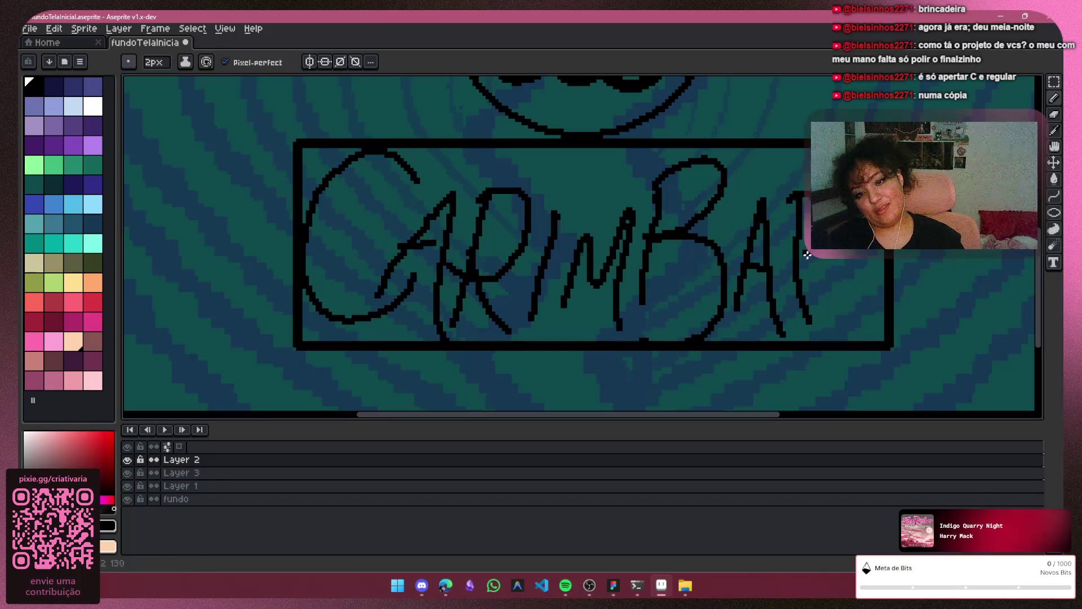
pyautogui.moveTo(807, 255); pyautogui.dragTo(854, 321)
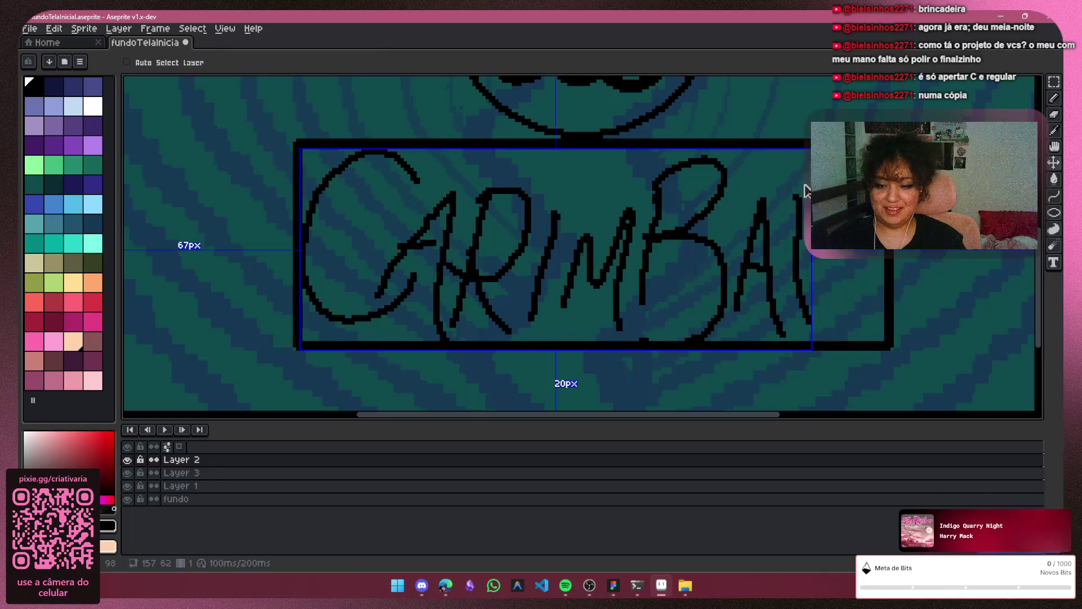
pyautogui.hotkey('ctrl', 'z')
pyautogui.moveTo(787, 198); pyautogui.dragTo(799, 339)
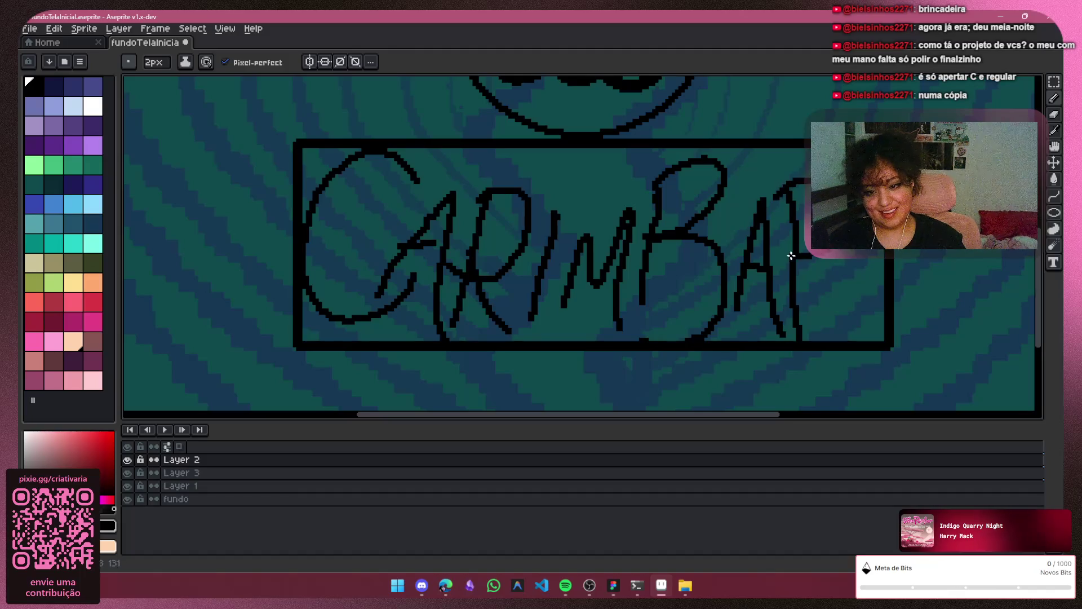
pyautogui.moveTo(792, 256); pyautogui.dragTo(871, 311)
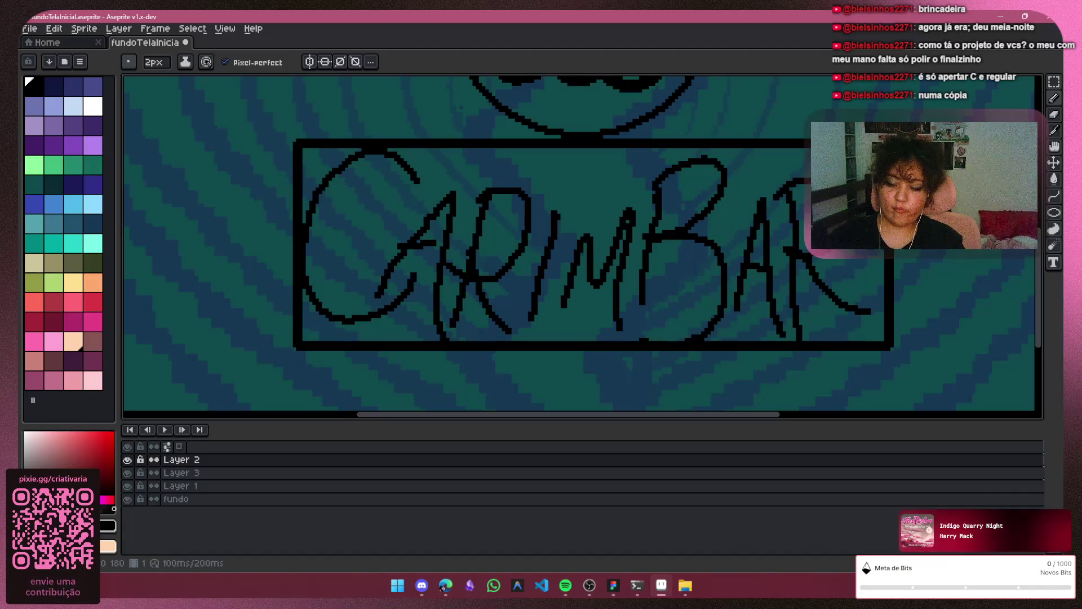
pyautogui.scroll(-4, 900, 230)
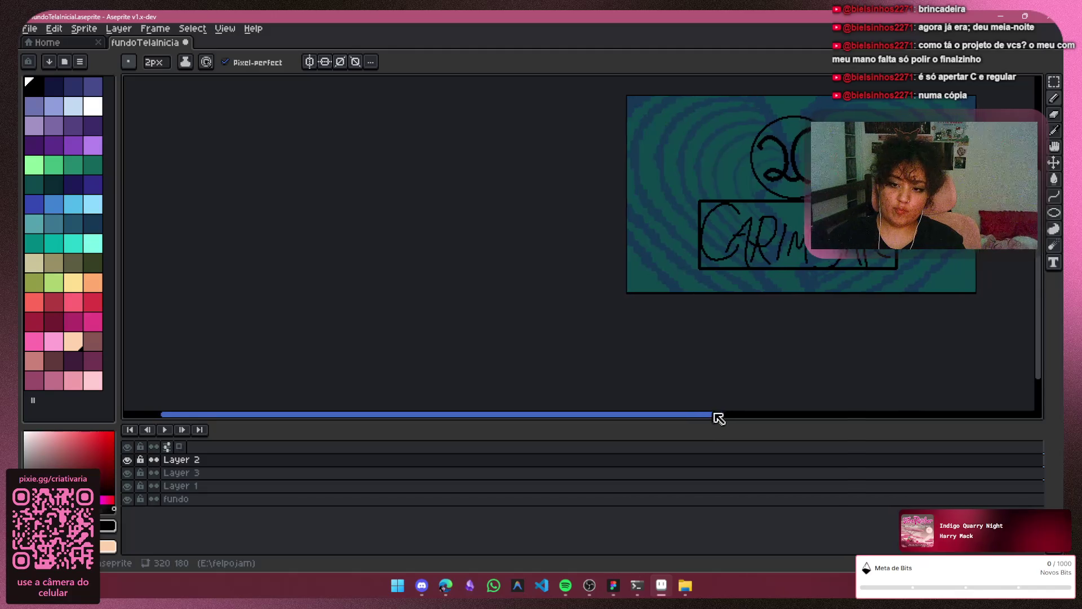
# Zoom in on the 20 circle and title, test a stroke, and raise the pencil brush to 5px
pyautogui.moveTo(719, 418); pyautogui.dragTo(850, 367)
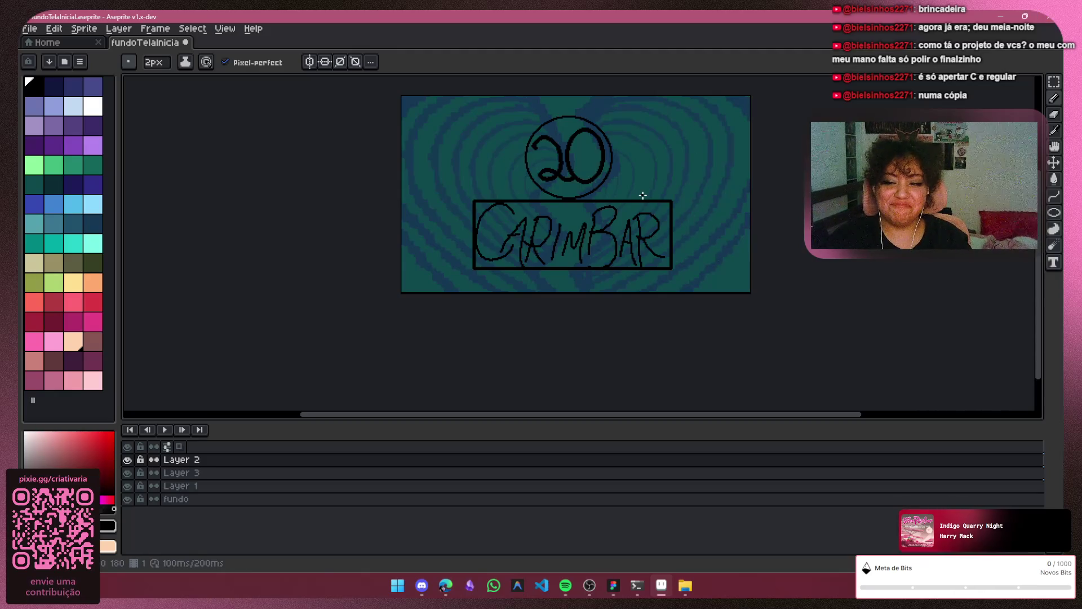
pyautogui.press('ctrl')
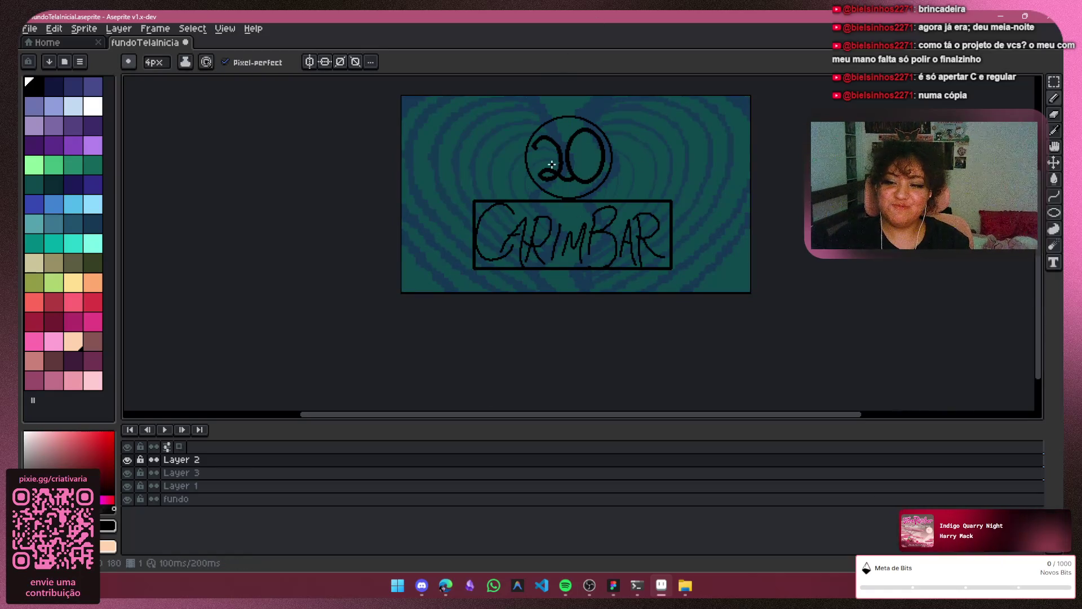
pyautogui.press('ctrl')
pyautogui.scroll(2, 654, 152)
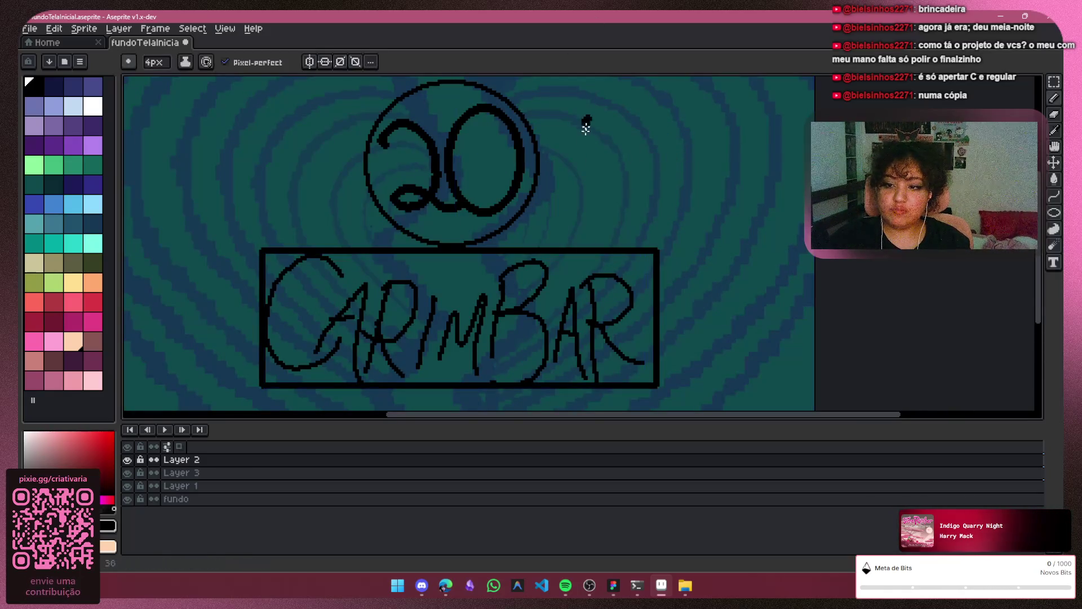
pyautogui.moveTo(582, 130); pyautogui.dragTo(647, 164)
pyautogui.hotkey('ctrl', 'z')
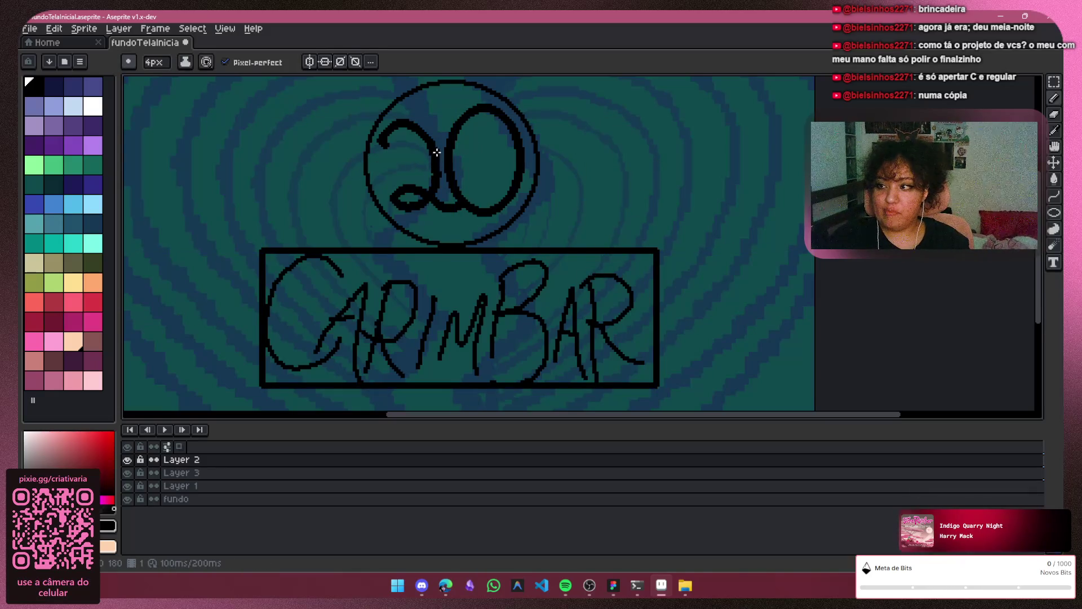
pyautogui.press('ctrl')
pyautogui.scroll(1, 603, 160)
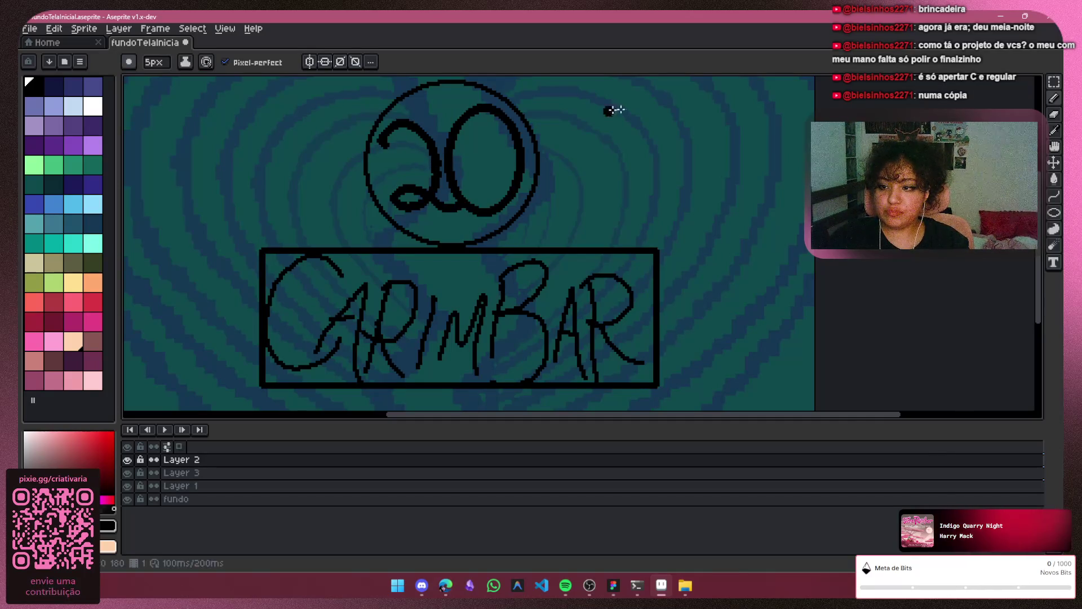
pyautogui.press('ctrl')
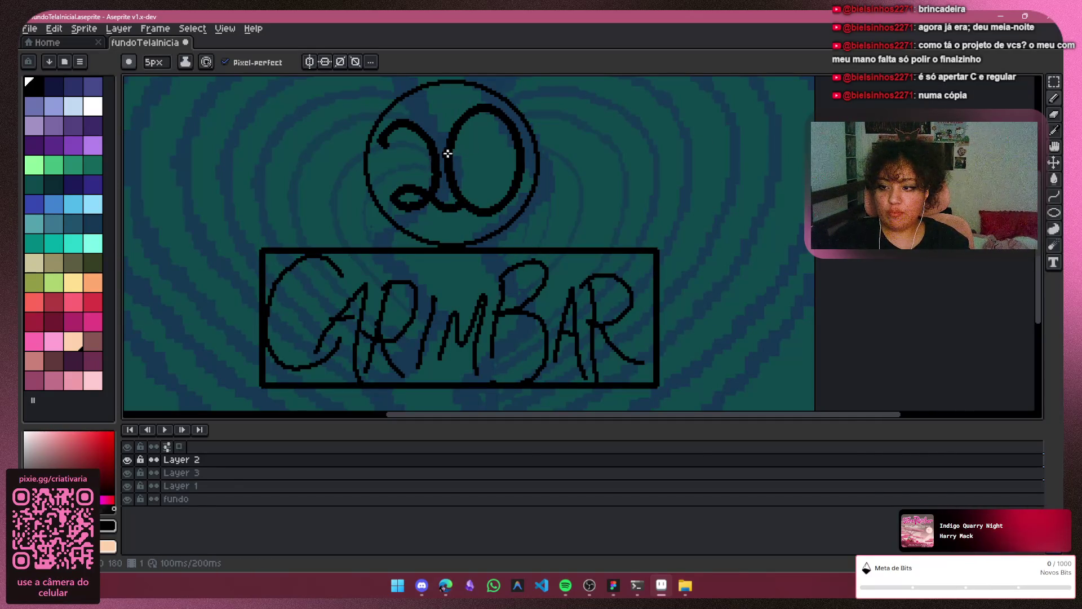
# Marquee-select the CARIMBAR lettering, screenshot it, and delete it from Layer 2
pyautogui.press('m')
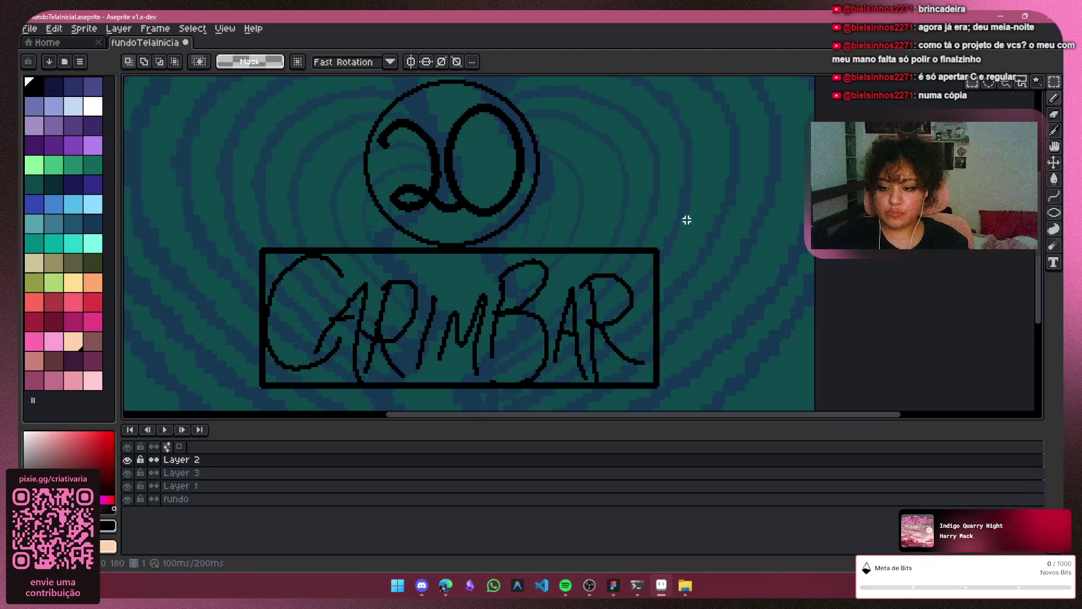
pyautogui.moveTo(682, 211)
pyautogui.mouseDown()
pyautogui.moveTo(484, 406)
pyautogui.moveTo(242, 225)
pyautogui.mouseUp()
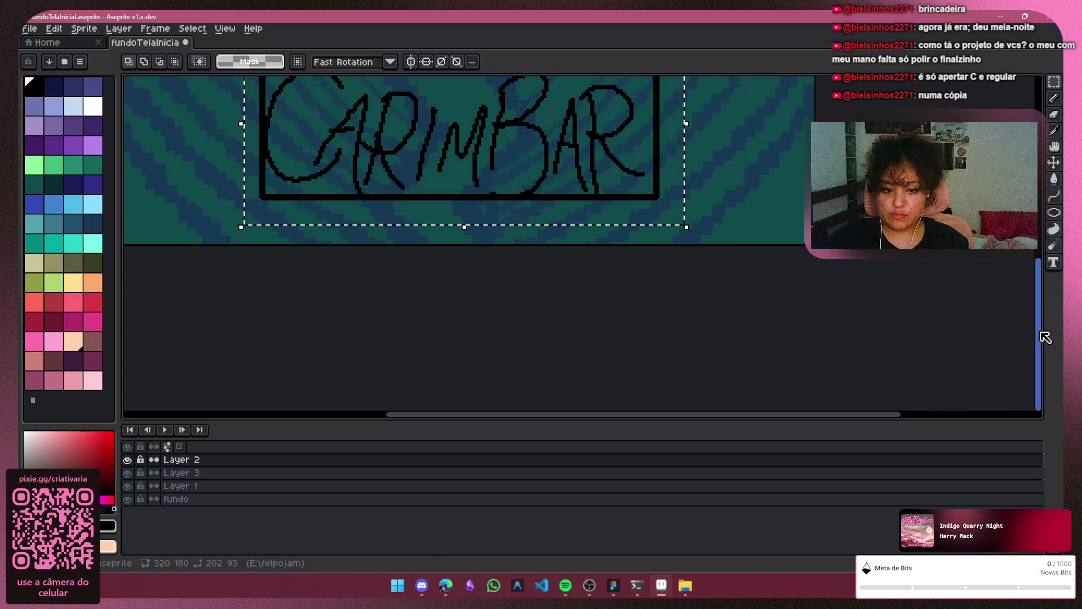
pyautogui.moveTo(1043, 340)
pyautogui.mouseDown()
pyautogui.moveTo(1039, 281)
pyautogui.moveTo(1000, 264)
pyautogui.mouseUp()
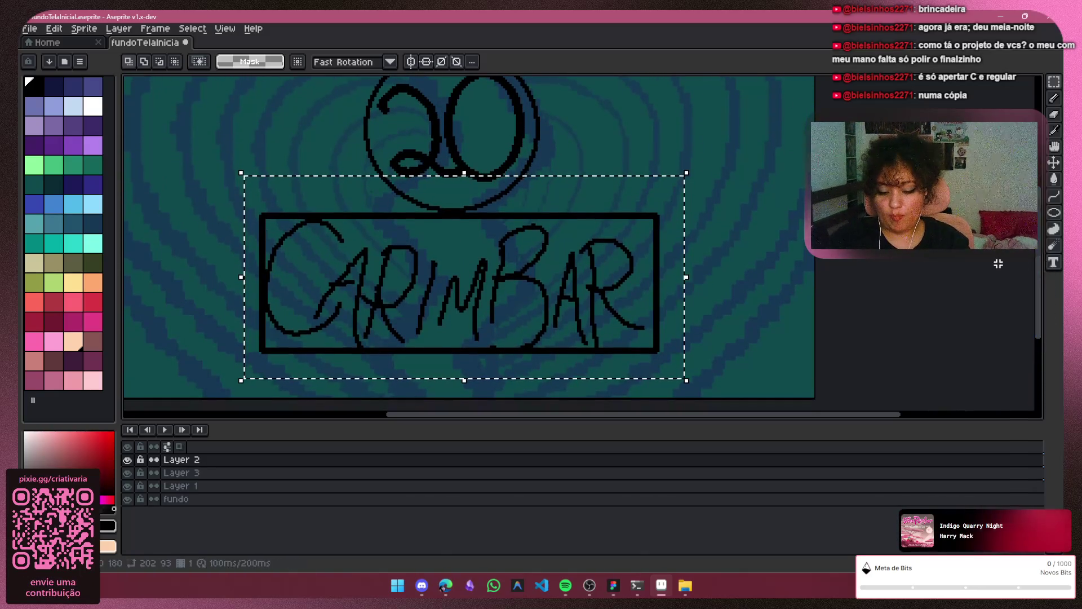
pyautogui.press('super+shift+s')
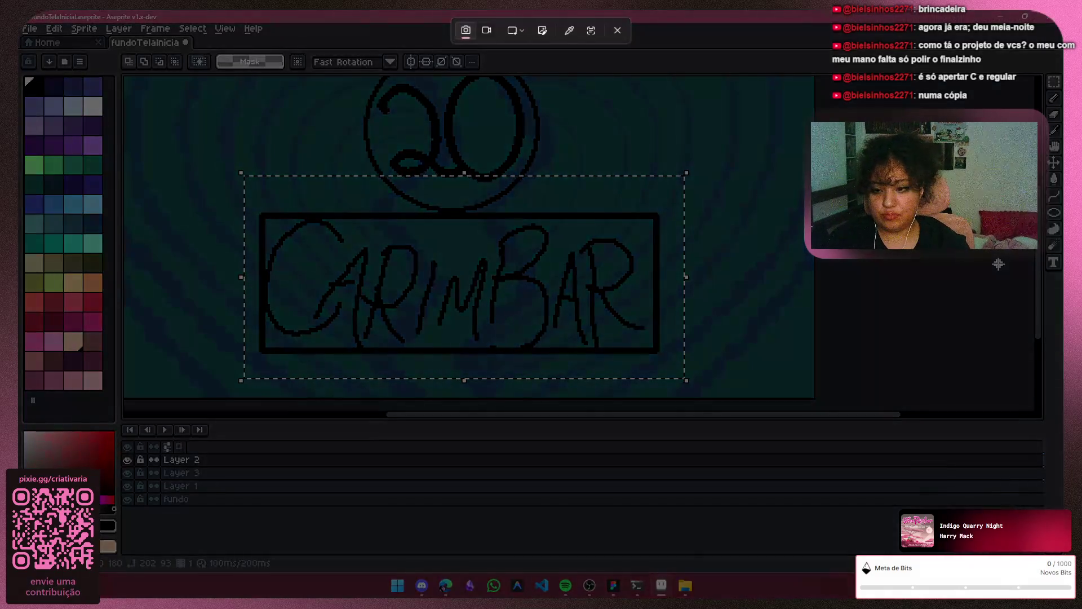
pyautogui.press('Escape')
pyautogui.press('Delete')
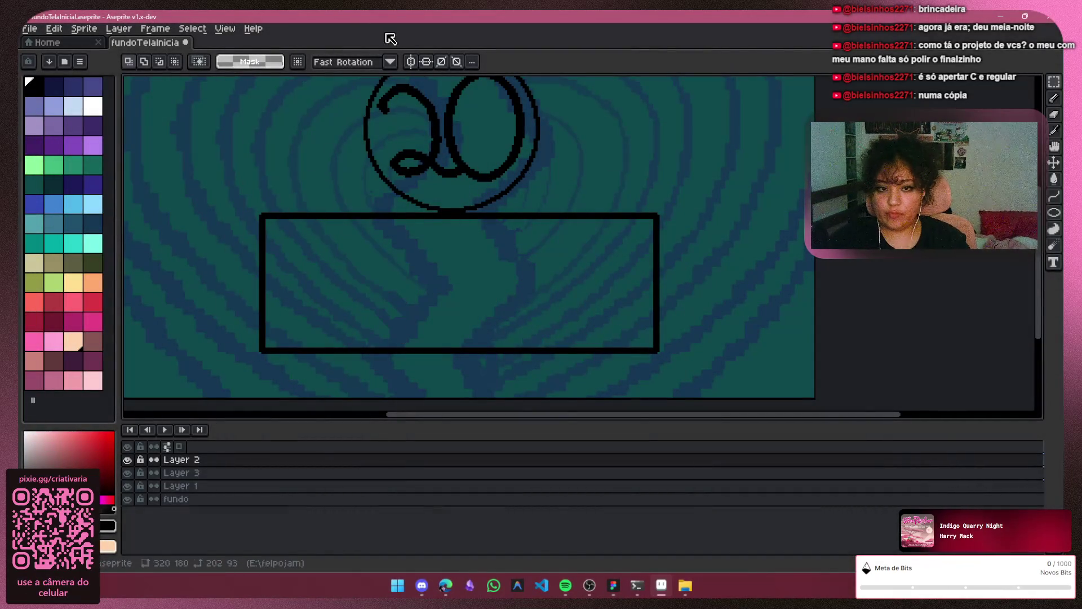
# Re-letter C, A and R in thick 5px strokes at the rectangle's left side
pyautogui.press('b')
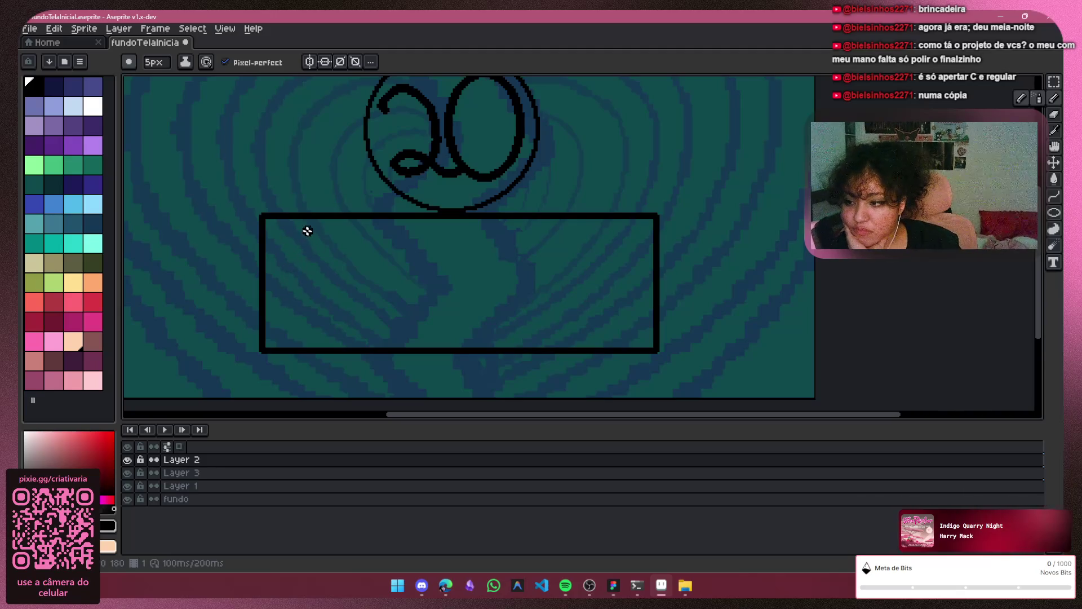
pyautogui.moveTo(322, 228)
pyautogui.mouseDown()
pyautogui.moveTo(307, 227)
pyautogui.moveTo(261, 302)
pyautogui.moveTo(316, 316)
pyautogui.mouseUp()
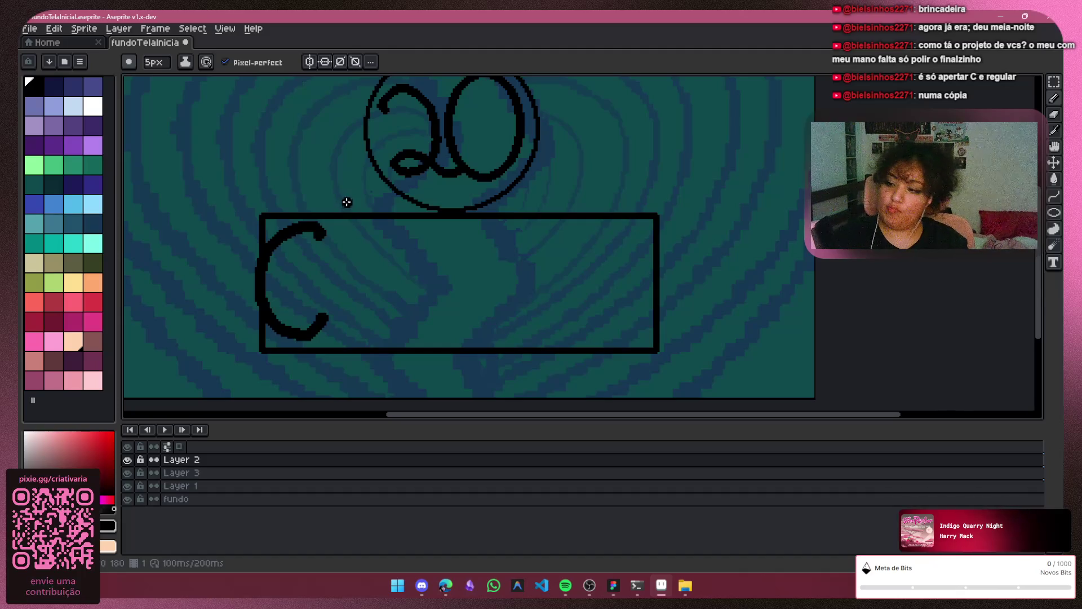
pyautogui.hotkey('ctrl', 'z')
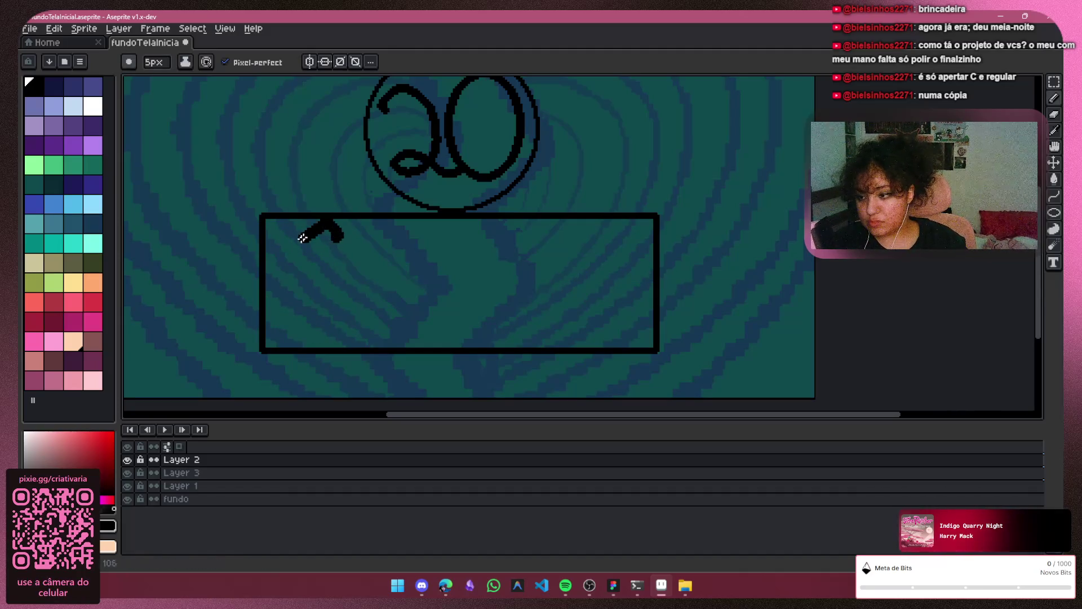
pyautogui.hotkey('ctrl', 'z')
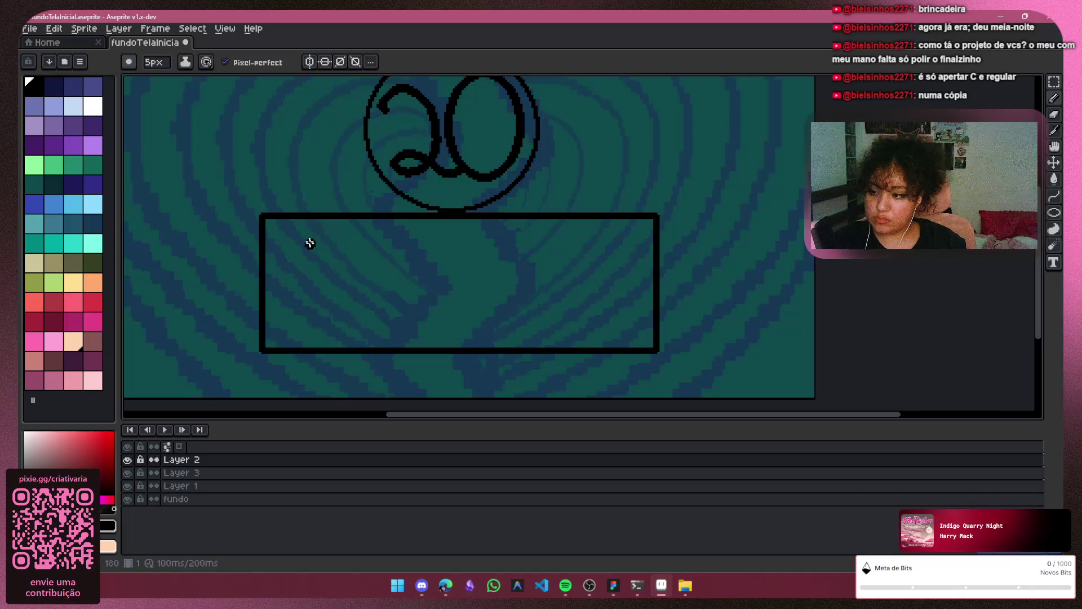
pyautogui.moveTo(318, 243)
pyautogui.mouseDown()
pyautogui.moveTo(306, 227)
pyautogui.moveTo(298, 343)
pyautogui.moveTo(369, 279)
pyautogui.moveTo(381, 358)
pyautogui.mouseUp()
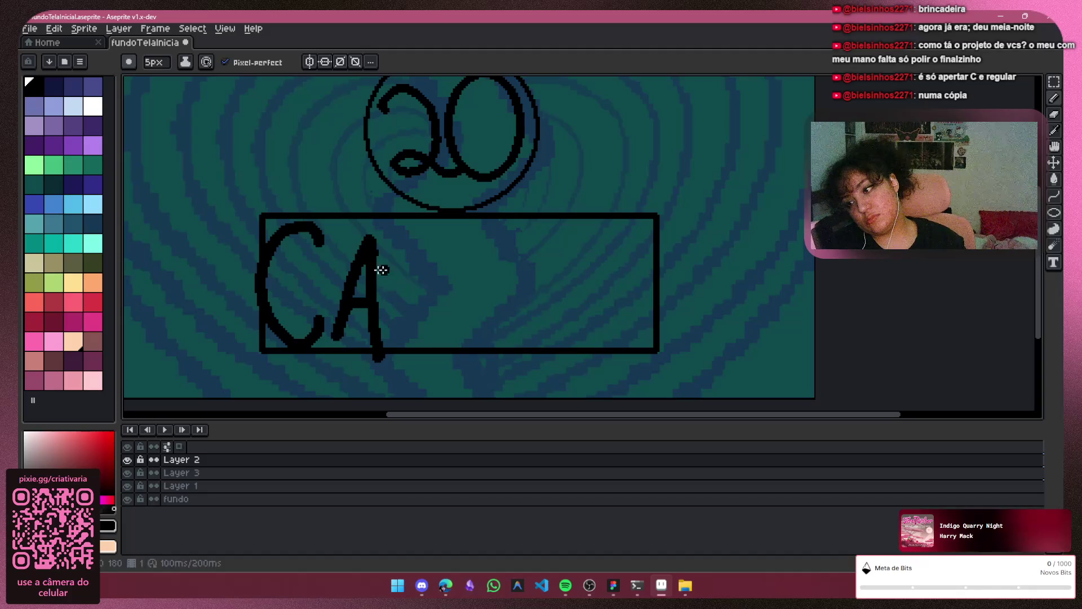
pyautogui.hotkey('ctrl', 'z')
pyautogui.moveTo(362, 248); pyautogui.dragTo(356, 345)
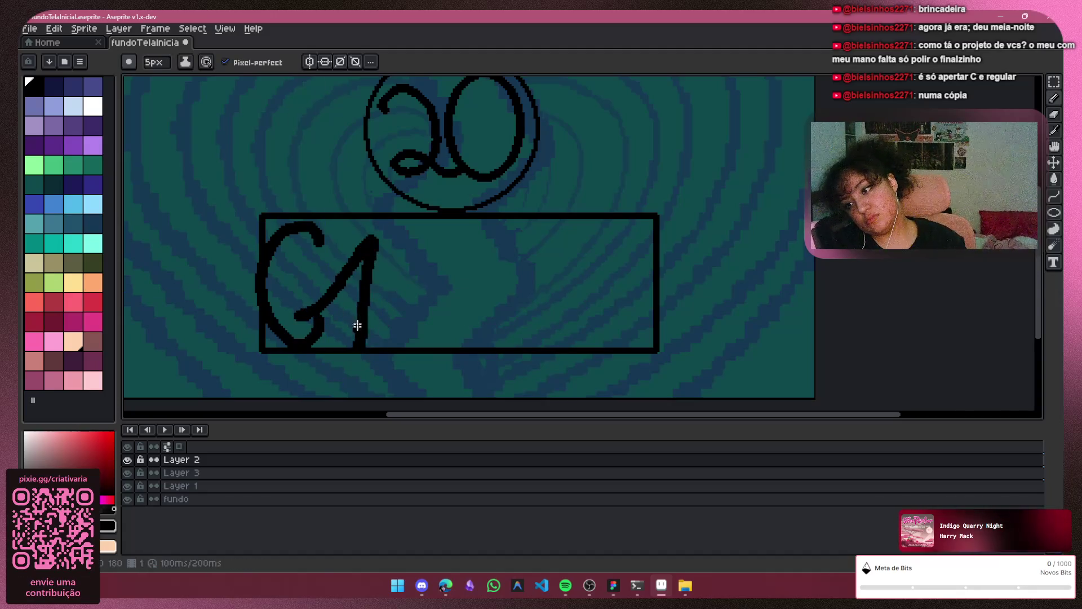
pyautogui.moveTo(333, 299); pyautogui.dragTo(364, 288)
pyautogui.moveTo(393, 249); pyautogui.dragTo(384, 311)
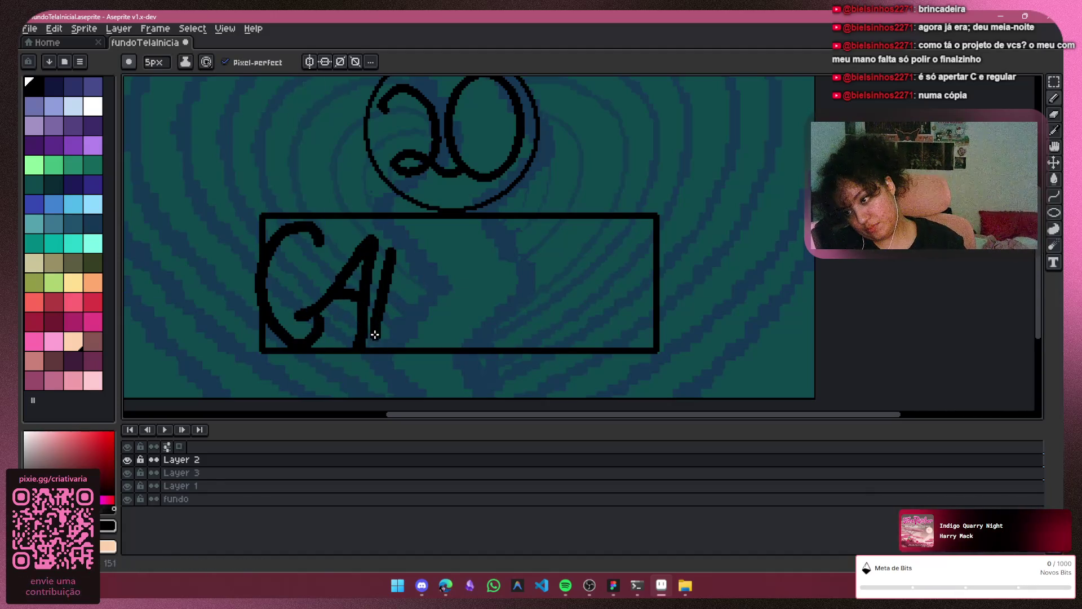
pyautogui.moveTo(390, 253); pyautogui.dragTo(424, 319)
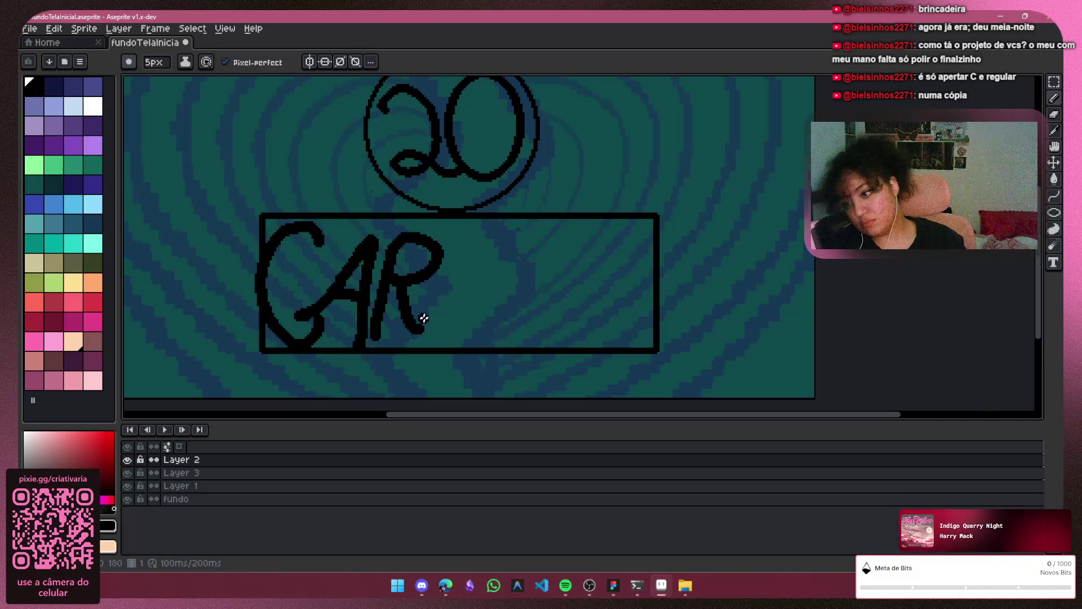
# Add I, M and B after CAR, then undo the trailing letters back to CARIM
pyautogui.moveTo(456, 257)
pyautogui.mouseDown()
pyautogui.moveTo(445, 330)
pyautogui.moveTo(495, 265)
pyautogui.moveTo(519, 261)
pyautogui.moveTo(530, 348)
pyautogui.mouseUp()
pyautogui.hotkey('ctrl', 'z')
pyautogui.moveTo(460, 337)
pyautogui.mouseDown()
pyautogui.moveTo(480, 312)
pyautogui.moveTo(509, 345)
pyautogui.mouseUp()
pyautogui.moveTo(524, 263); pyautogui.dragTo(516, 305)
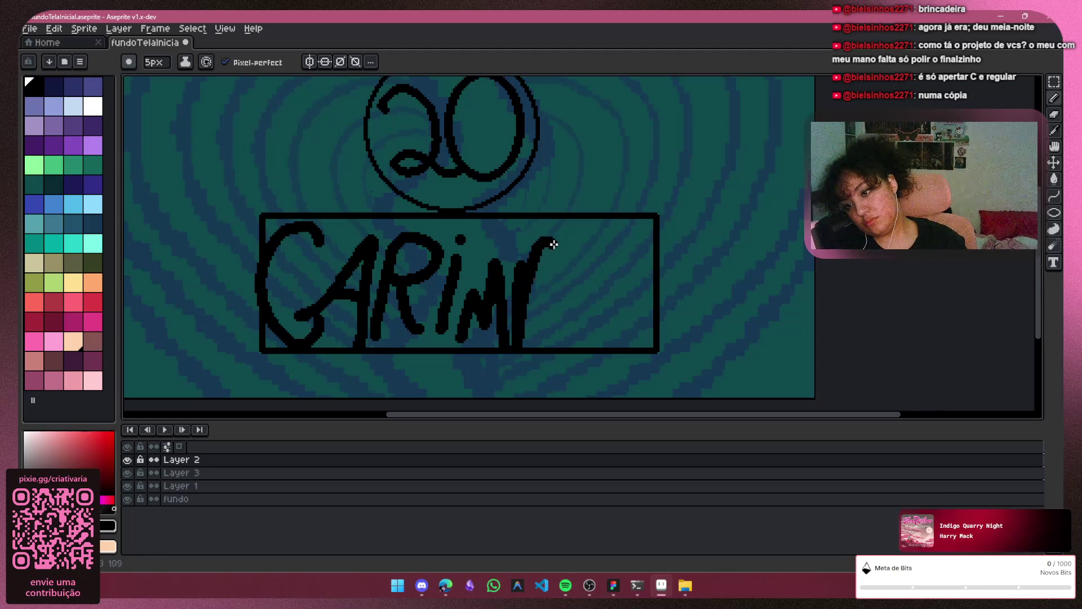
pyautogui.hotkey('ctrl', 'z')
pyautogui.moveTo(524, 244); pyautogui.dragTo(521, 353)
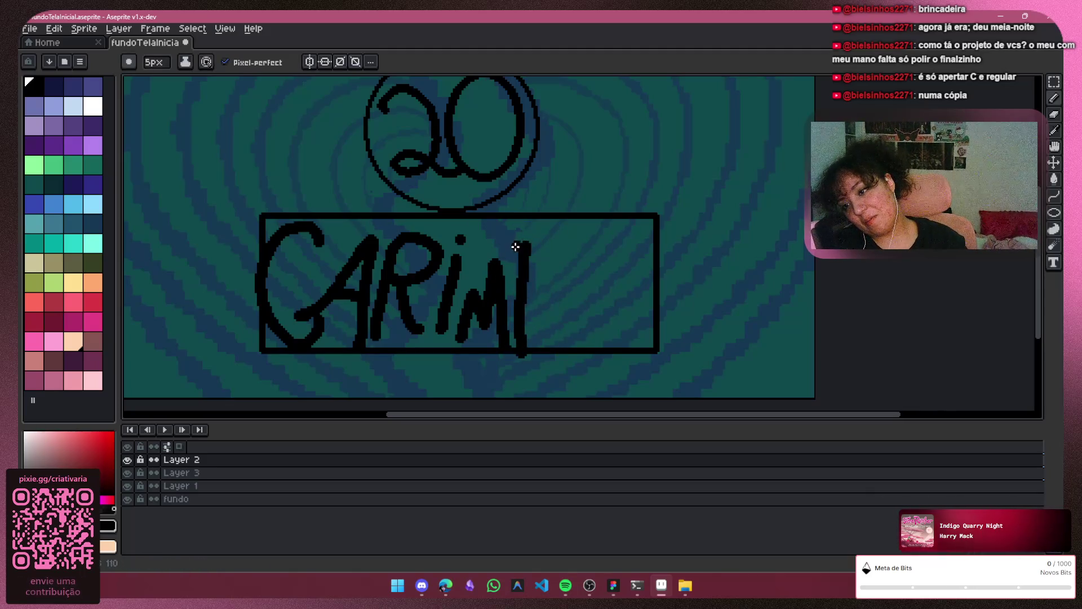
pyautogui.moveTo(514, 247)
pyautogui.mouseDown()
pyautogui.moveTo(556, 326)
pyautogui.moveTo(522, 341)
pyautogui.moveTo(618, 345)
pyautogui.mouseUp()
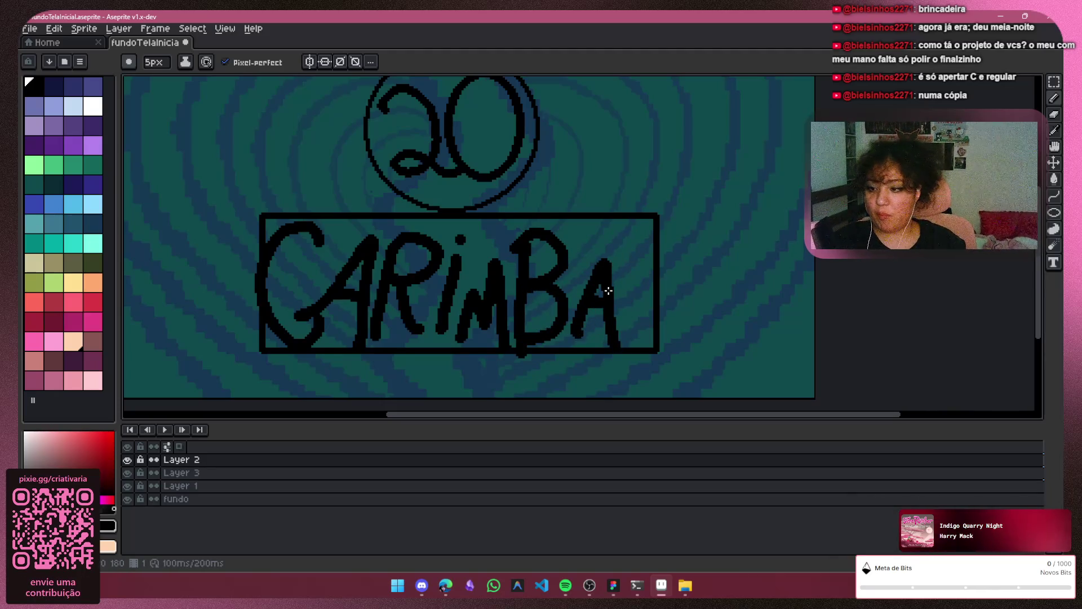
pyautogui.hotkey('ctrl', 'z')
pyautogui.hotkey('ctrl', 'z')
pyautogui.hotkey('ctrl', 'z')
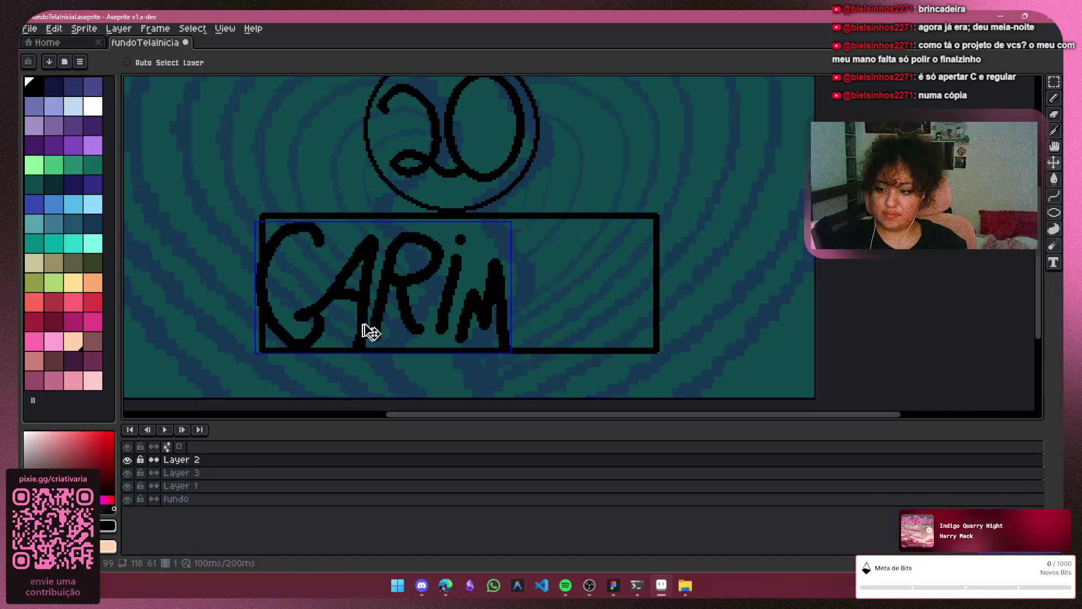
# Clear the remaining letters and draw a single thick C after several retries
pyautogui.hotkey('ctrl', 'z')
pyautogui.hotkey('ctrl', 'z')
pyautogui.hotkey('ctrl', 'z')
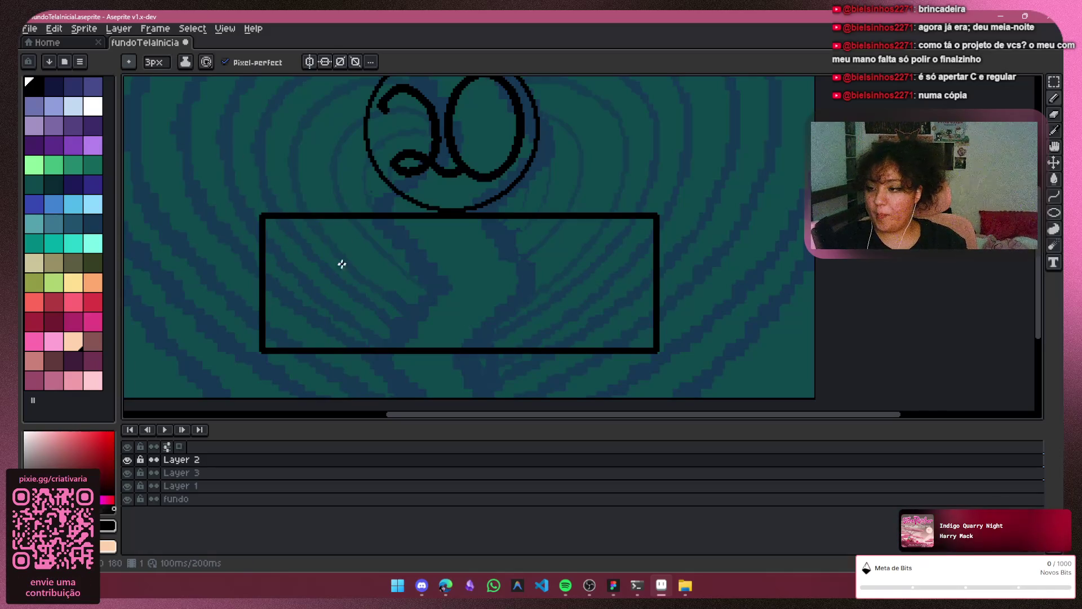
pyautogui.moveTo(341, 248); pyautogui.dragTo(329, 316)
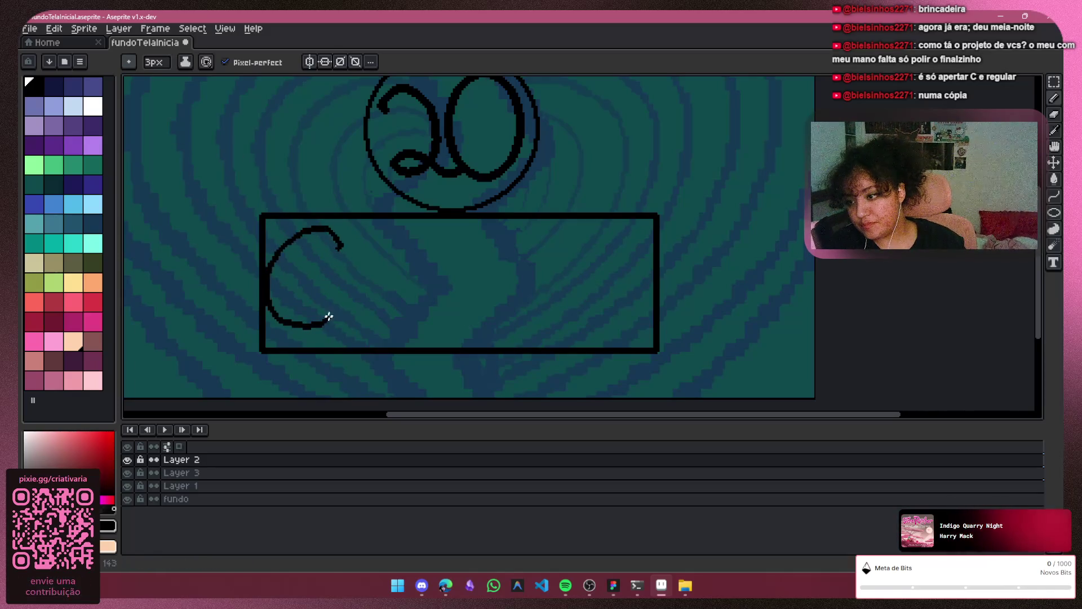
pyautogui.hotkey('ctrl', 'z')
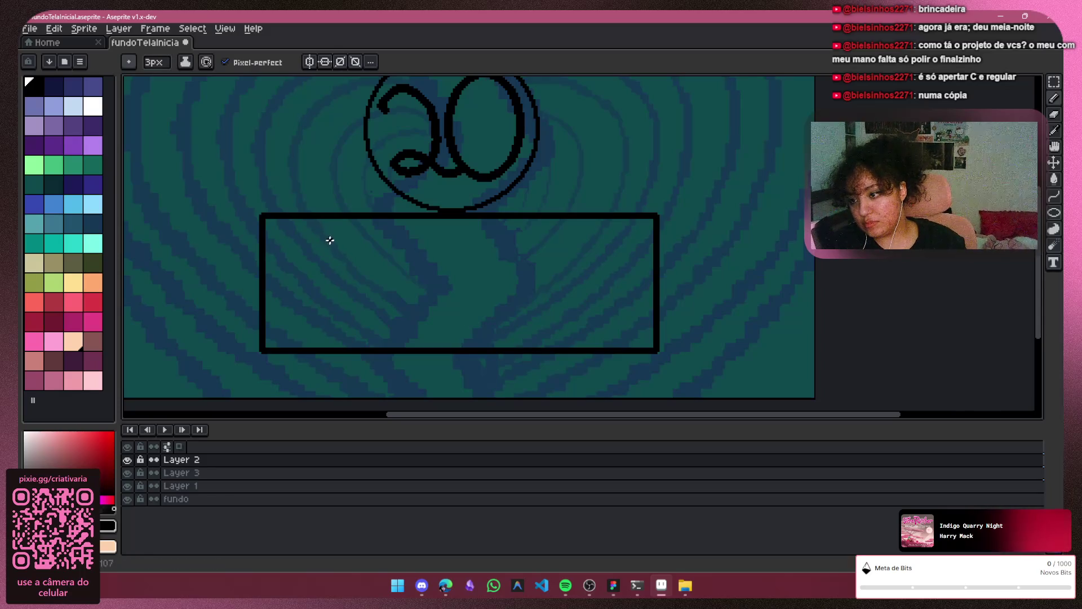
pyautogui.moveTo(271, 260); pyautogui.dragTo(314, 331)
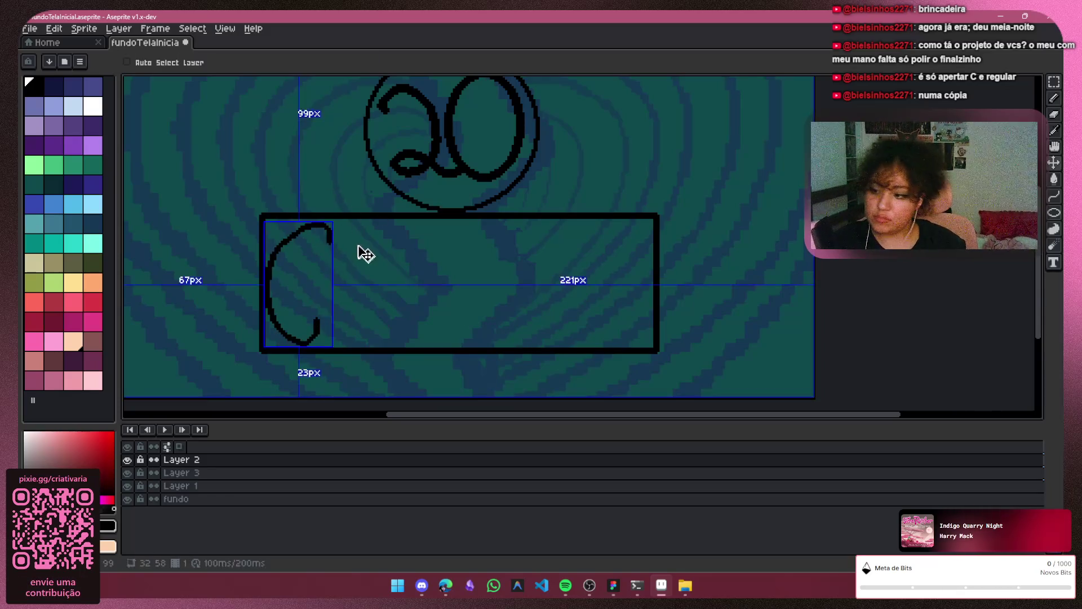
pyautogui.hotkey('ctrl', 'z')
pyautogui.moveTo(302, 225); pyautogui.dragTo(314, 292)
pyautogui.hotkey('ctrl', 'z')
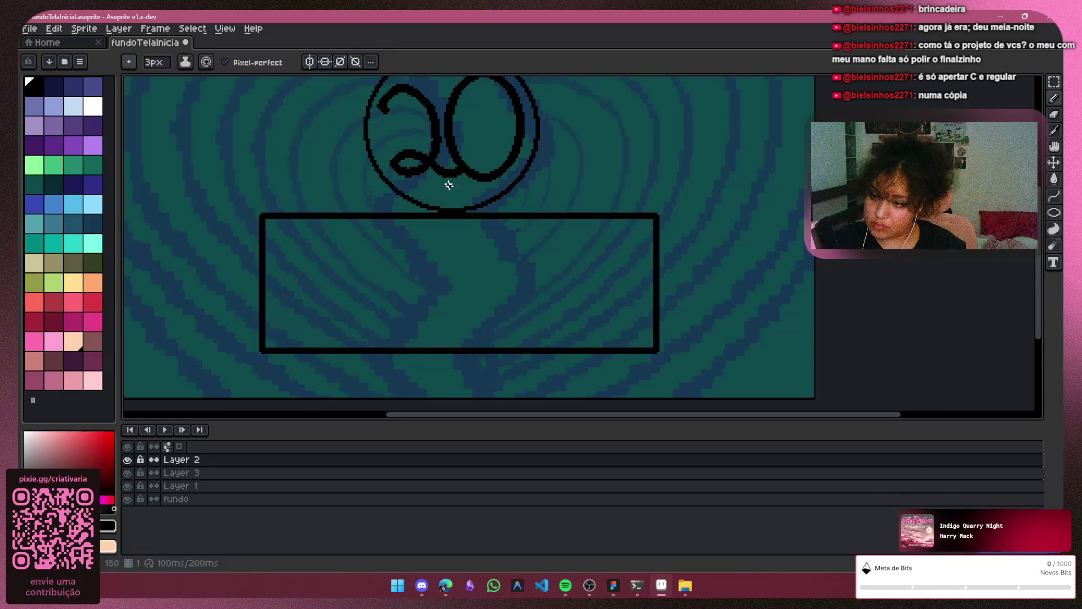
pyautogui.moveTo(398, 251)
pyautogui.mouseDown()
pyautogui.moveTo(338, 270)
pyautogui.moveTo(396, 316)
pyautogui.mouseUp()
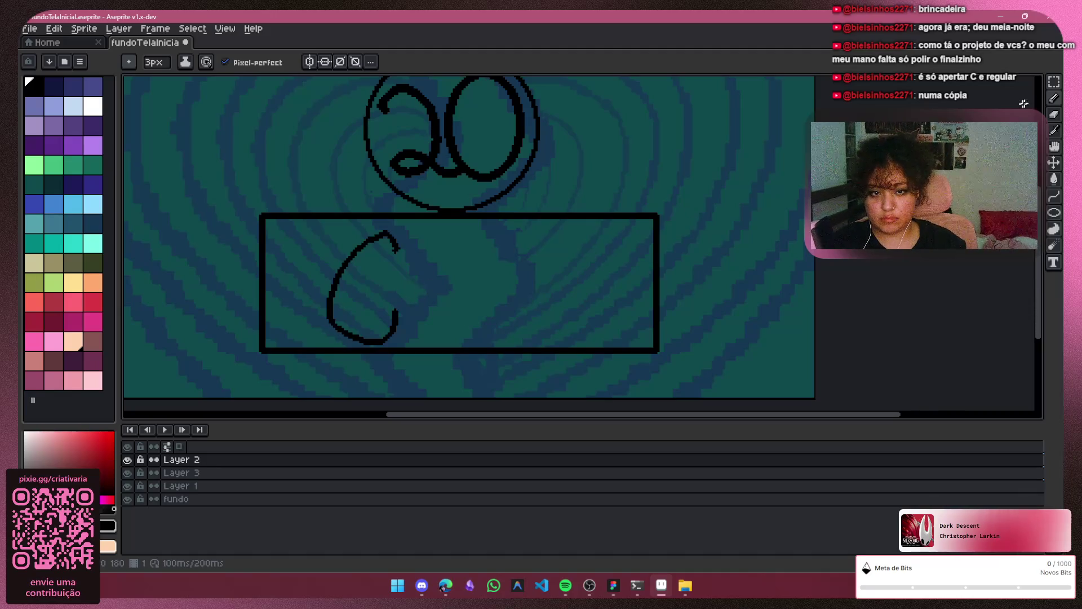
# Marquee-select the C and drag it toward the rectangle's left edge
pyautogui.press('m')
pyautogui.moveTo(428, 222)
pyautogui.mouseDown()
pyautogui.moveTo(410, 349)
pyautogui.moveTo(319, 358)
pyautogui.mouseUp()
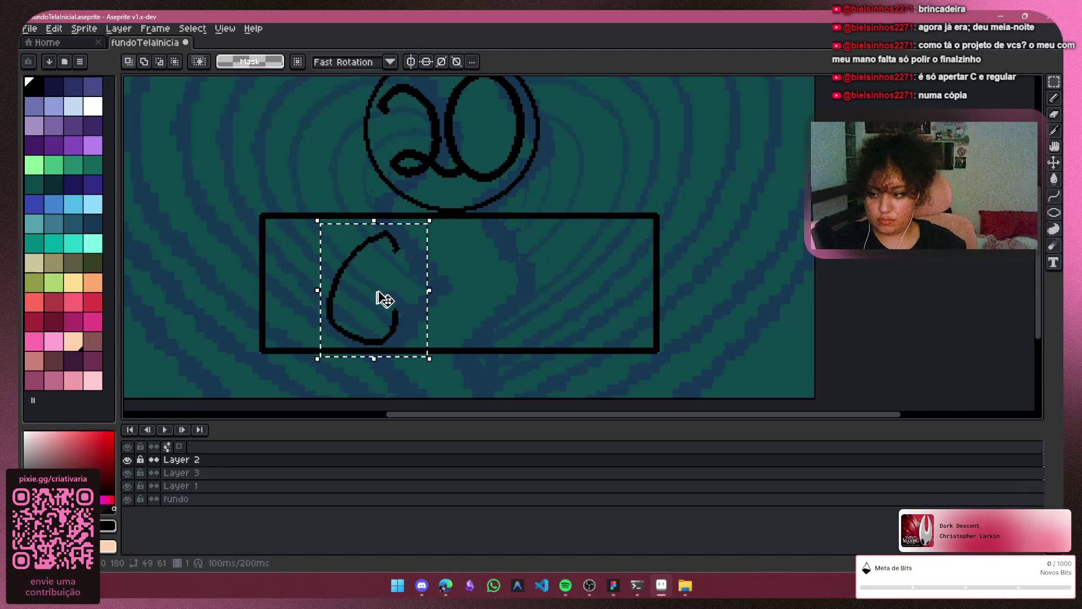
pyautogui.moveTo(376, 293); pyautogui.dragTo(316, 288)
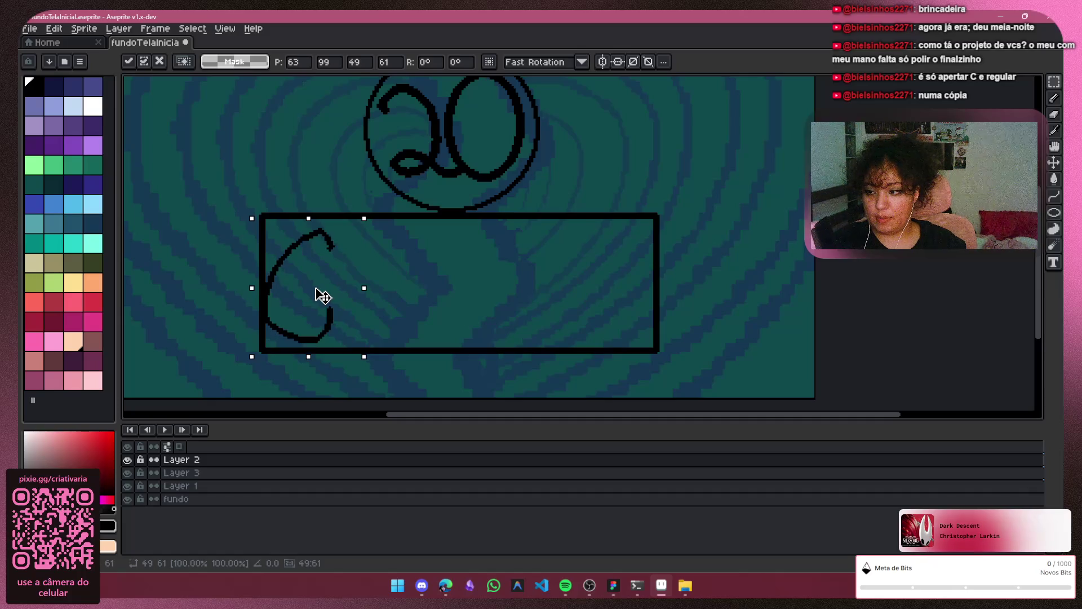
# Commit the moved C, drop the selection, and draw an A after it
pyautogui.click(1054, 98)
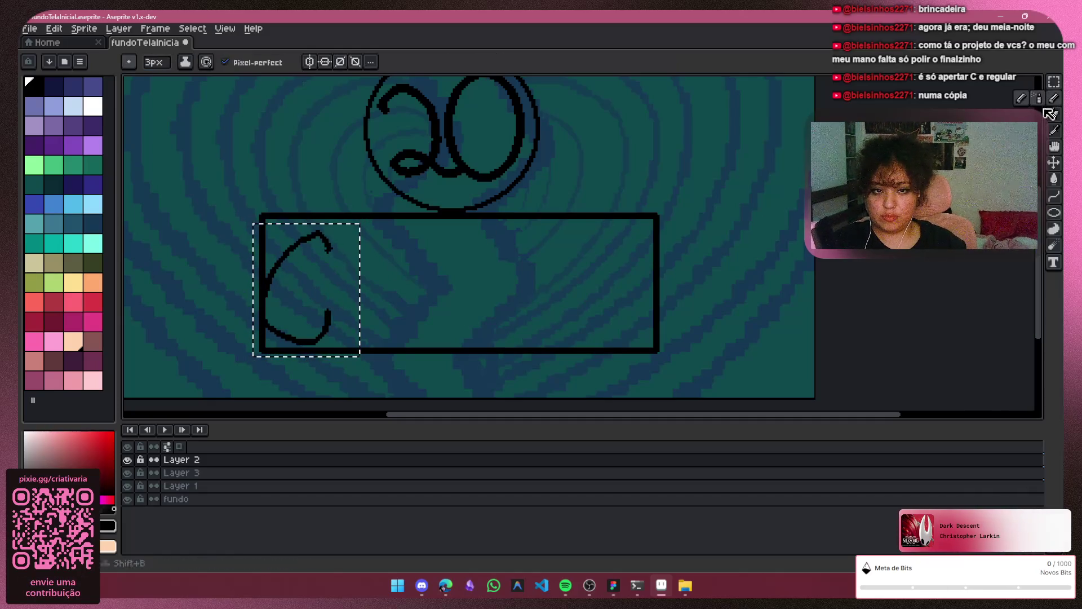
pyautogui.hotkey('ctrl', 'd')
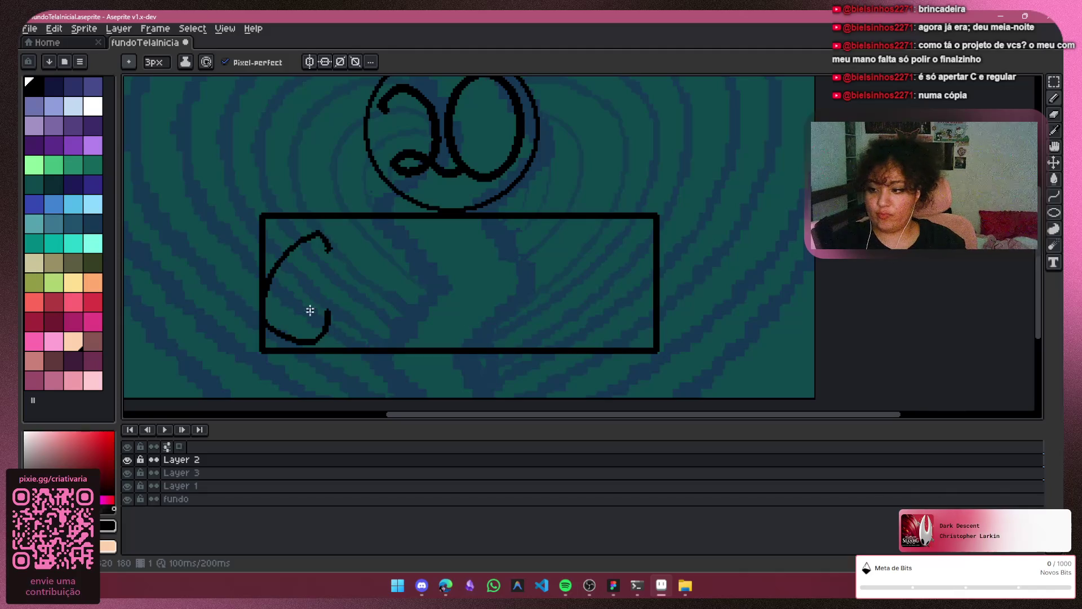
pyautogui.moveTo(301, 331)
pyautogui.mouseDown()
pyautogui.moveTo(355, 259)
pyautogui.moveTo(361, 350)
pyautogui.mouseUp()
pyautogui.moveTo(317, 303); pyautogui.dragTo(360, 299)
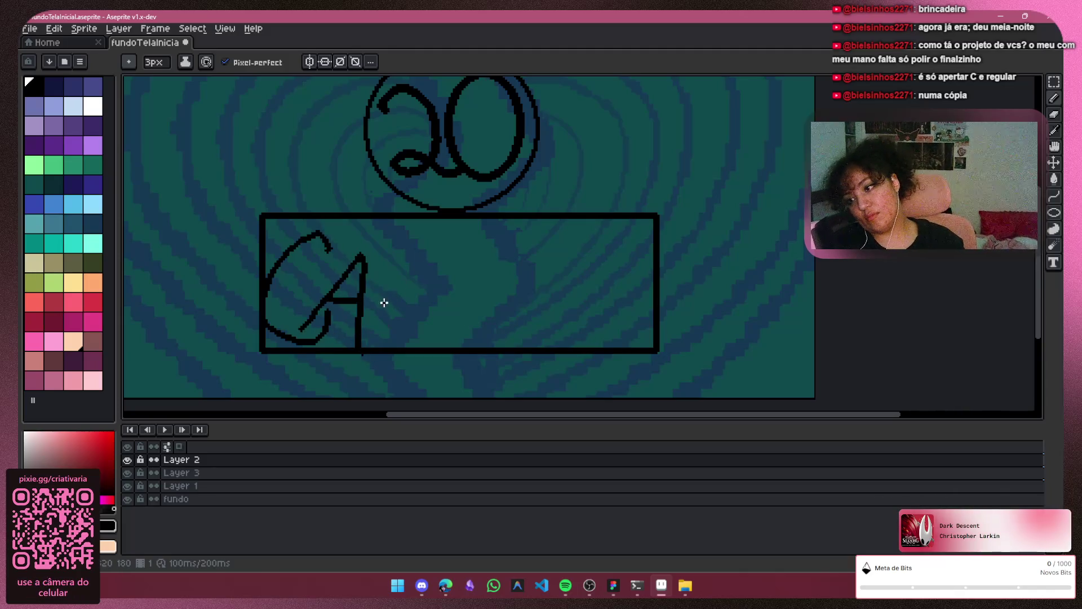
# Add an R after CA, briefly undoing and restoring its diagonal leg
pyautogui.moveTo(388, 253); pyautogui.dragTo(374, 342)
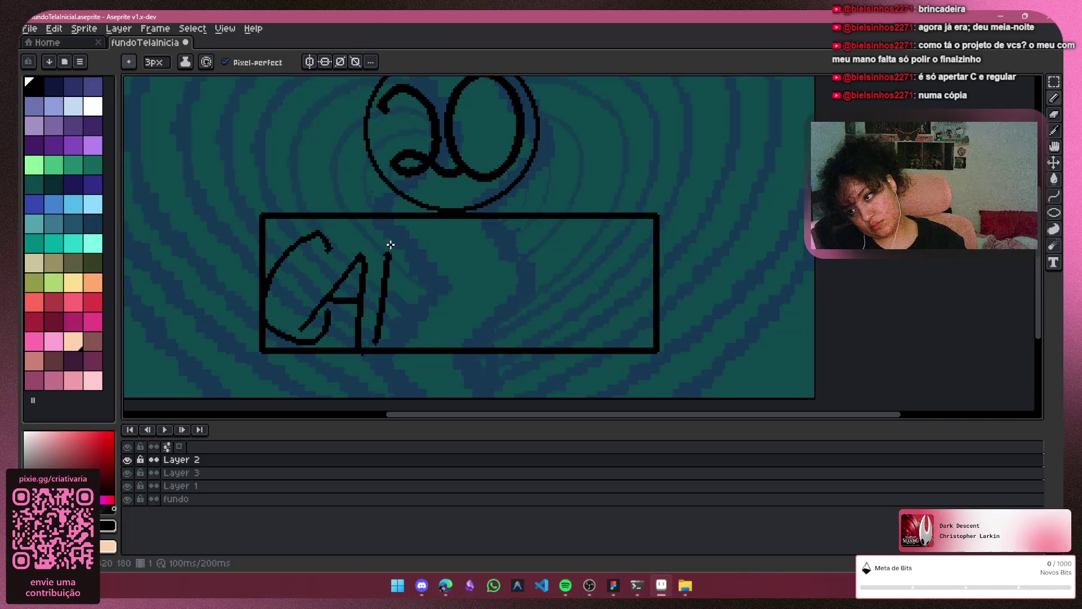
pyautogui.moveTo(390, 245)
pyautogui.mouseDown()
pyautogui.moveTo(430, 246)
pyautogui.moveTo(395, 290)
pyautogui.moveTo(420, 330)
pyautogui.mouseUp()
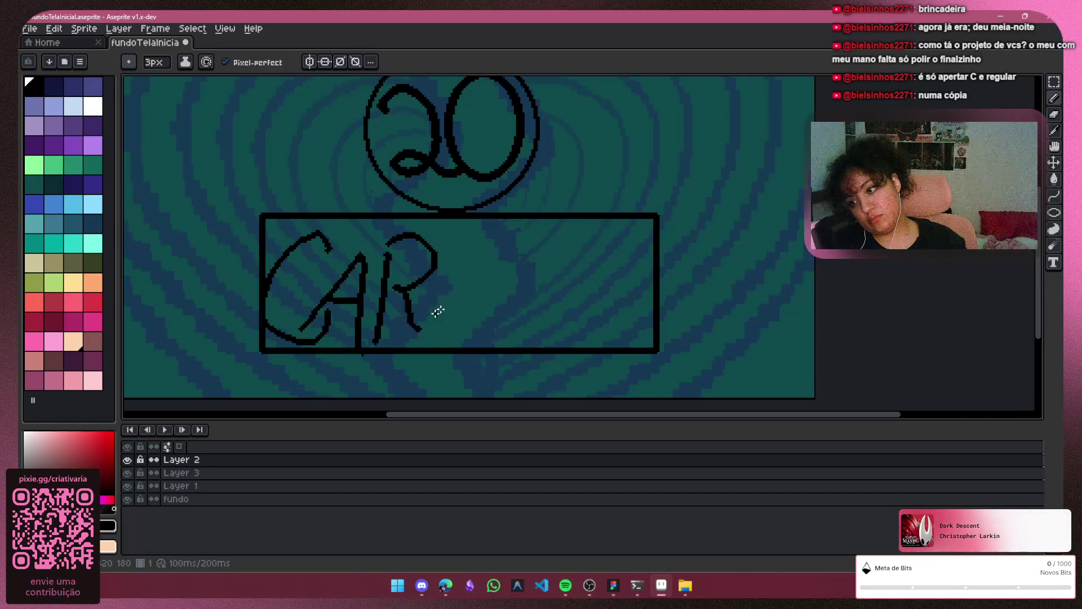
pyautogui.hotkey('ctrl', 'z')
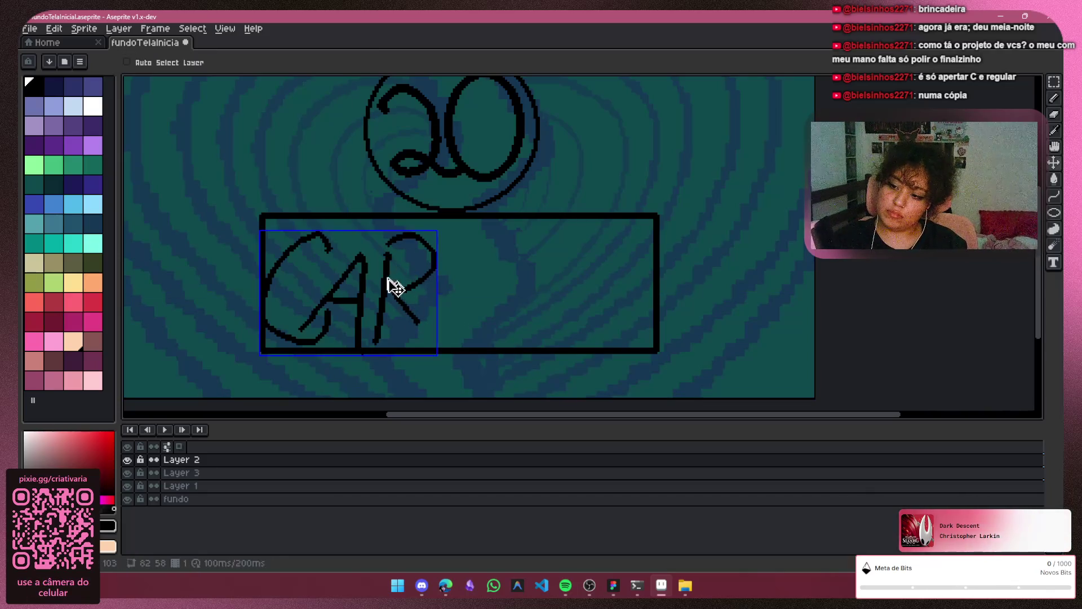
pyautogui.hotkey('ctrl', 'z')
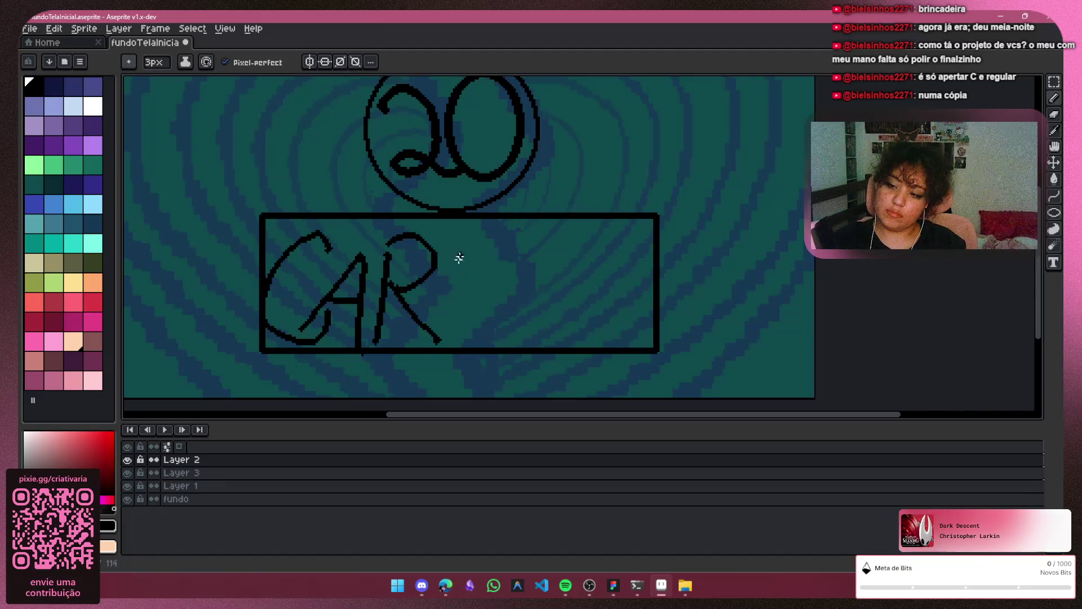
# Continue the lettering toward CARIMBA with an I, an M stroke and an A
pyautogui.moveTo(459, 257); pyautogui.dragTo(451, 341)
pyautogui.hotkey('ctrl', 'z')
pyautogui.moveTo(457, 246); pyautogui.dragTo(451, 336)
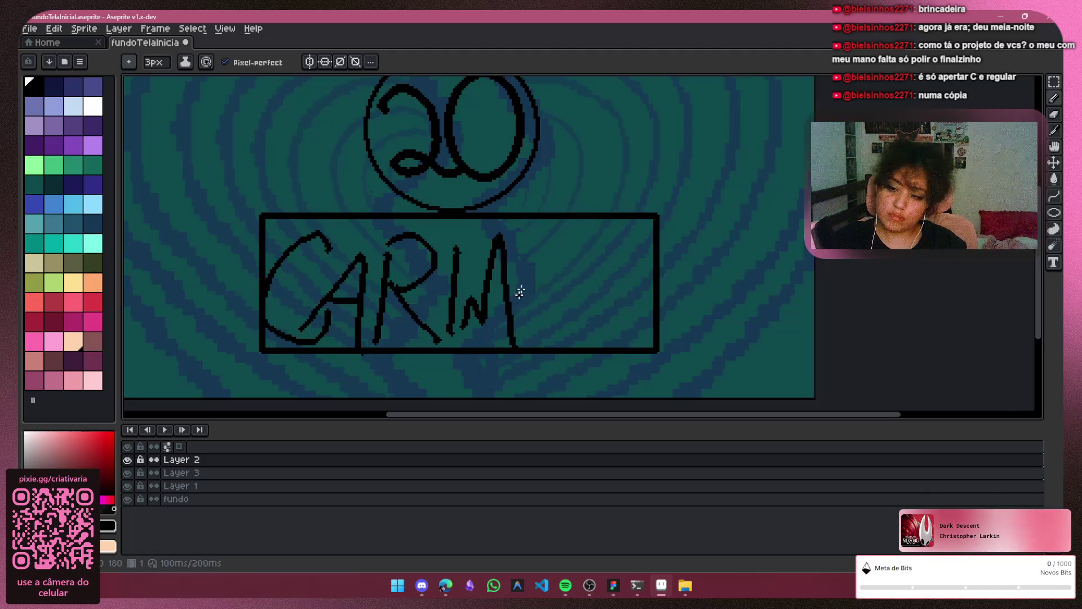
pyautogui.moveTo(538, 246)
pyautogui.mouseDown()
pyautogui.moveTo(525, 345)
pyautogui.moveTo(599, 304)
pyautogui.moveTo(610, 341)
pyautogui.mouseUp()
pyautogui.moveTo(644, 258); pyautogui.dragTo(620, 346)
# Undo the extra letters stroke by stroke, back to just CA
pyautogui.press('v')
pyautogui.hotkey('ctrl', 'z')
pyautogui.hotkey('ctrl', 'z')
pyautogui.hotkey('ctrl', 'z')
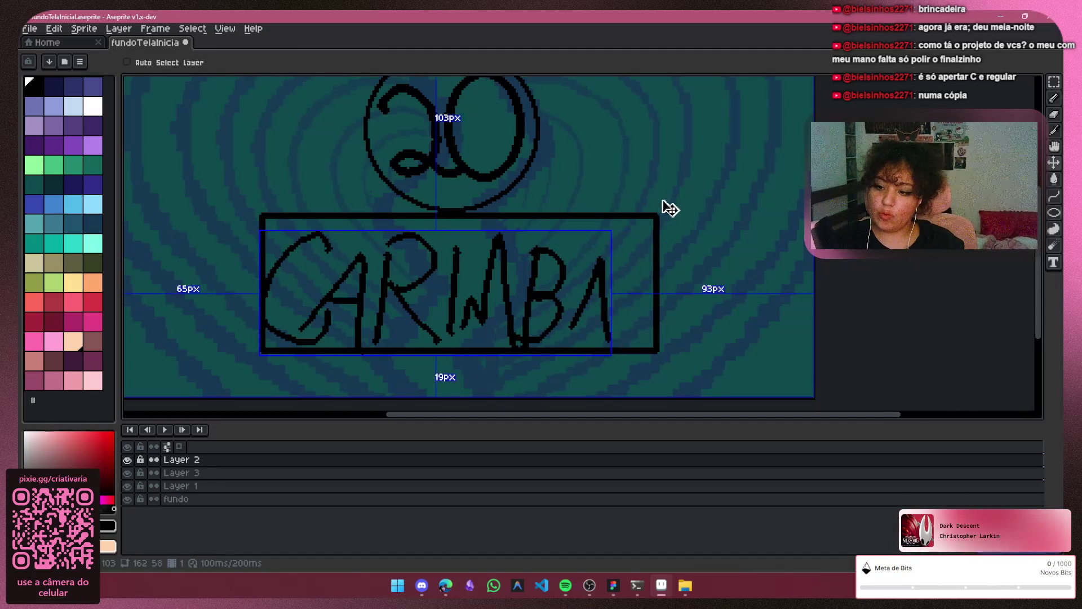
pyautogui.hotkey('ctrl', 'z')
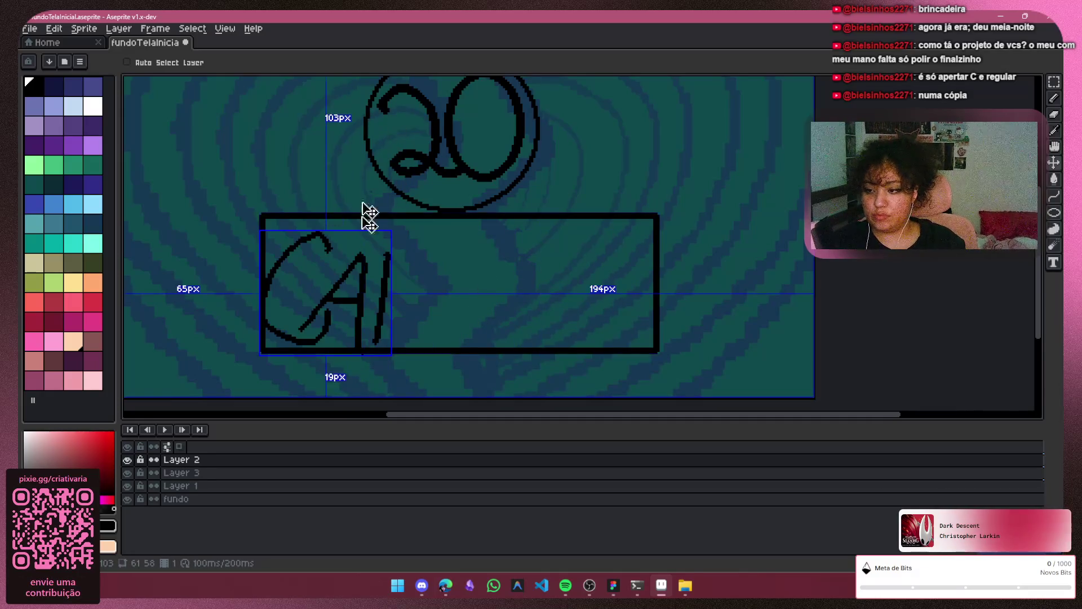
pyautogui.hotkey('ctrl', 'z')
pyautogui.press('b')
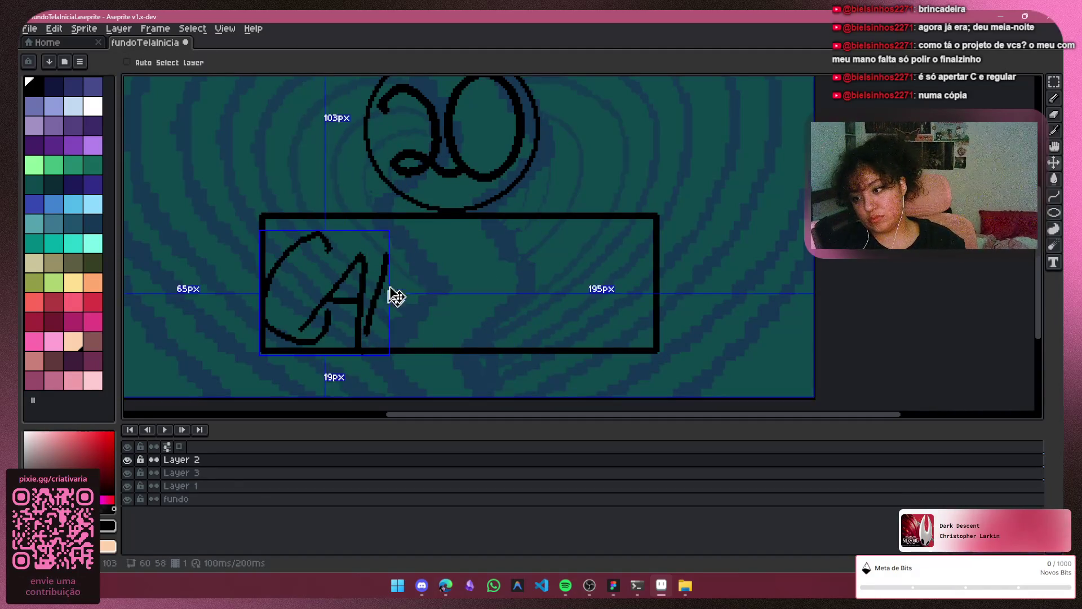
pyautogui.hotkey('ctrl', 'z')
# Try an upright stroke and R bowl after CA, then undo them
pyautogui.hotkey('ctrl', 'z')
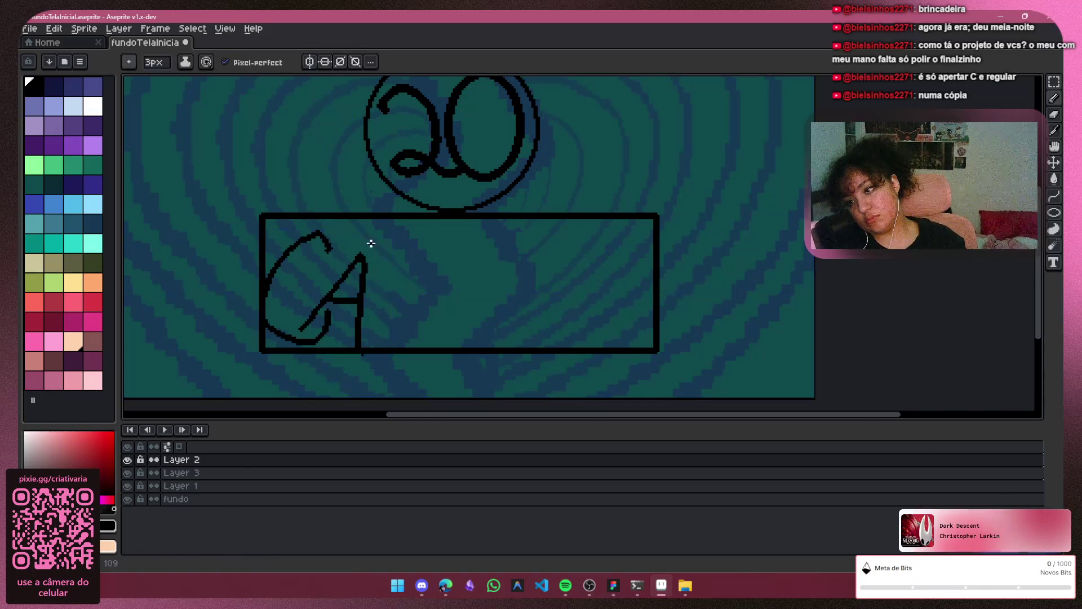
pyautogui.moveTo(377, 243); pyautogui.dragTo(373, 345)
pyautogui.hotkey('ctrl', 'z')
pyautogui.moveTo(371, 226); pyautogui.dragTo(375, 323)
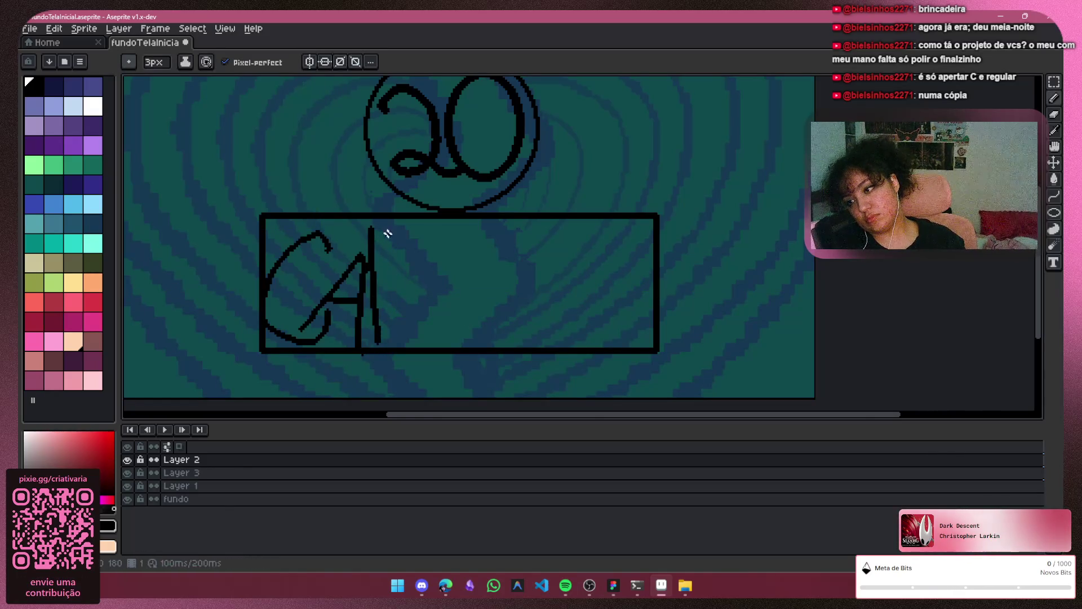
pyautogui.moveTo(362, 234)
pyautogui.mouseDown()
pyautogui.moveTo(404, 261)
pyautogui.moveTo(398, 304)
pyautogui.moveTo(431, 329)
pyautogui.mouseUp()
pyautogui.hotkey('ctrl', 'z')
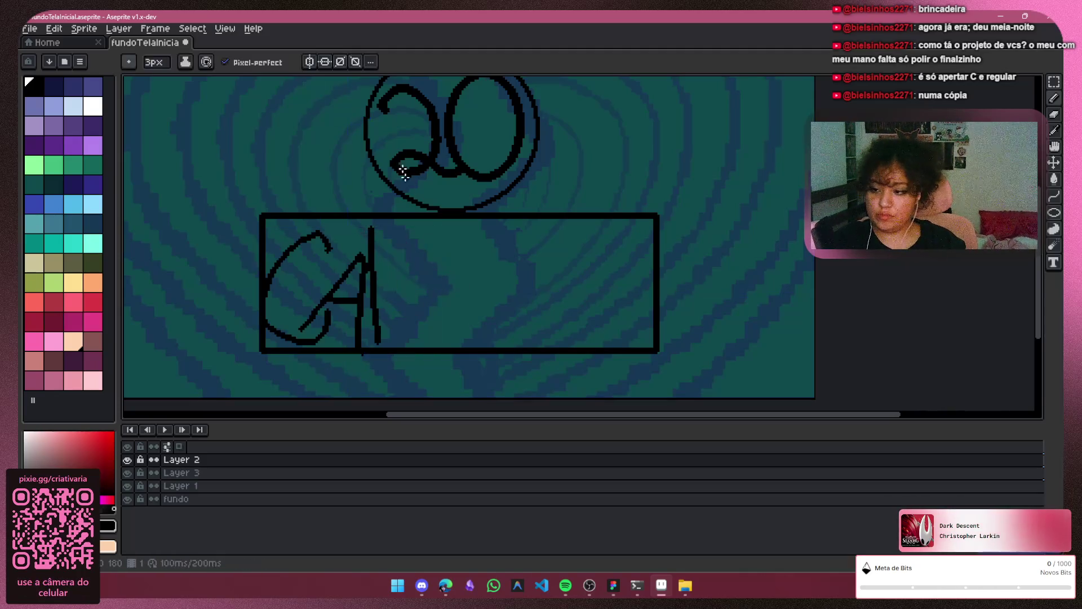
# Redraw a shorter upright stroke after CA, undoing the longer attempts
pyautogui.moveTo(374, 244); pyautogui.dragTo(379, 350)
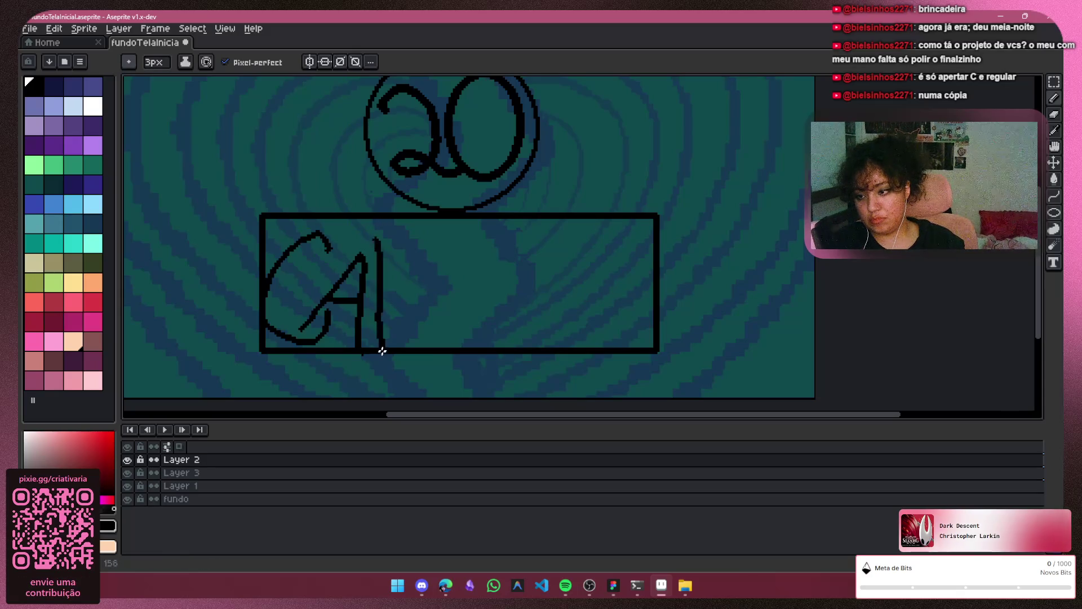
pyautogui.hotkey('ctrl', 'z')
pyautogui.moveTo(379, 238); pyautogui.dragTo(381, 343)
pyautogui.hotkey('ctrl', 'z')
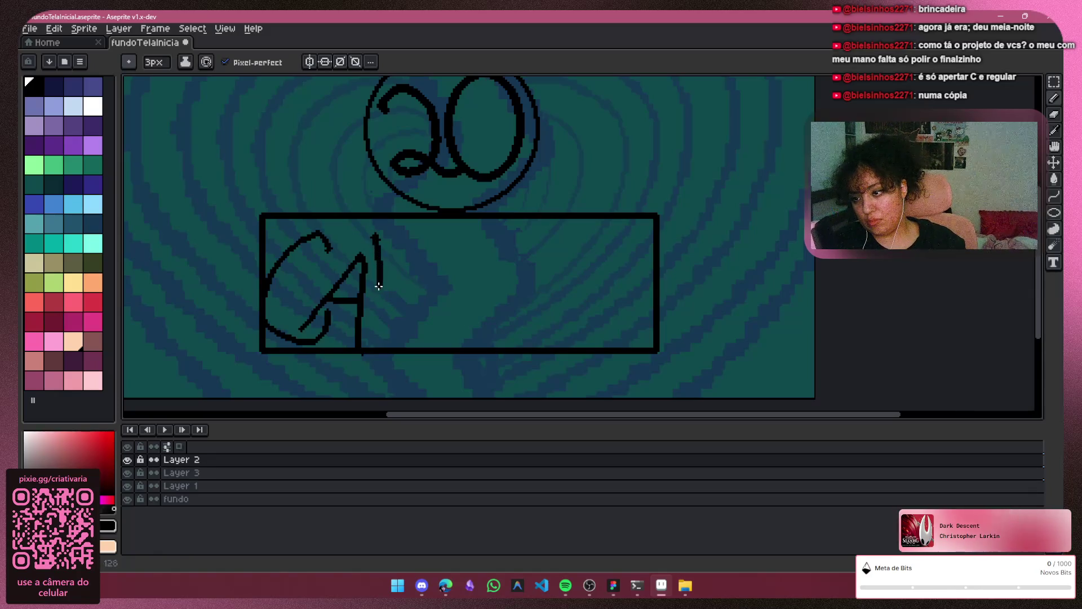
pyautogui.hotkey('ctrl', 'z')
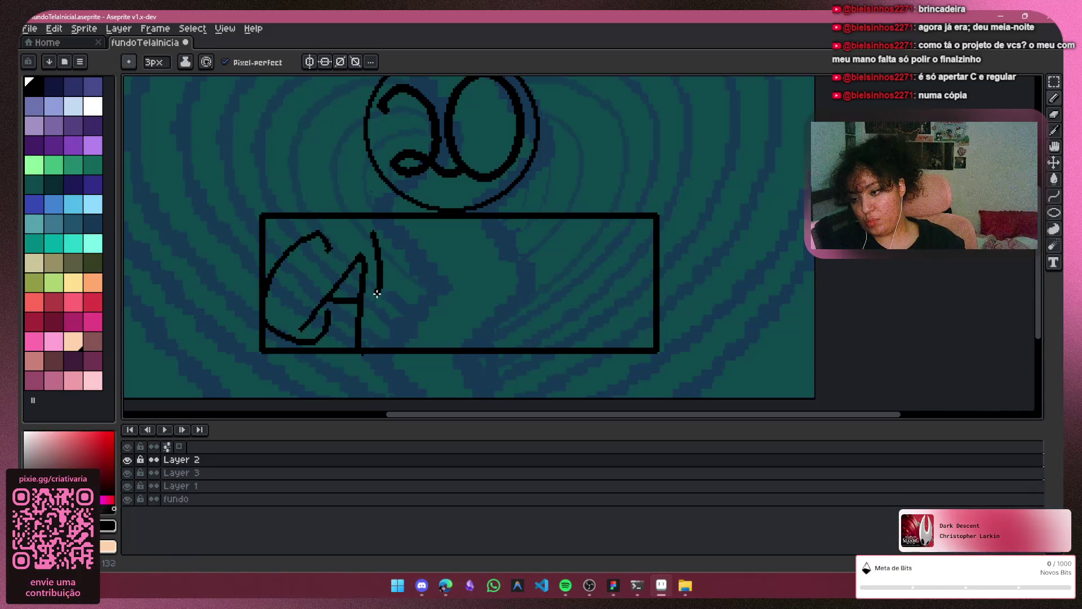
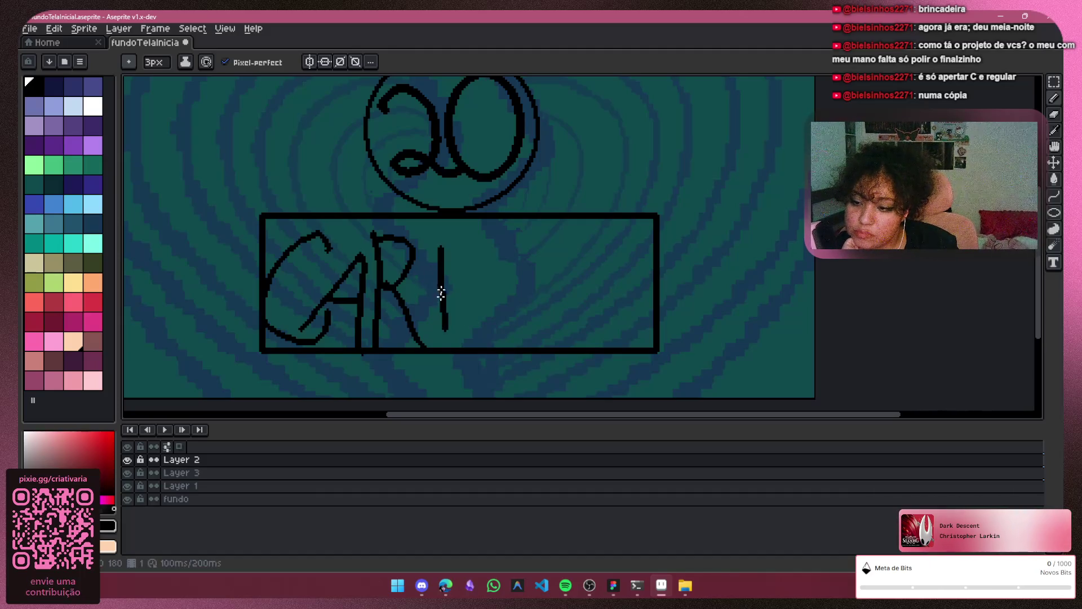
# Add the I's top bar and draw the M after CARI, undoing misshapen M strokes
pyautogui.moveTo(417, 243); pyautogui.dragTo(459, 244)
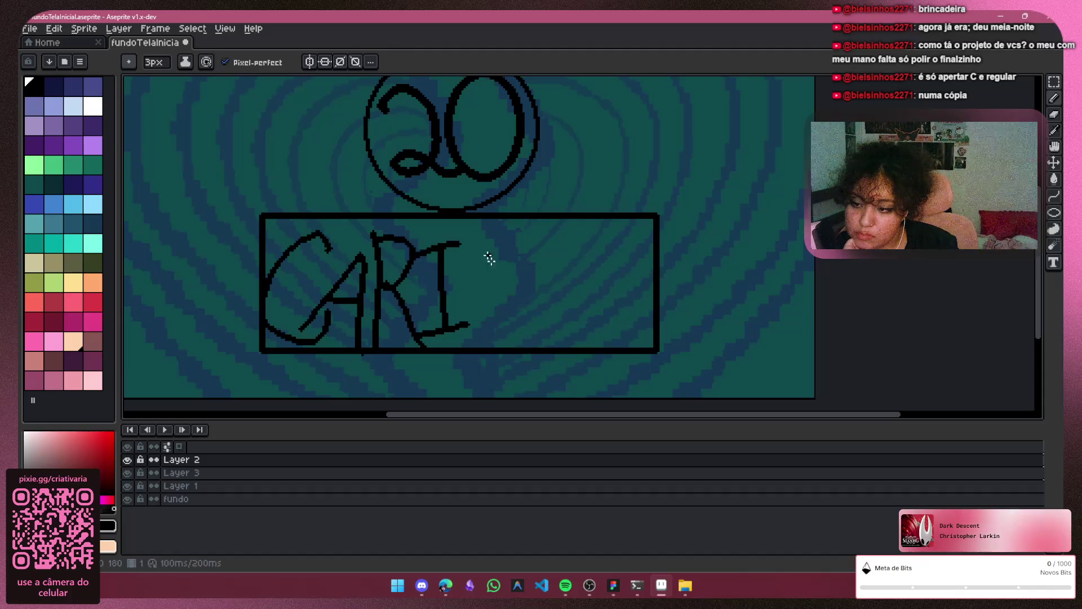
pyautogui.moveTo(473, 319)
pyautogui.mouseDown()
pyautogui.moveTo(480, 275)
pyautogui.moveTo(517, 326)
pyautogui.mouseUp()
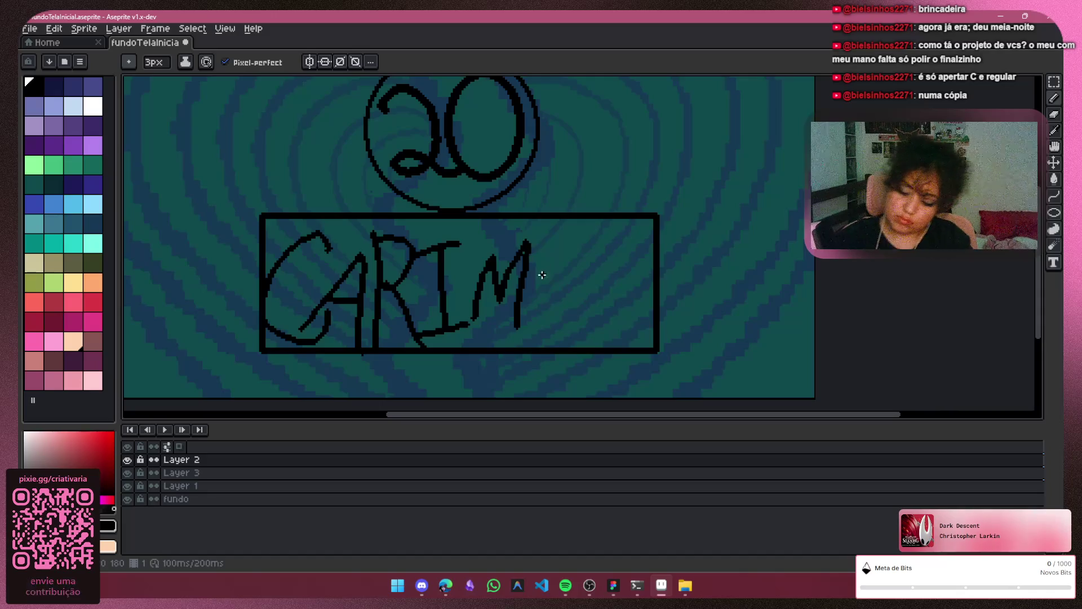
pyautogui.hotkey('ctrl', 'z')
pyautogui.hotkey('ctrl', 'z')
pyautogui.hotkey('ctrl', 'z')
pyautogui.moveTo(459, 292)
pyautogui.mouseDown()
pyautogui.moveTo(447, 307)
pyautogui.moveTo(495, 256)
pyautogui.moveTo(482, 355)
pyautogui.mouseUp()
pyautogui.hotkey('ctrl', 'z')
pyautogui.hotkey('ctrl', 'z')
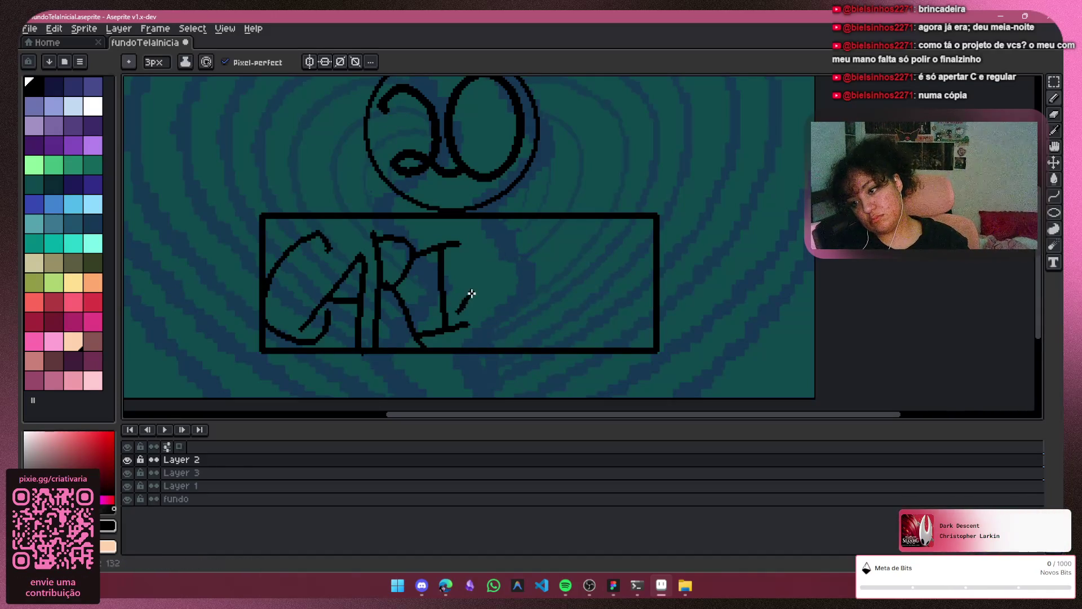
pyautogui.hotkey('ctrl', 'z')
pyautogui.hotkey('ctrl', 'z')
pyautogui.moveTo(478, 294); pyautogui.dragTo(495, 313)
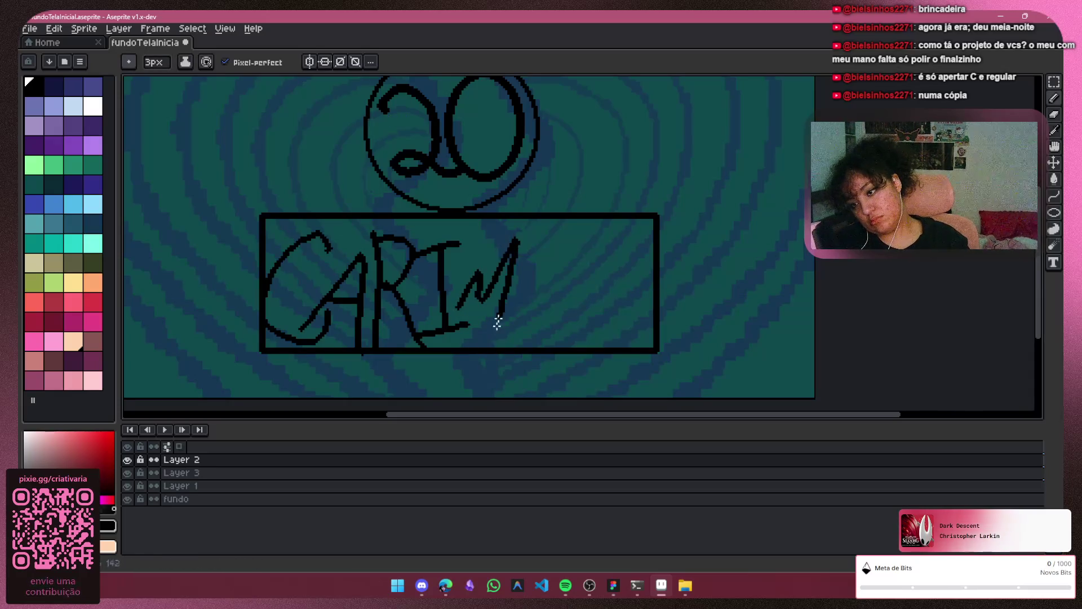
# Draw the B, A and R, extending the R's leg to the box edge
pyautogui.moveTo(524, 261)
pyautogui.mouseDown()
pyautogui.moveTo(519, 289)
pyautogui.moveTo(550, 282)
pyautogui.mouseUp()
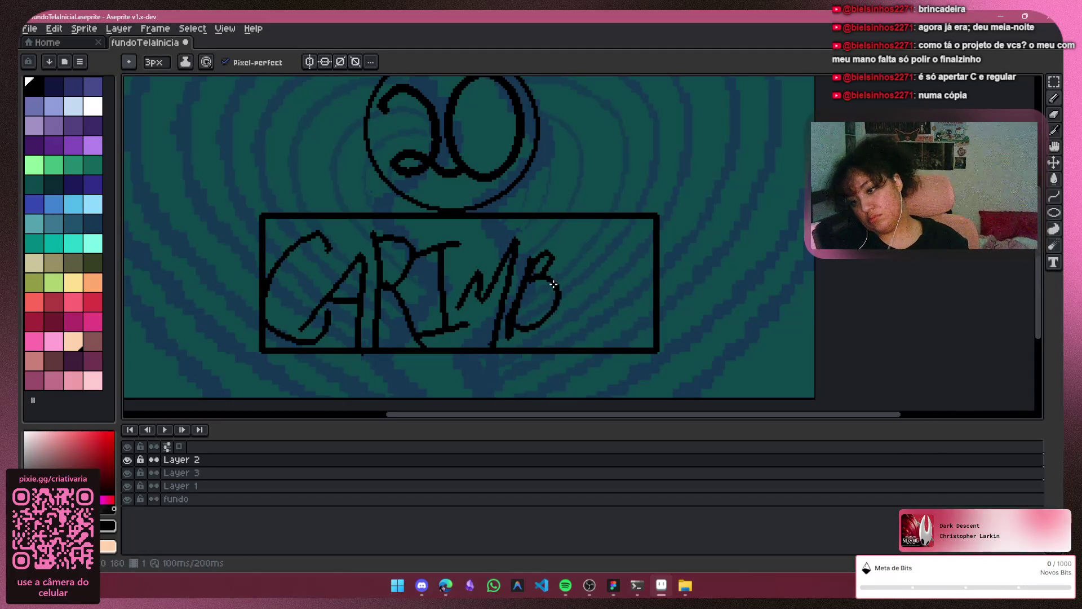
pyautogui.moveTo(564, 322)
pyautogui.mouseDown()
pyautogui.moveTo(575, 297)
pyautogui.moveTo(601, 324)
pyautogui.moveTo(589, 264)
pyautogui.moveTo(603, 300)
pyautogui.mouseUp()
pyautogui.hotkey('ctrl', 'z')
pyautogui.hotkey('ctrl', 'z')
pyautogui.hotkey('ctrl', 'z')
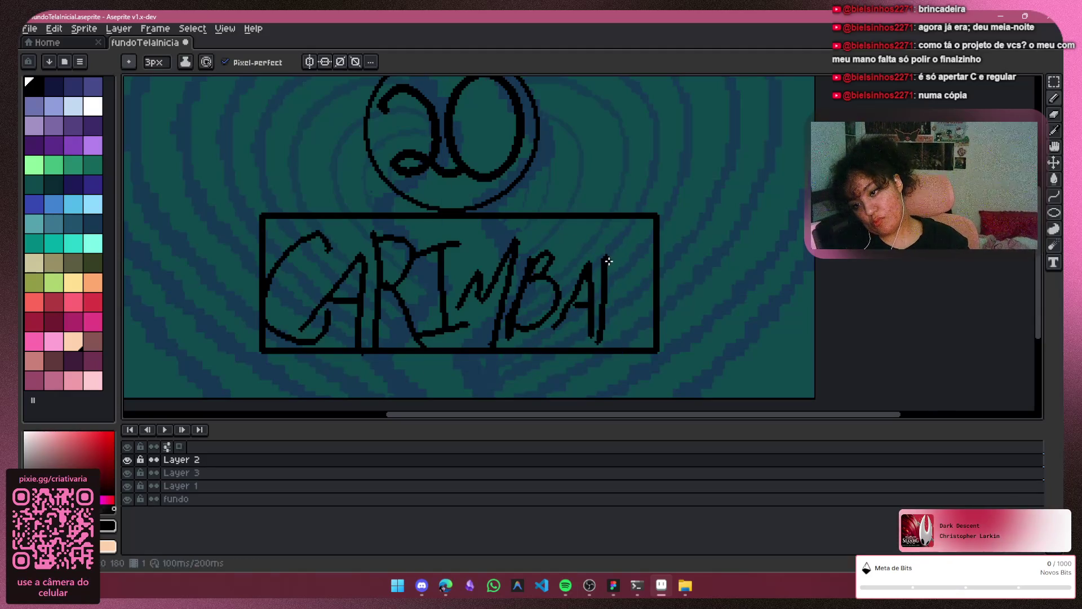
pyautogui.moveTo(651, 342); pyautogui.dragTo(658, 346)
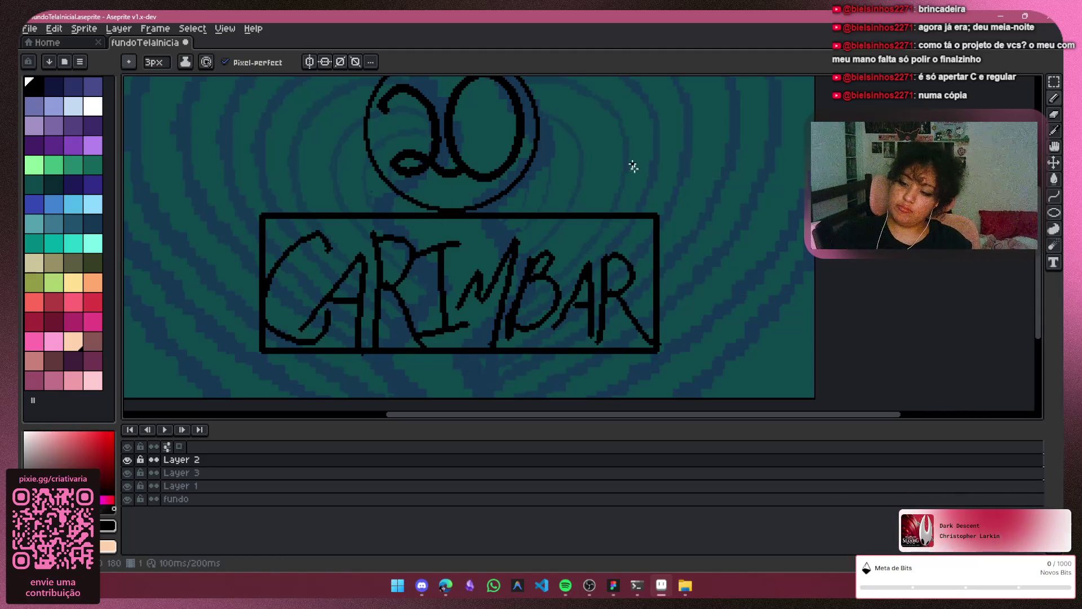
pyautogui.scroll(-1, 616, 281)
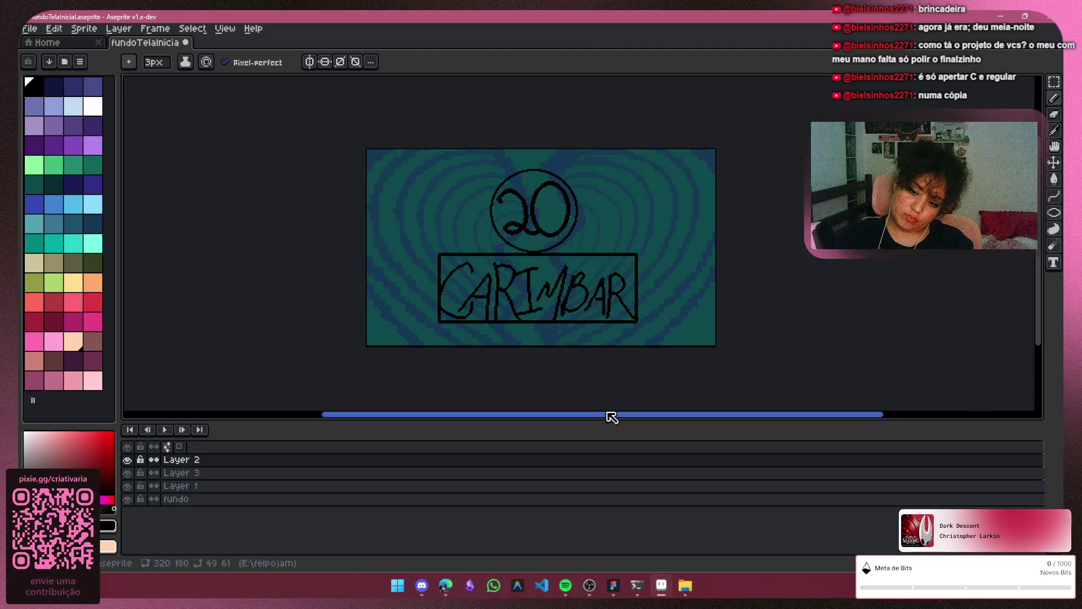
# Erase the tail of the C's lower stroke with the Eraser
pyautogui.moveTo(608, 418); pyautogui.dragTo(665, 415)
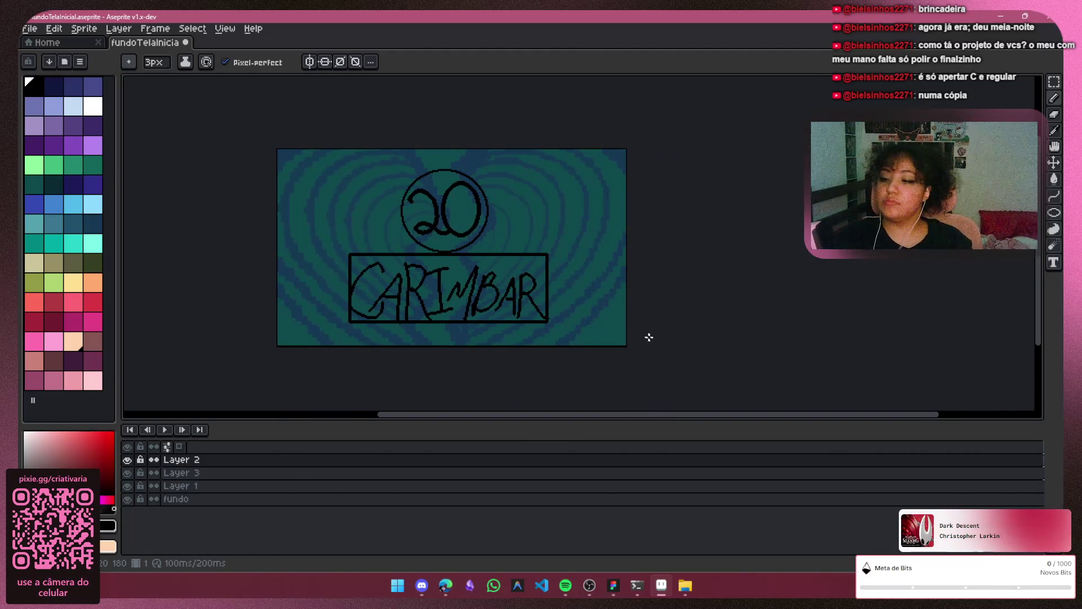
pyautogui.scroll(1, 365, 285)
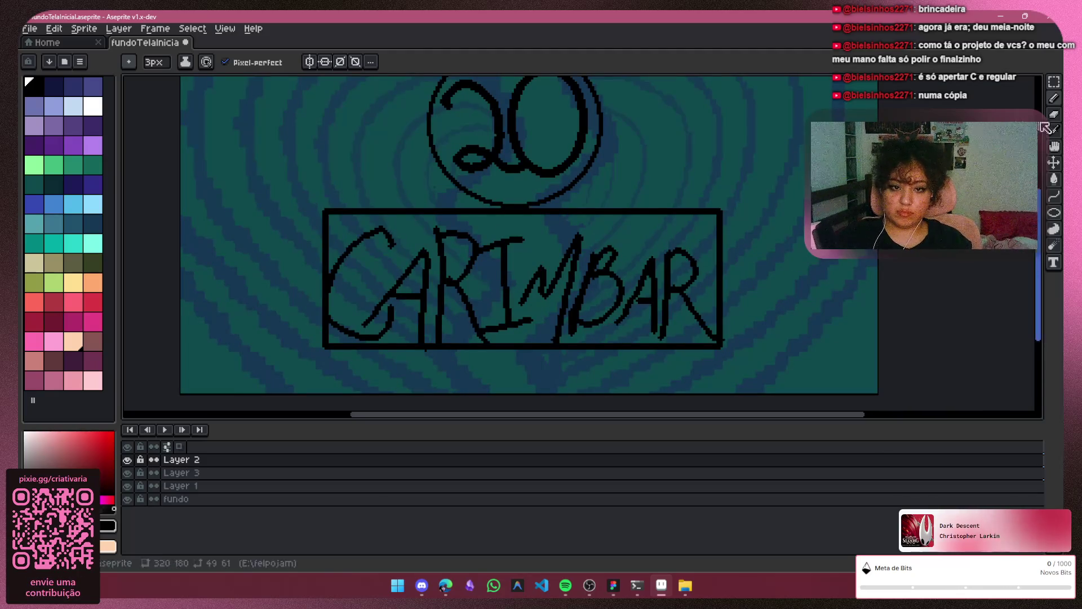
pyautogui.press('e')
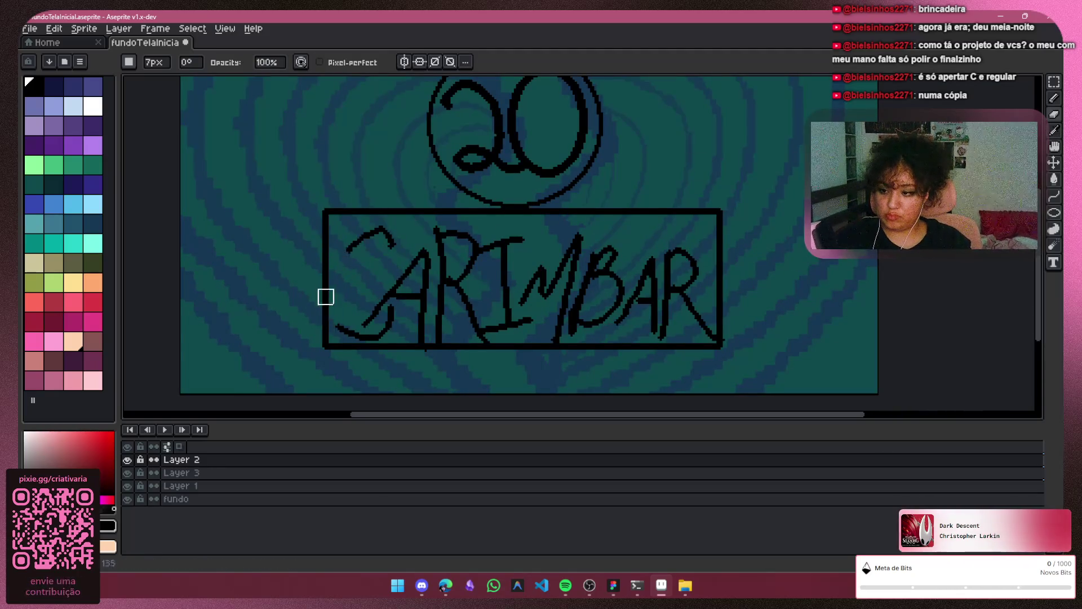
pyautogui.click(334, 321)
# Redraw the C's left side with the Pencil, extending its top leftward and down to the bottom curve
pyautogui.press('b')
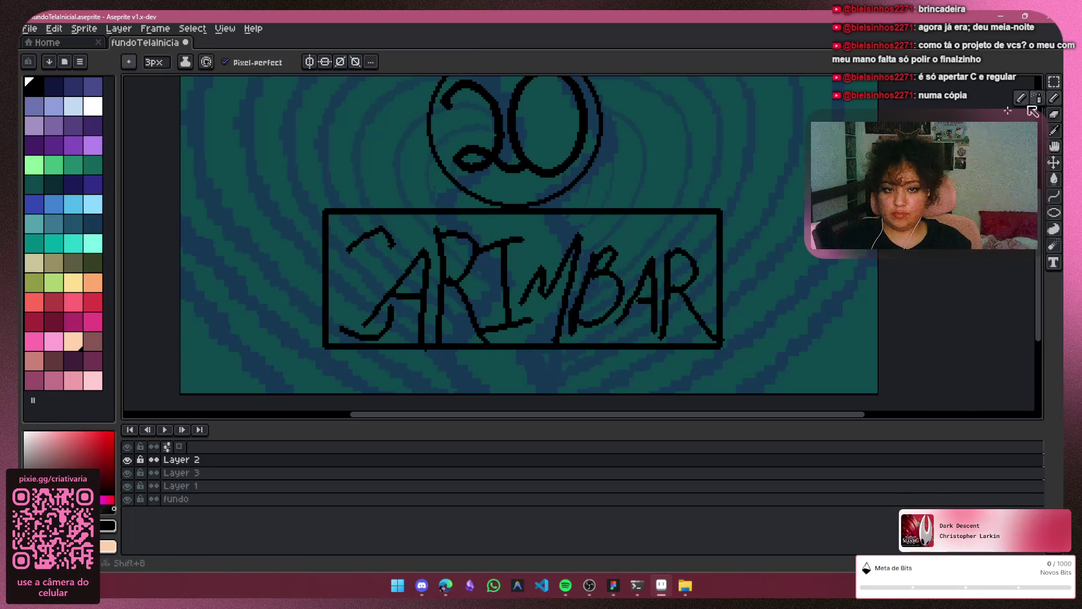
pyautogui.scroll(1, 472, 177)
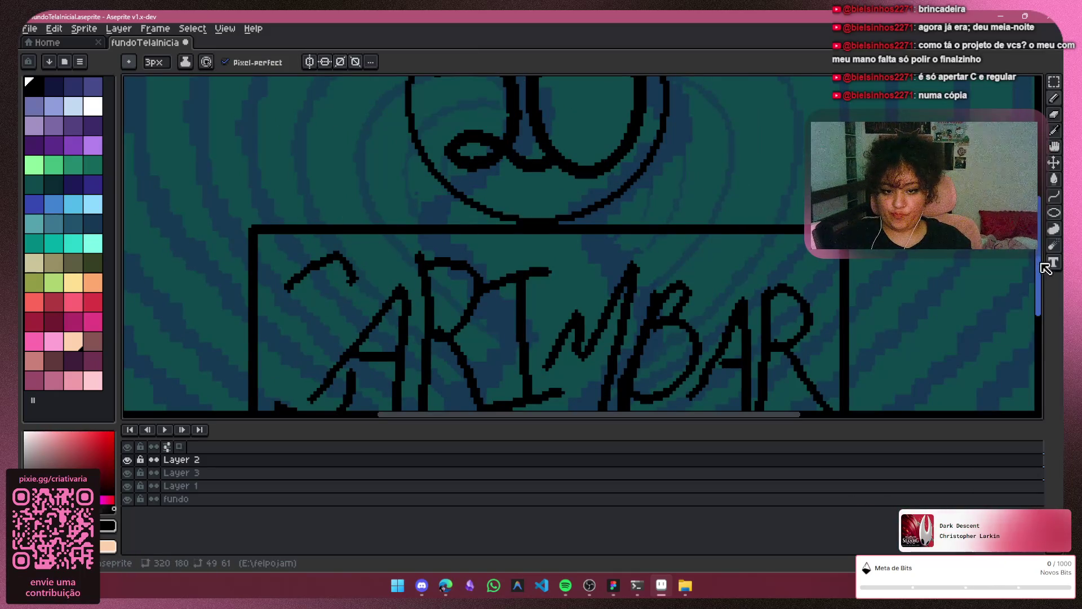
pyautogui.scroll(-2, 1045, 267)
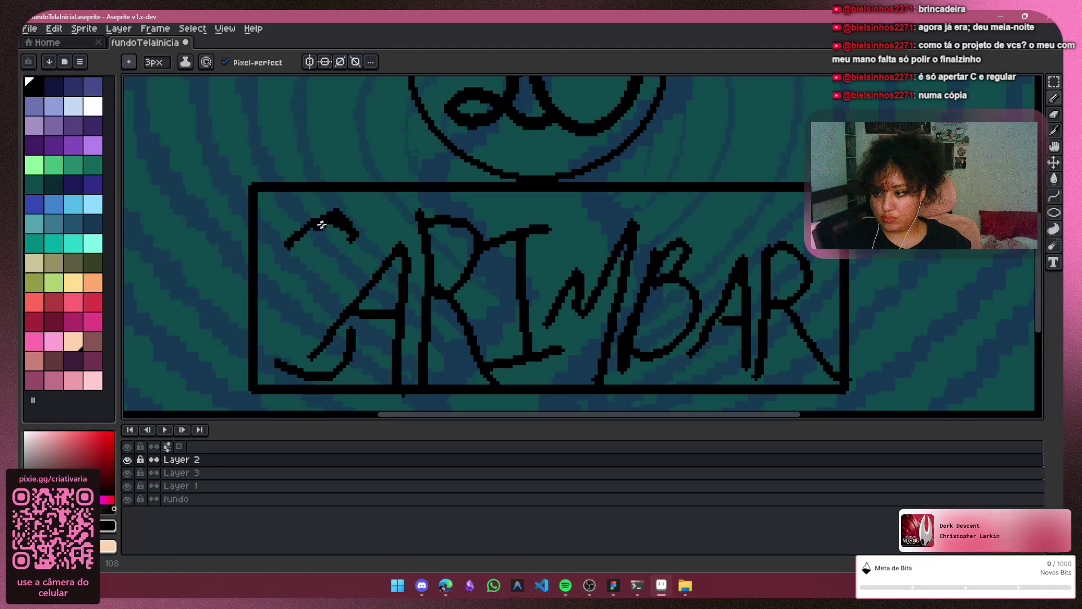
pyautogui.moveTo(281, 246); pyautogui.dragTo(288, 357)
pyautogui.hotkey('ctrl', 'z')
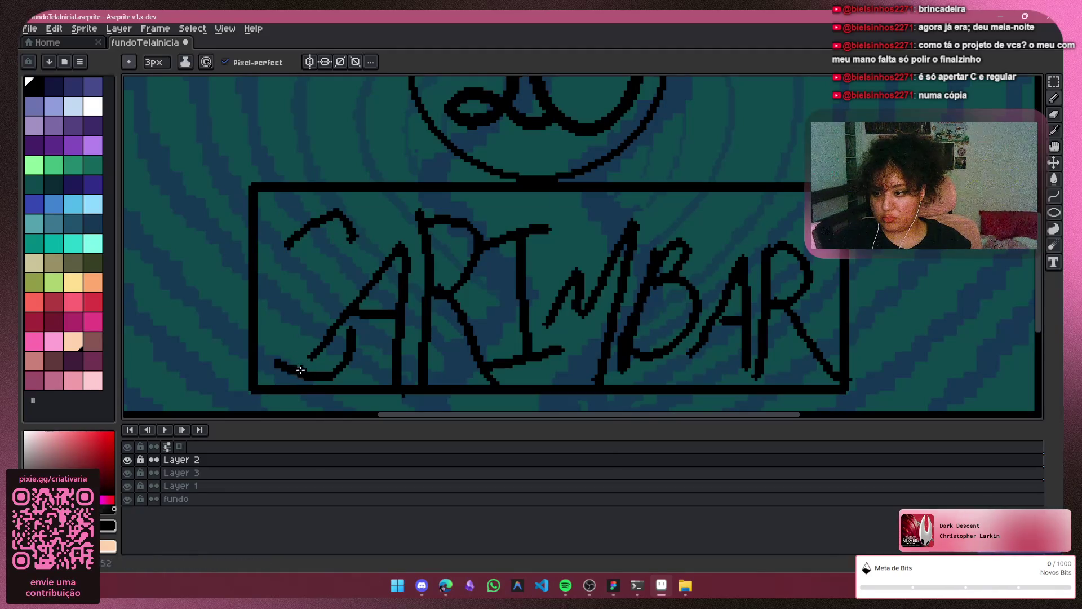
pyautogui.hotkey('ctrl', 'z')
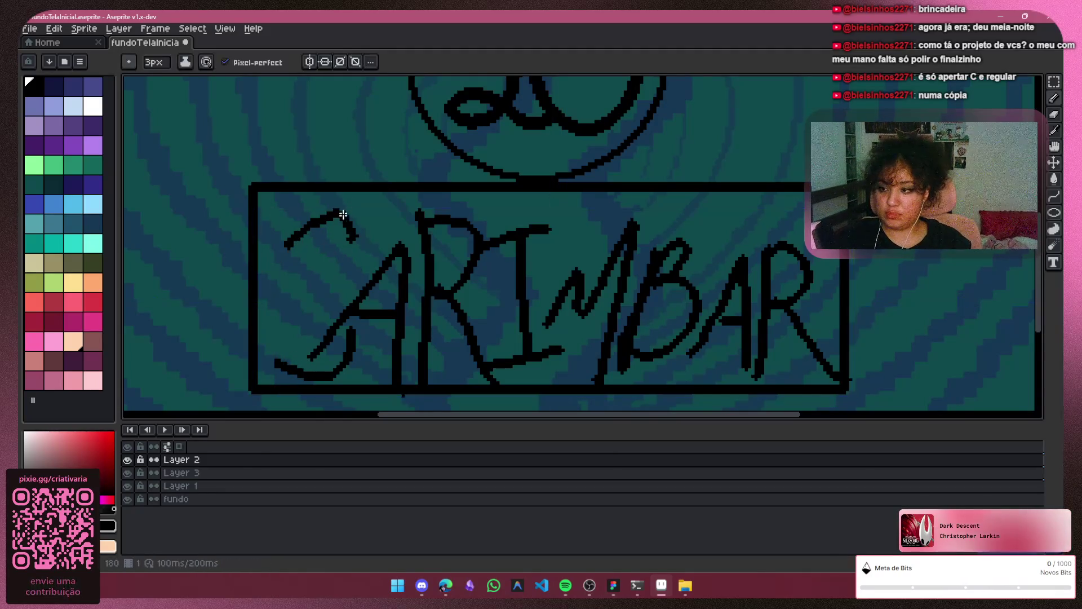
pyautogui.moveTo(316, 222); pyautogui.dragTo(287, 242)
pyautogui.moveTo(268, 297); pyautogui.dragTo(271, 347)
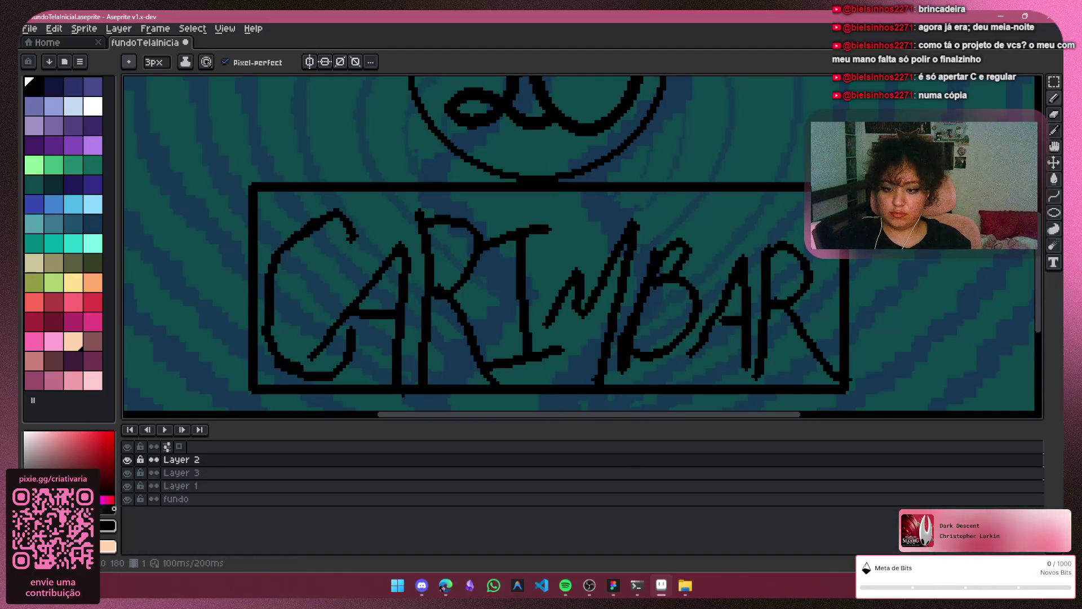
pyautogui.scroll(-2, 903, 247)
pyautogui.hscroll(2, 751, 357)
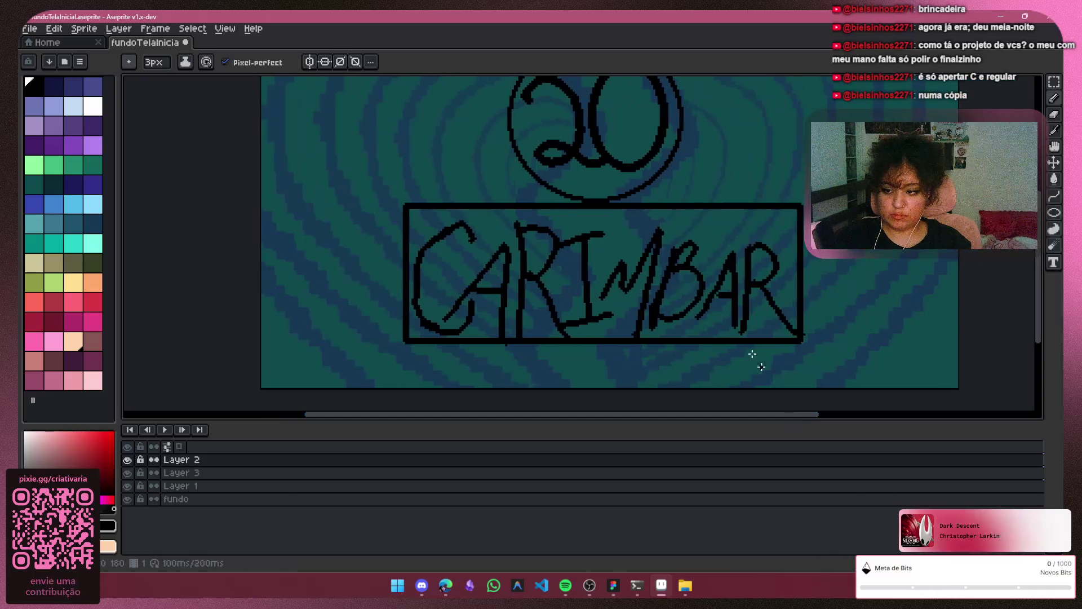
pyautogui.scroll(1, 374, 186)
pyautogui.scroll(1, 401, 231)
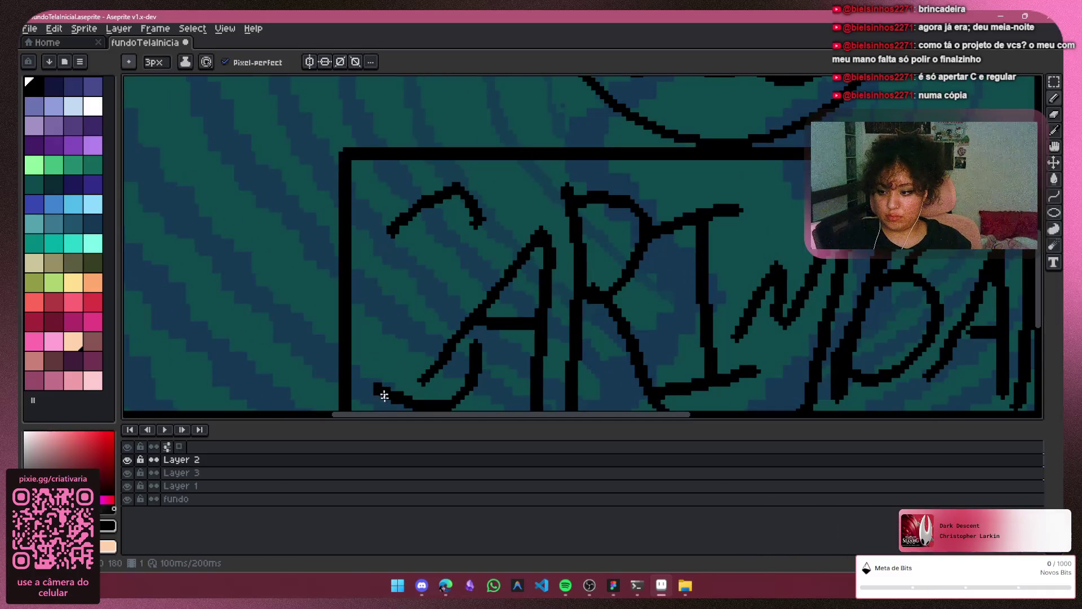
pyautogui.moveTo(371, 381); pyautogui.dragTo(363, 315)
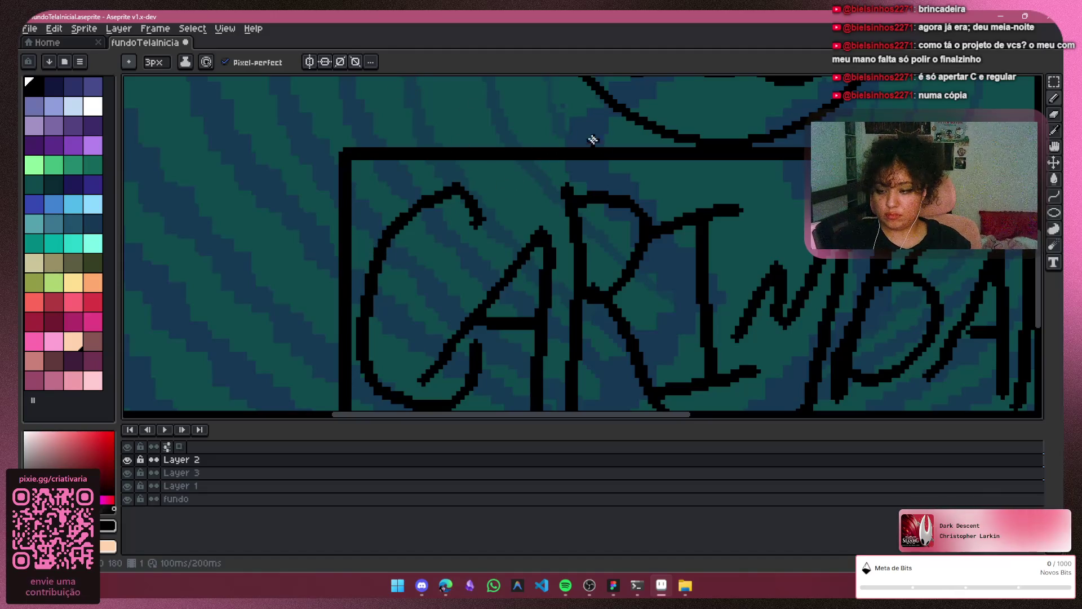
pyautogui.click(1054, 113)
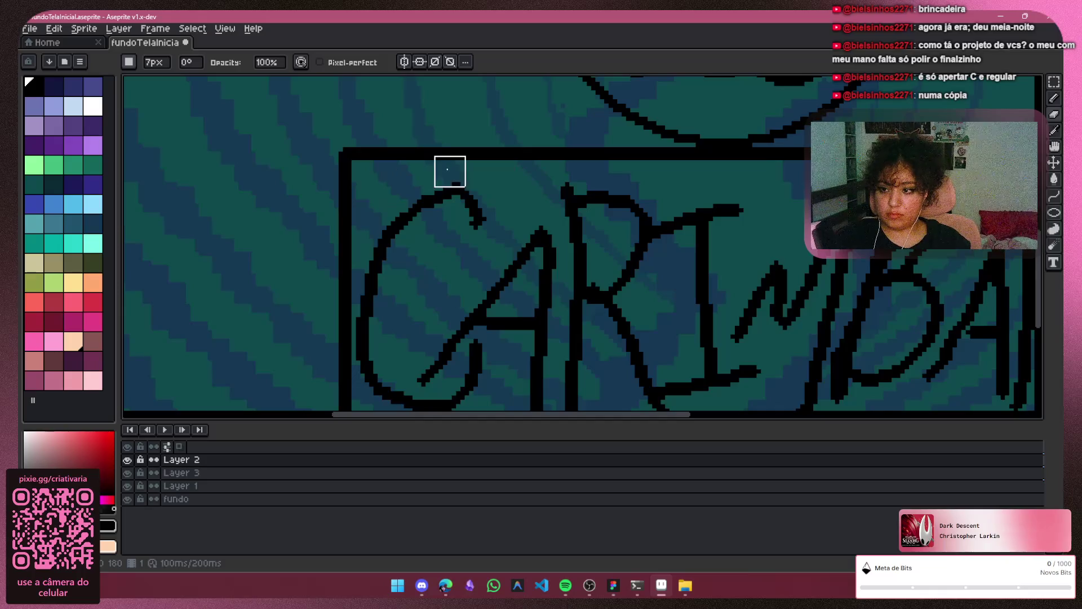
pyautogui.scroll(-3, 563, 282)
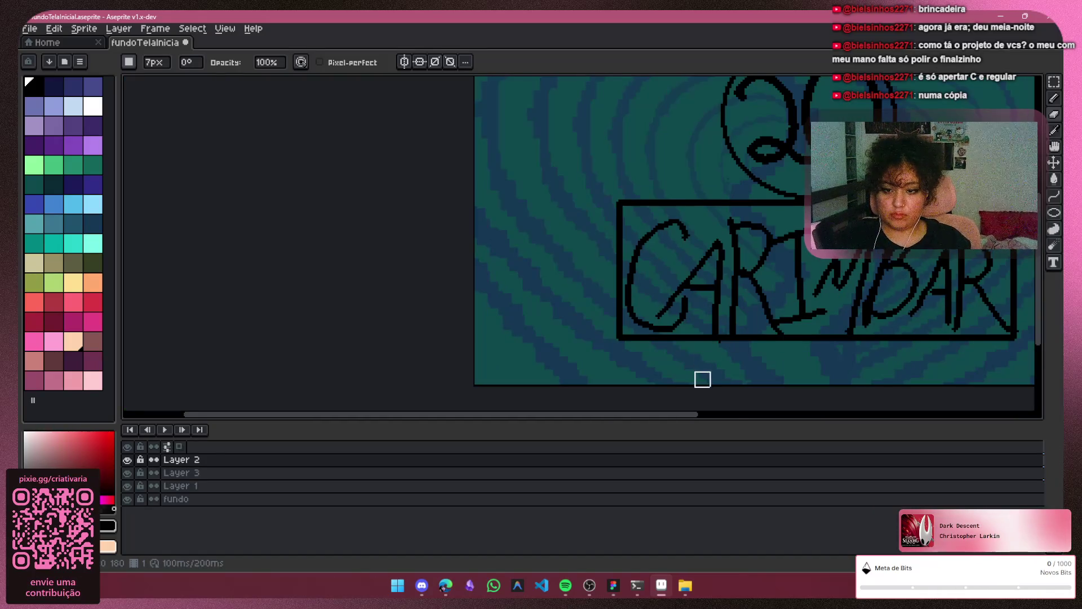
pyautogui.moveTo(696, 418); pyautogui.dragTo(780, 418)
pyautogui.scroll(2, 516, 356)
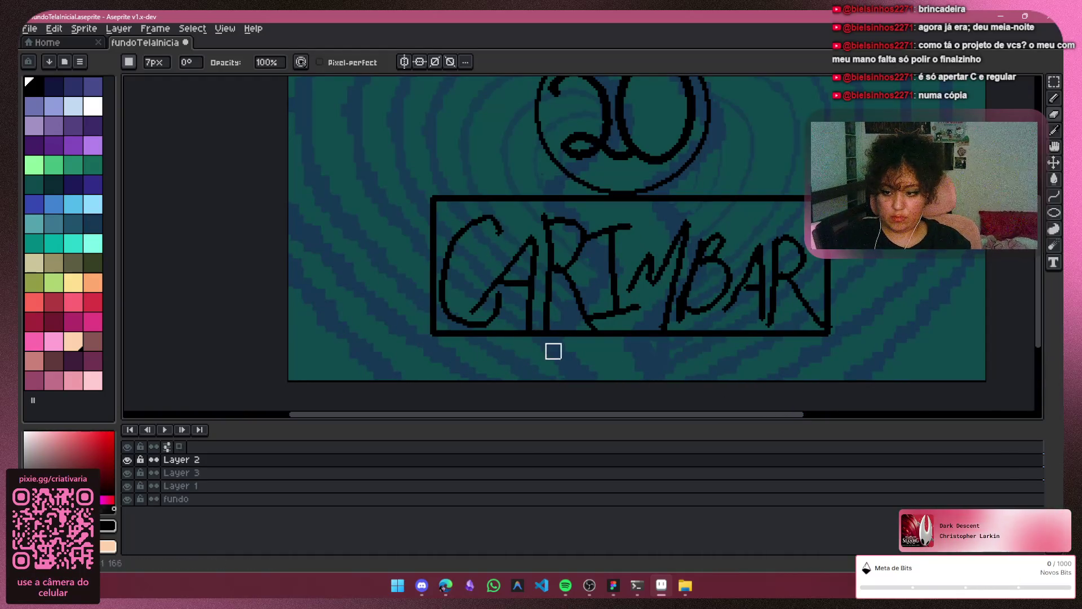
pyautogui.scroll(1, 618, 344)
pyautogui.scroll(-1, 617, 357)
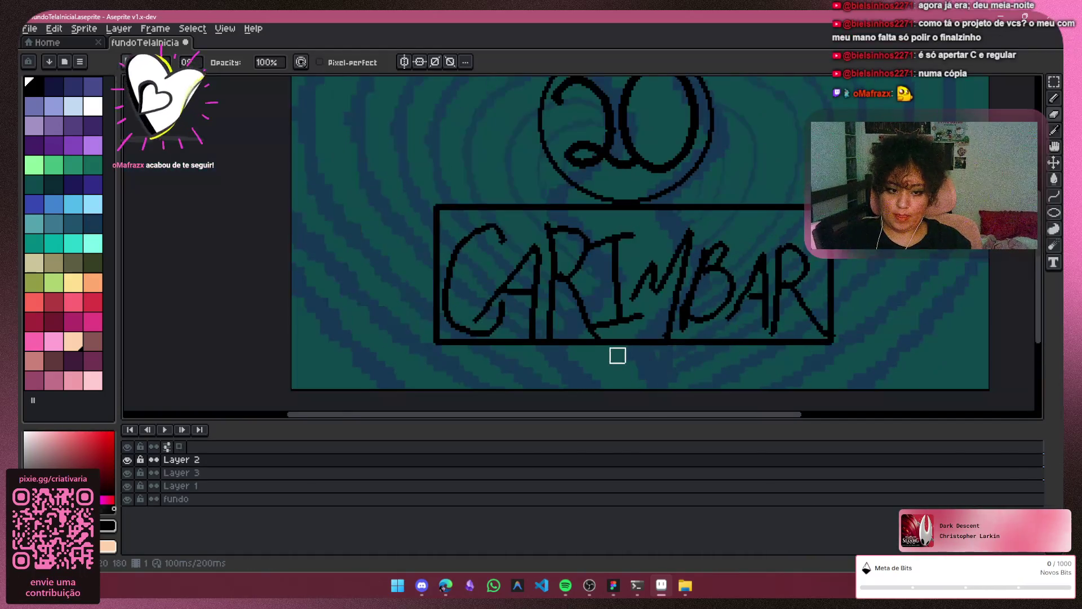
pyautogui.scroll(-1, 648, 376)
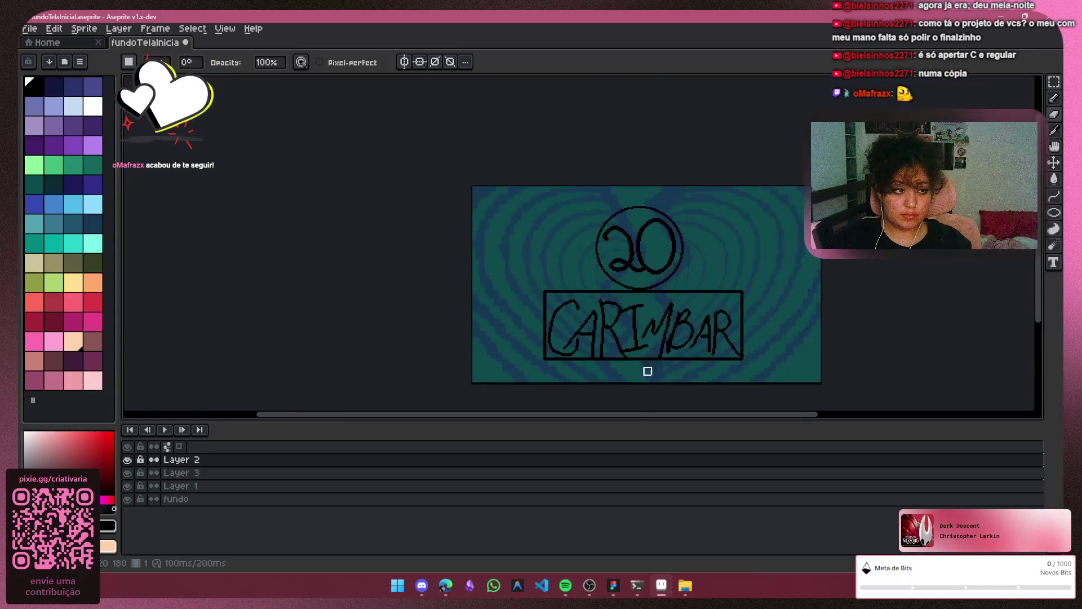
pyautogui.scroll(1, 646, 361)
pyautogui.scroll(-1, 701, 319)
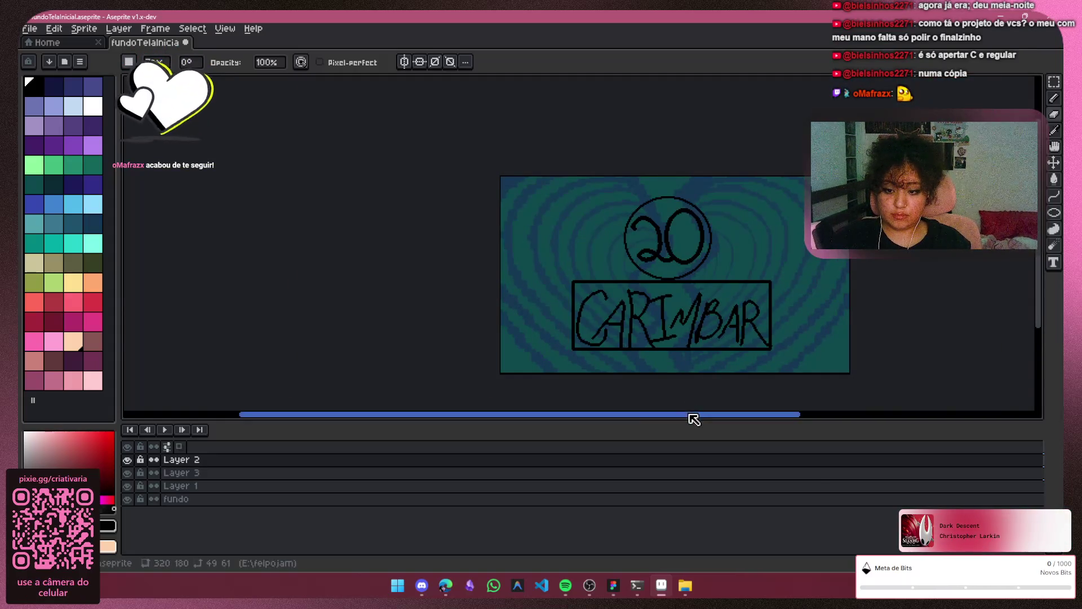
pyautogui.moveTo(695, 418); pyautogui.dragTo(778, 411)
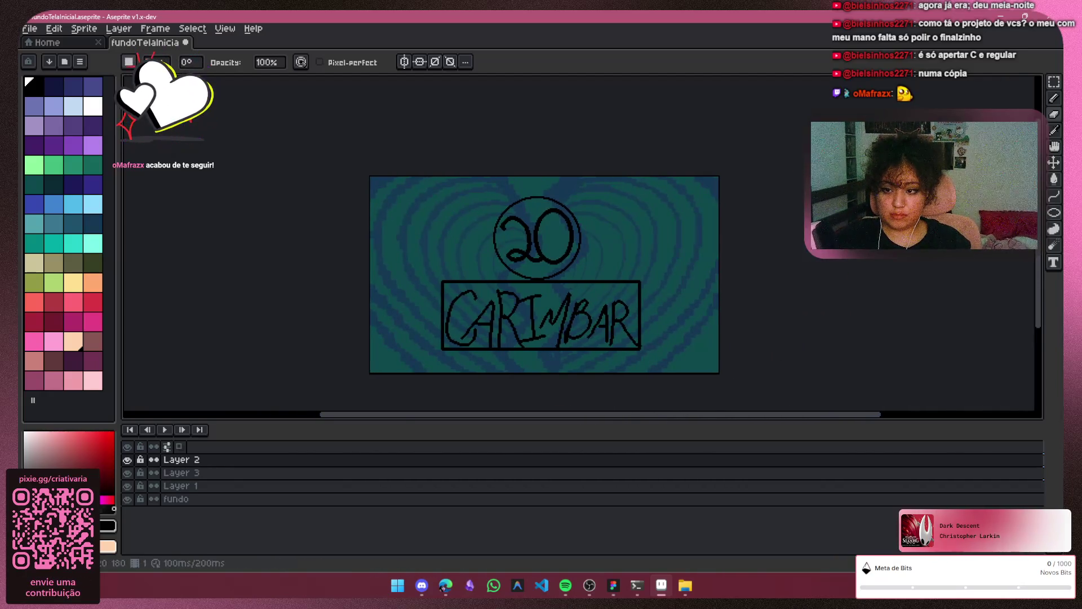
pyautogui.scroll(1, 684, 186)
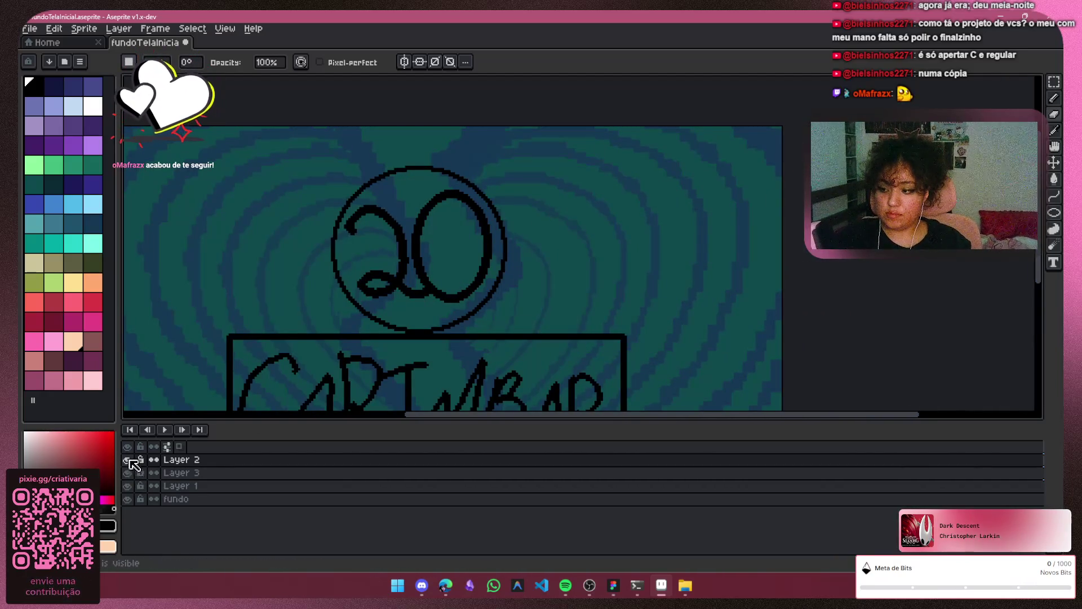
pyautogui.click(127, 472)
pyautogui.click(128, 472)
pyautogui.scroll(-1, 874, 268)
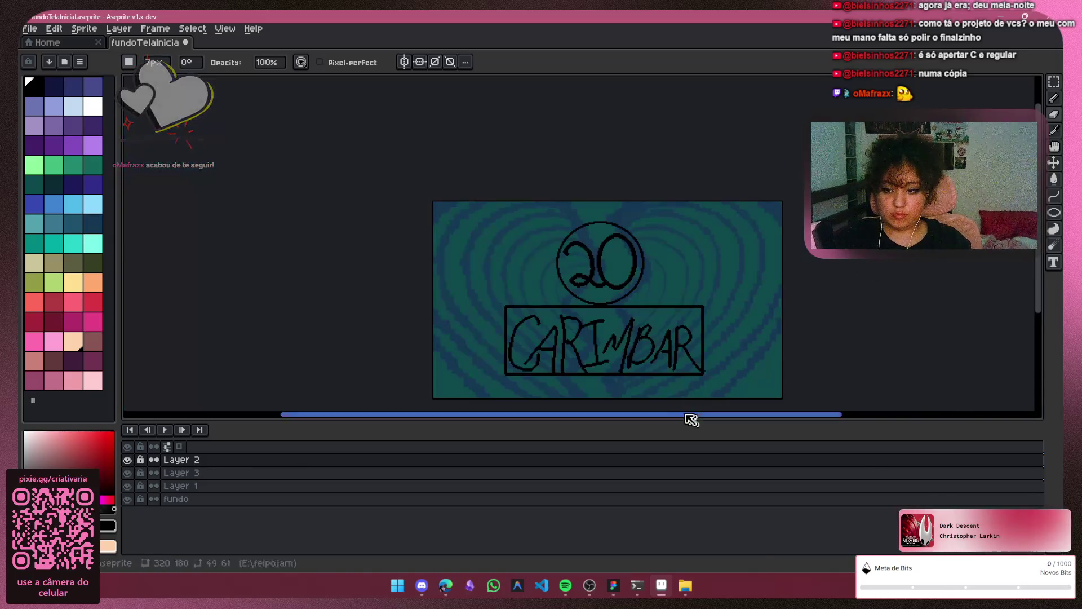
pyautogui.moveTo(674, 418); pyautogui.dragTo(699, 421)
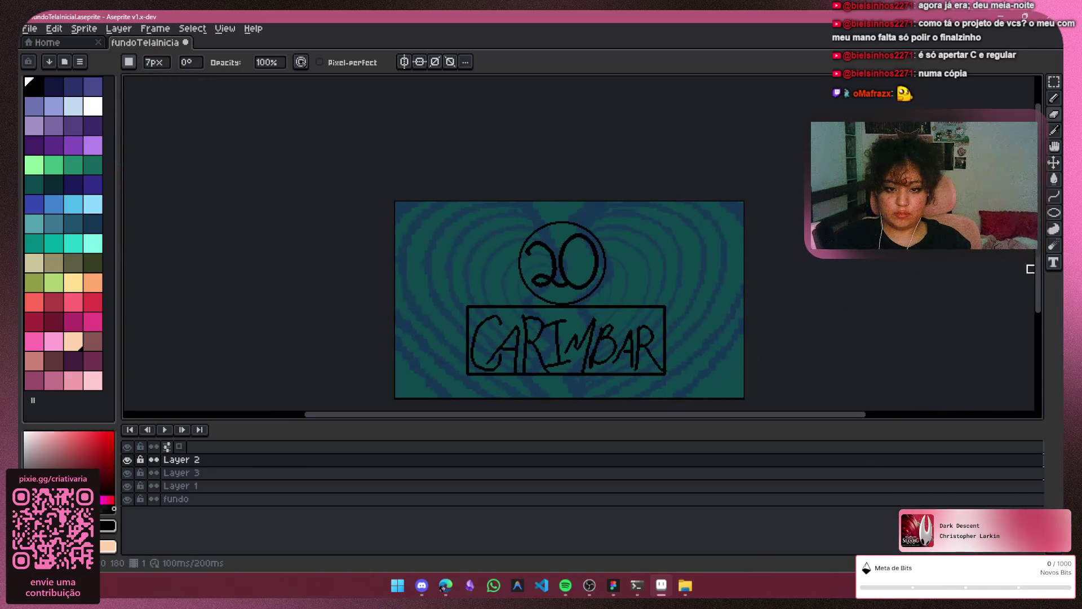
pyautogui.moveTo(1037, 270); pyautogui.dragTo(1037, 285)
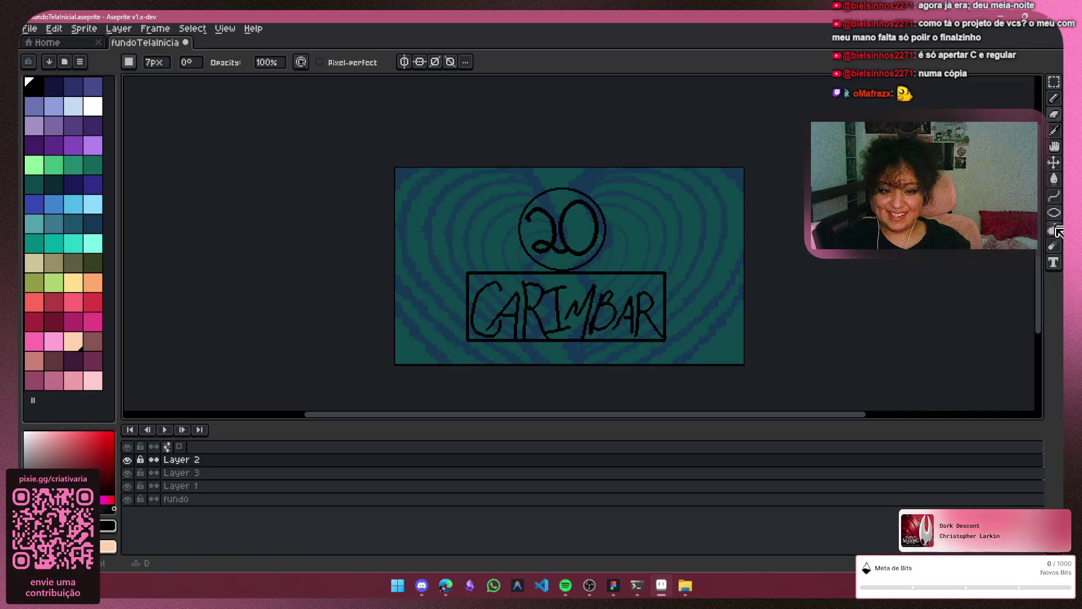
pyautogui.scroll(1, 611, 209)
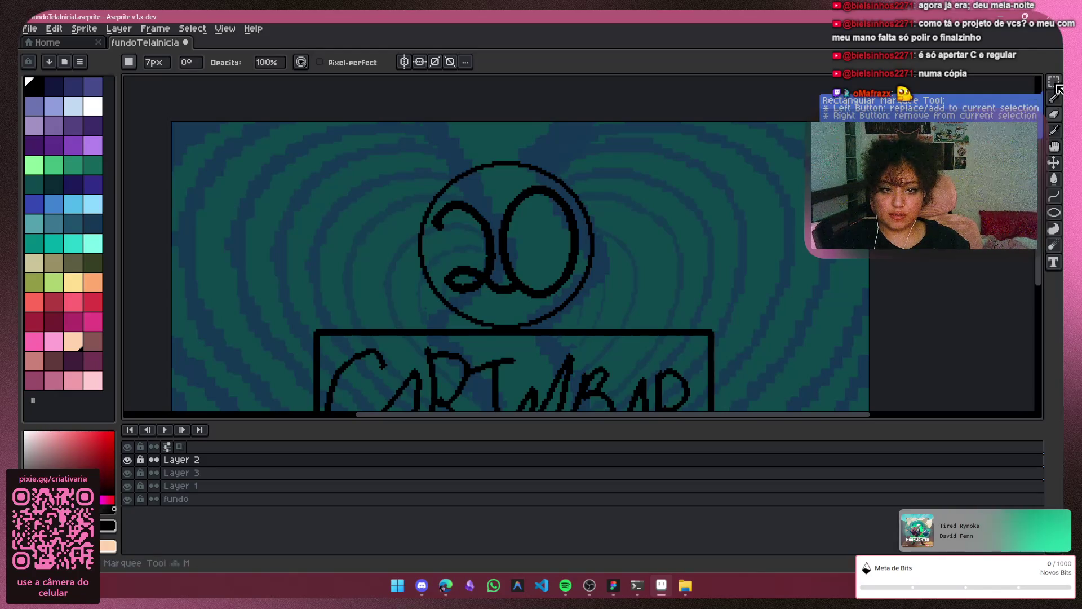
# Toggle layer visibility to find the circled 20's layer, then select Layer 3
pyautogui.click(128, 460)
pyautogui.click(128, 460)
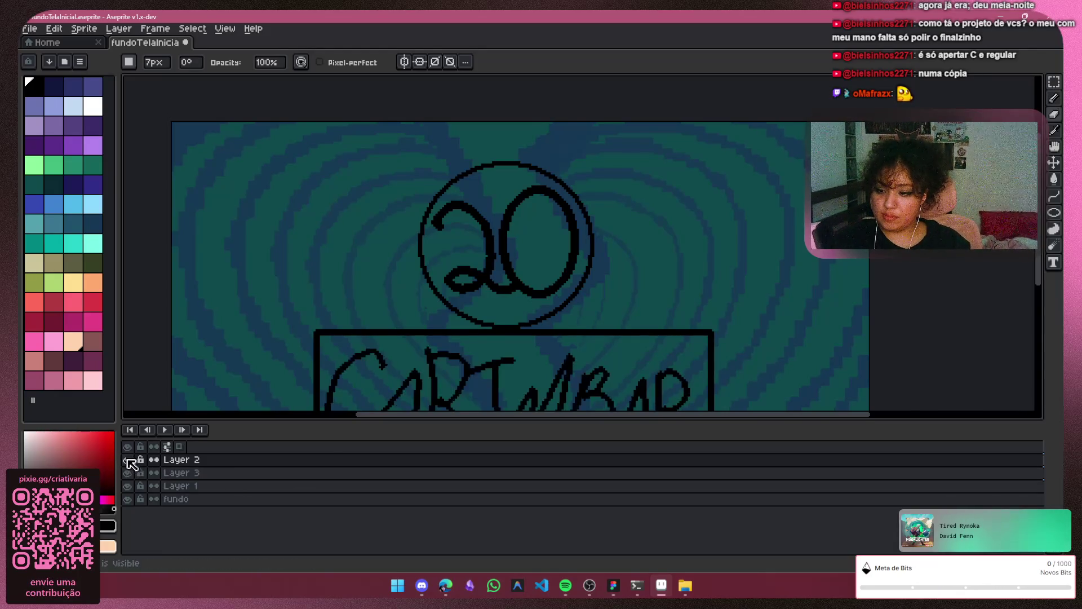
pyautogui.click(135, 475)
pyautogui.click(136, 475)
pyautogui.click(188, 479)
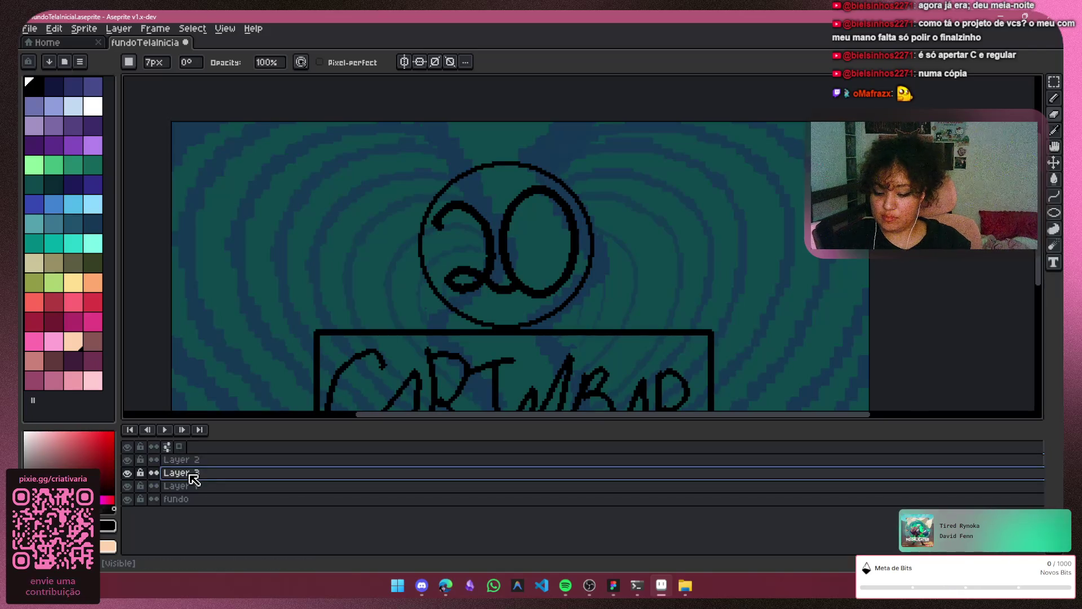
# Add a new Layer 4 and check each layer's contents by toggling visibility
pyautogui.hotkey('shift', 'n')
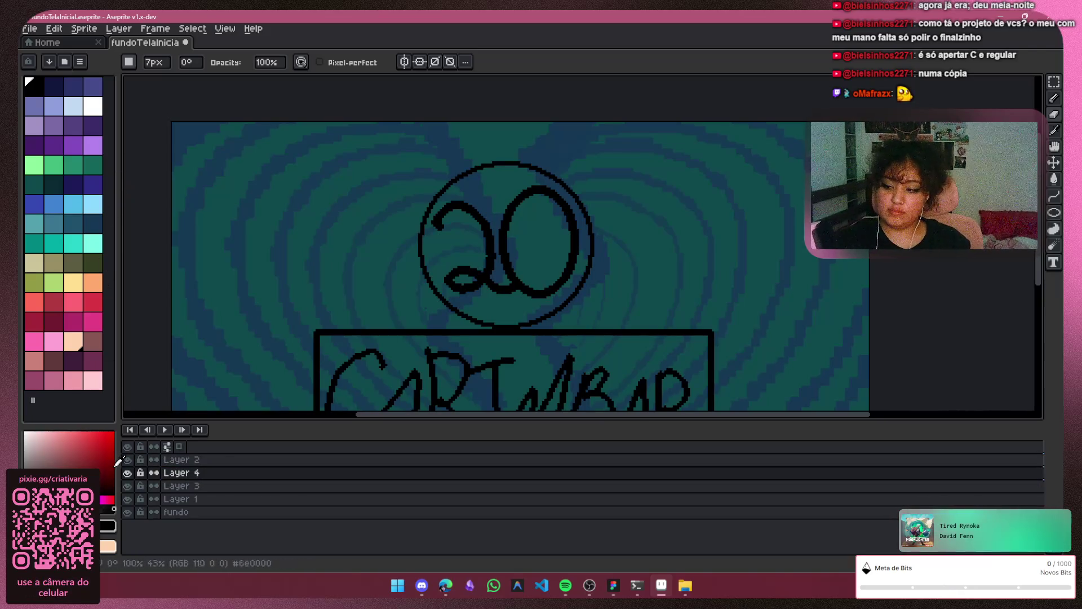
pyautogui.click(128, 460)
pyautogui.click(128, 460)
pyautogui.click(128, 499)
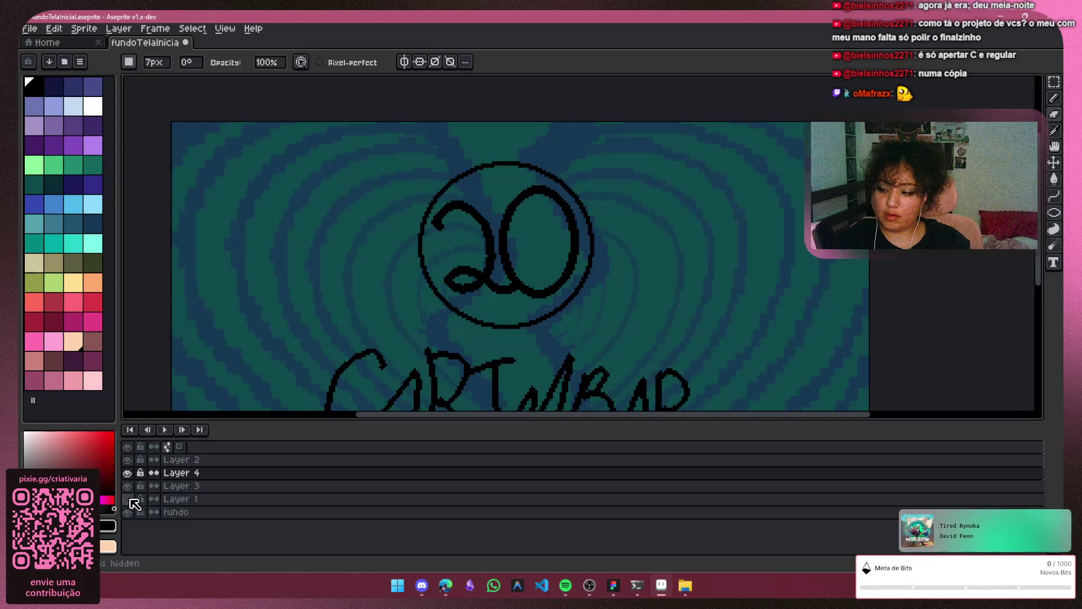
pyautogui.click(128, 499)
pyautogui.click(128, 485)
pyautogui.click(127, 486)
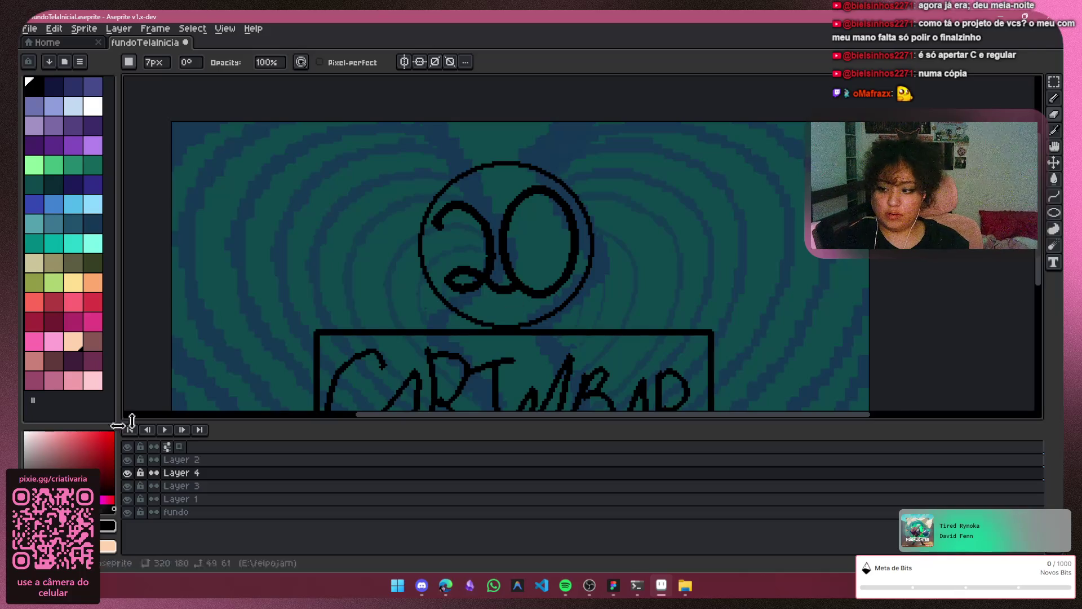
pyautogui.click(127, 473)
# Test-erase the 2's diagonal and bottom loop on Layer 3, then reselect Layer 4
pyautogui.click(192, 486)
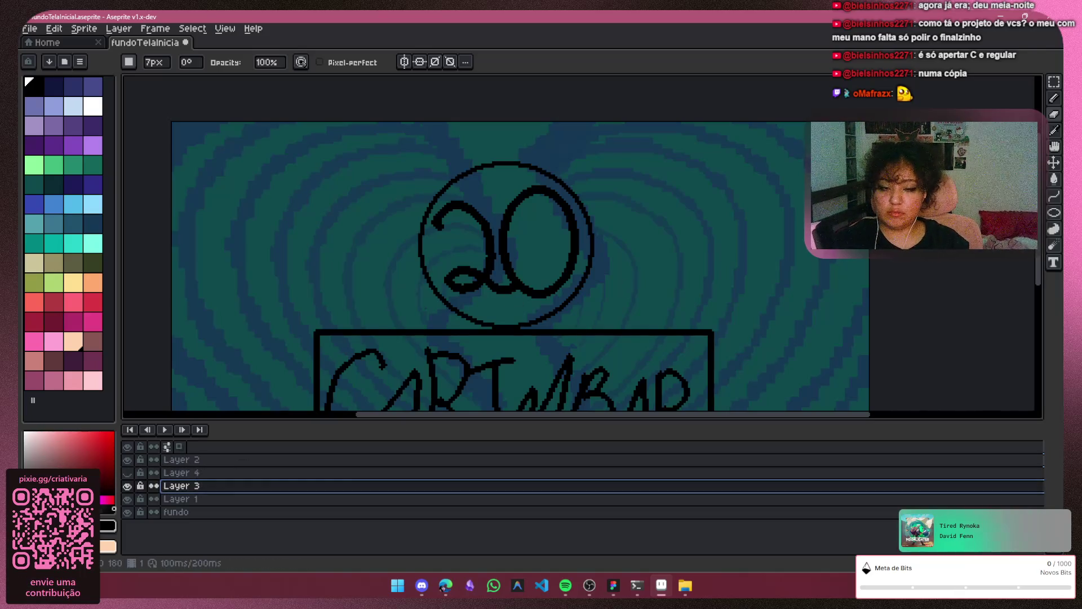
pyautogui.moveTo(482, 254); pyautogui.dragTo(478, 236)
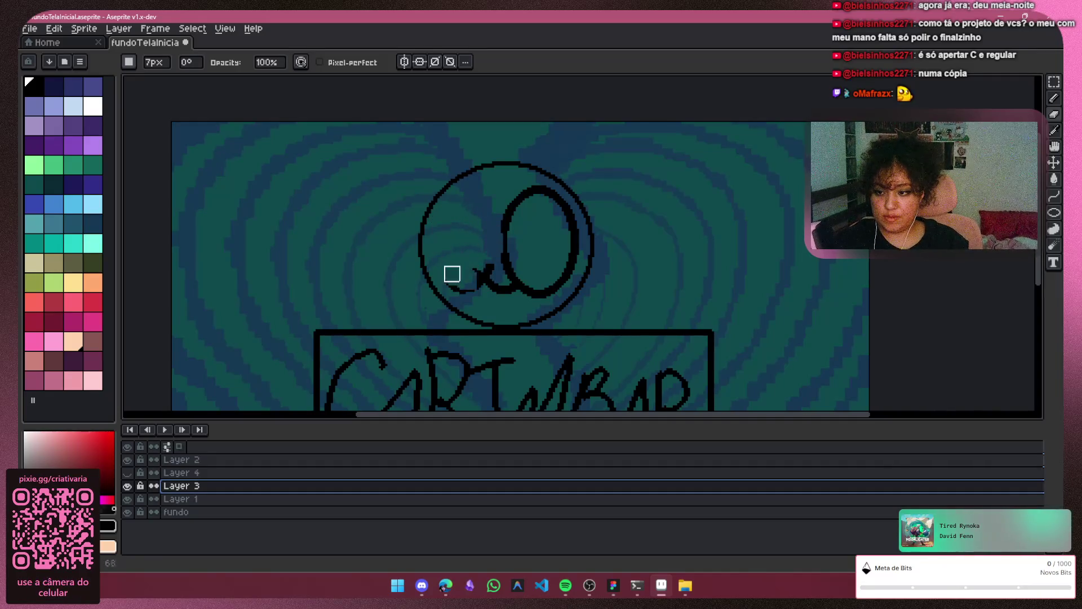
pyautogui.moveTo(503, 282); pyautogui.dragTo(531, 293)
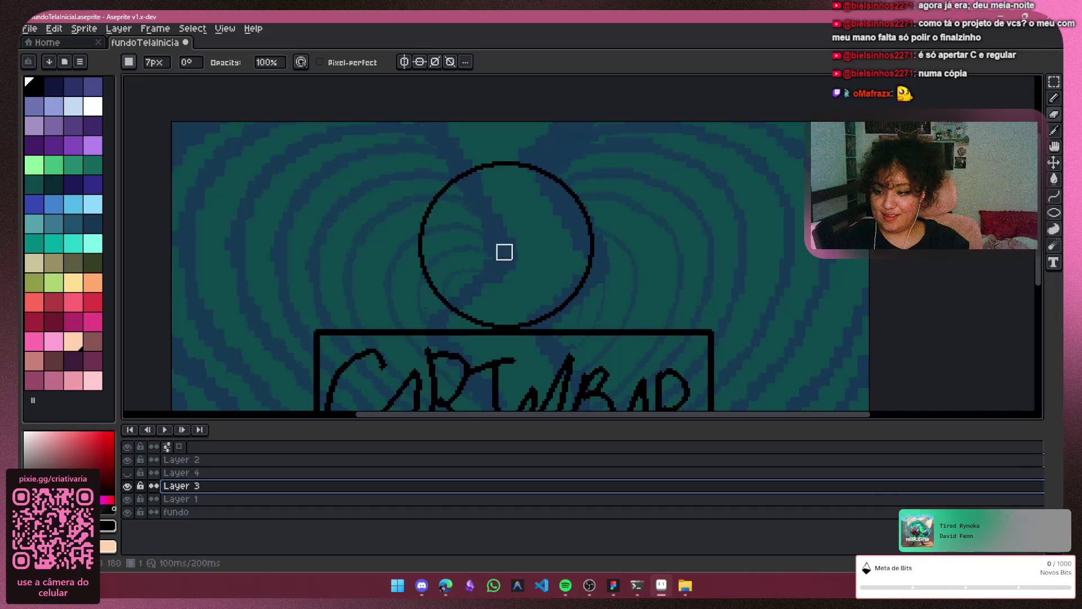
pyautogui.click(128, 473)
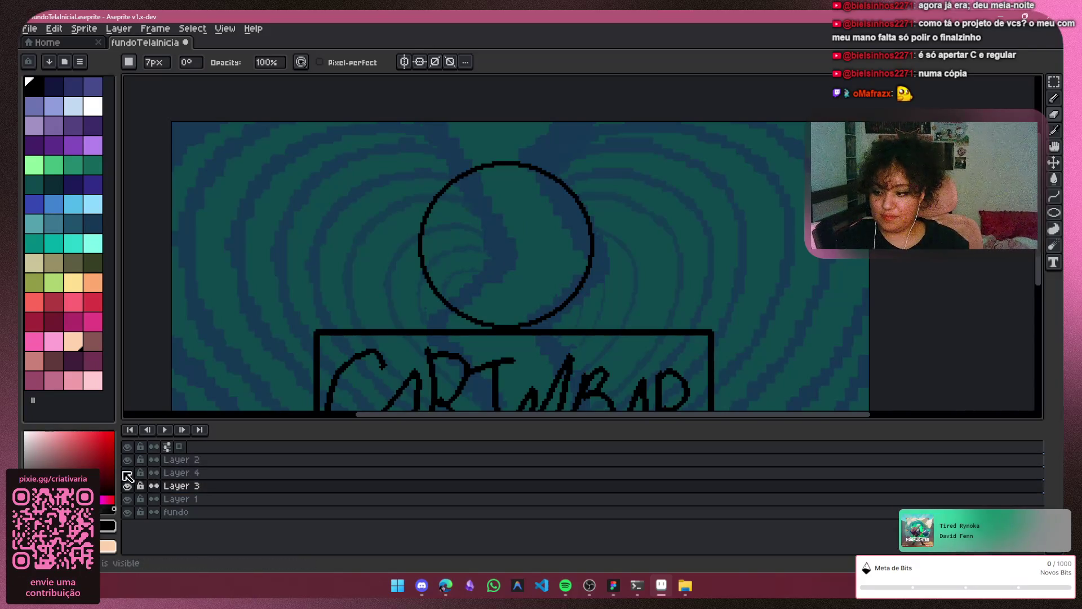
pyautogui.click(175, 473)
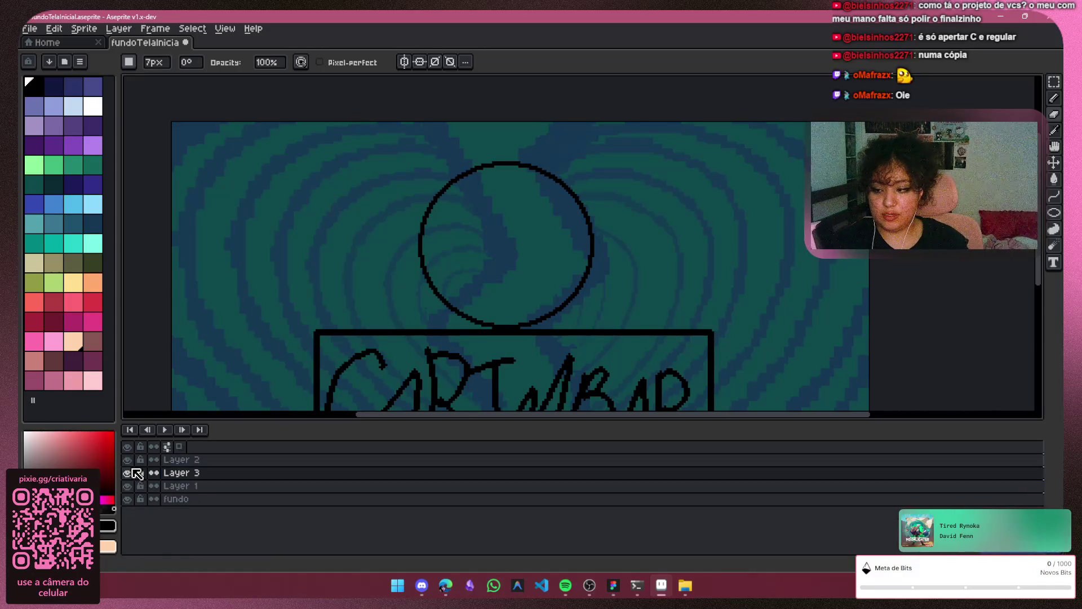
# Undo the test erasing and the new Layer 4, then recheck layer visibility
pyautogui.press('v')
pyautogui.click(261, 483)
pyautogui.click(186, 475)
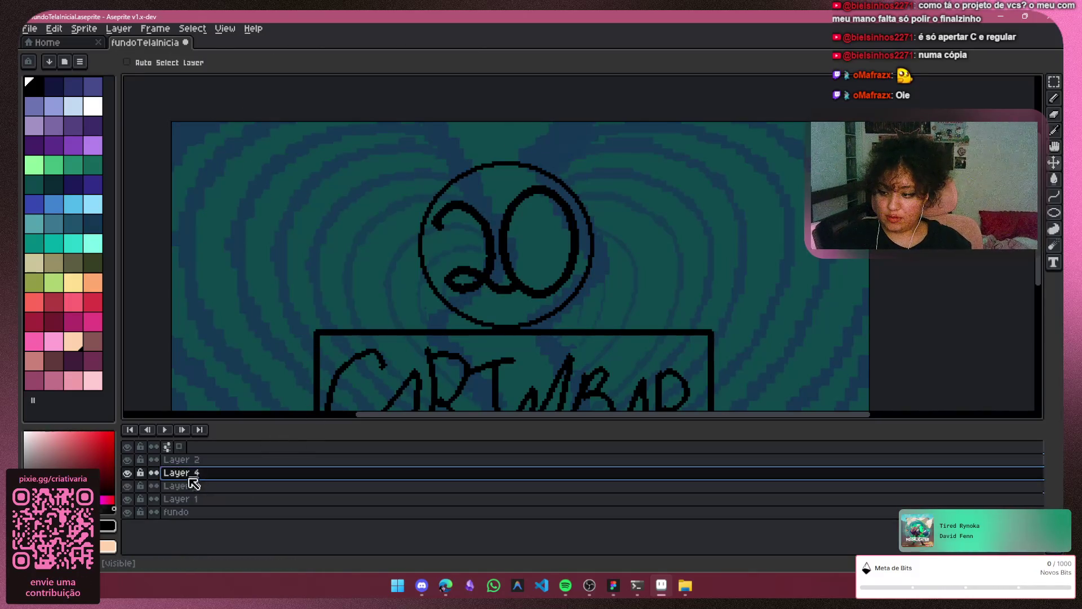
pyautogui.hotkey('ctrl', 'e')
pyautogui.press('b')
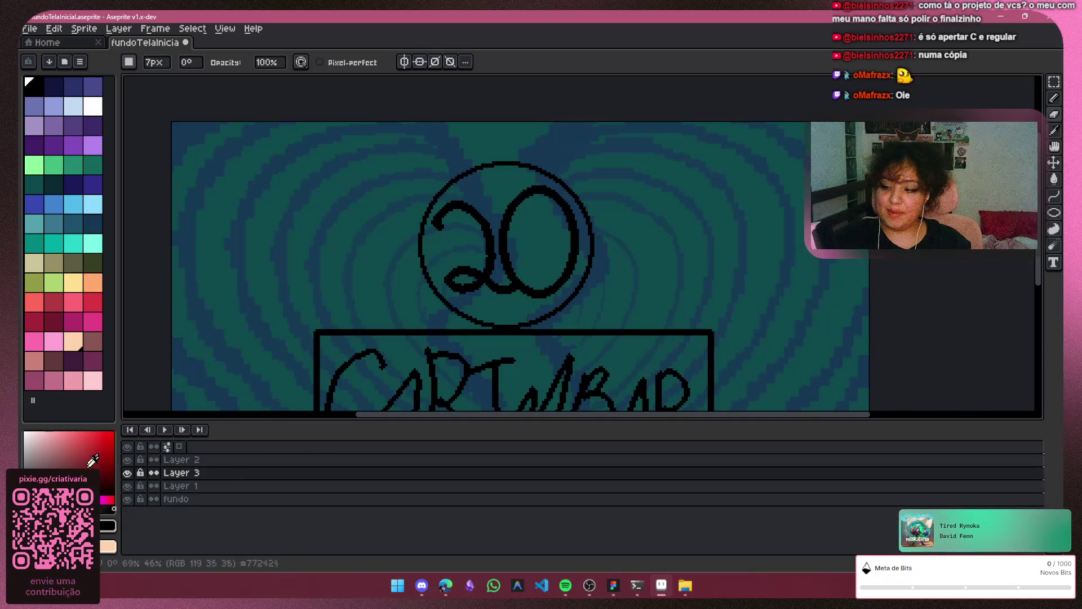
pyautogui.click(127, 472)
pyautogui.click(128, 485)
pyautogui.click(127, 485)
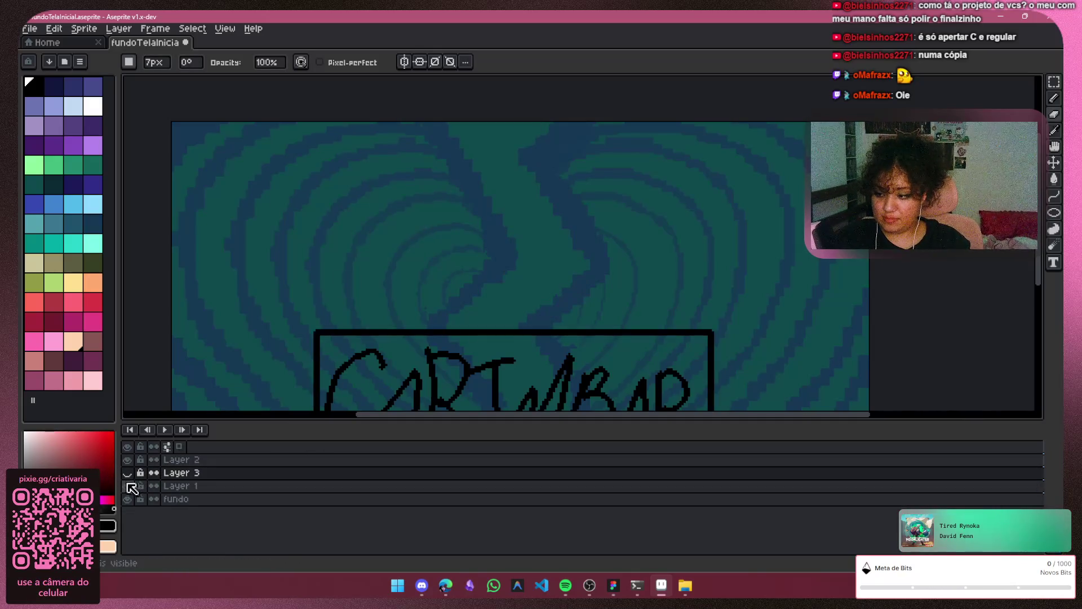
pyautogui.click(128, 472)
pyautogui.moveTo(180, 473); pyautogui.dragTo(200, 478)
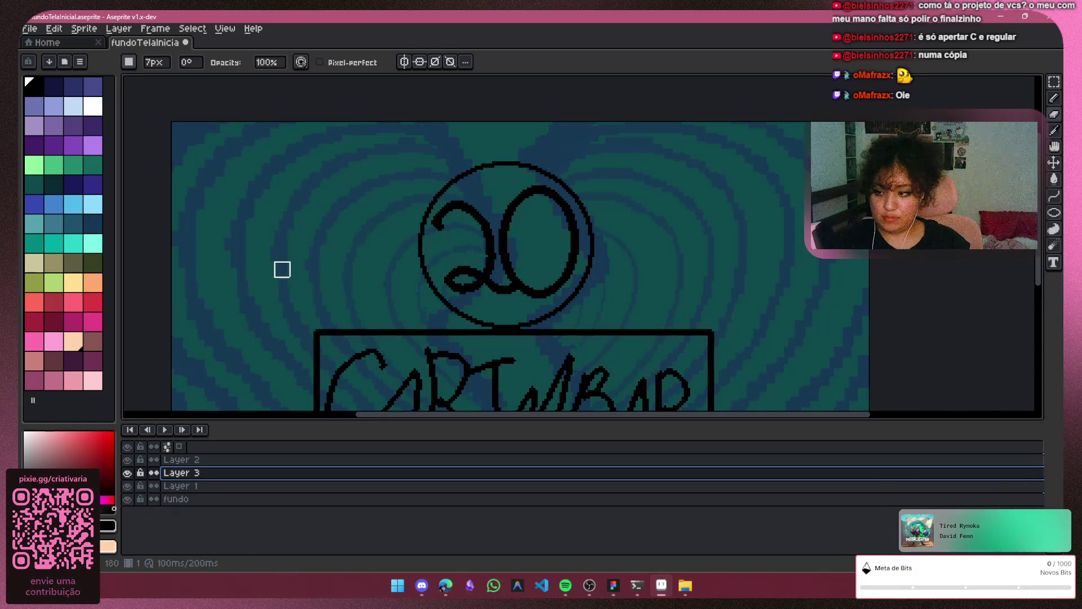
# Duplicate Layer 3, creating Layer 3 Copy
pyautogui.rightClick(304, 473)
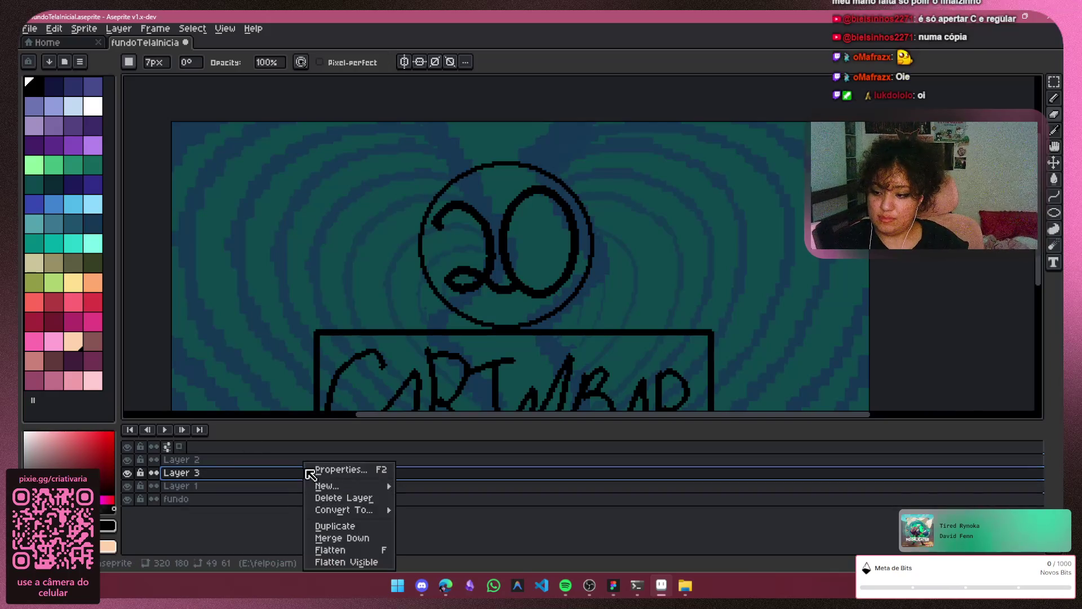
pyautogui.click(289, 471)
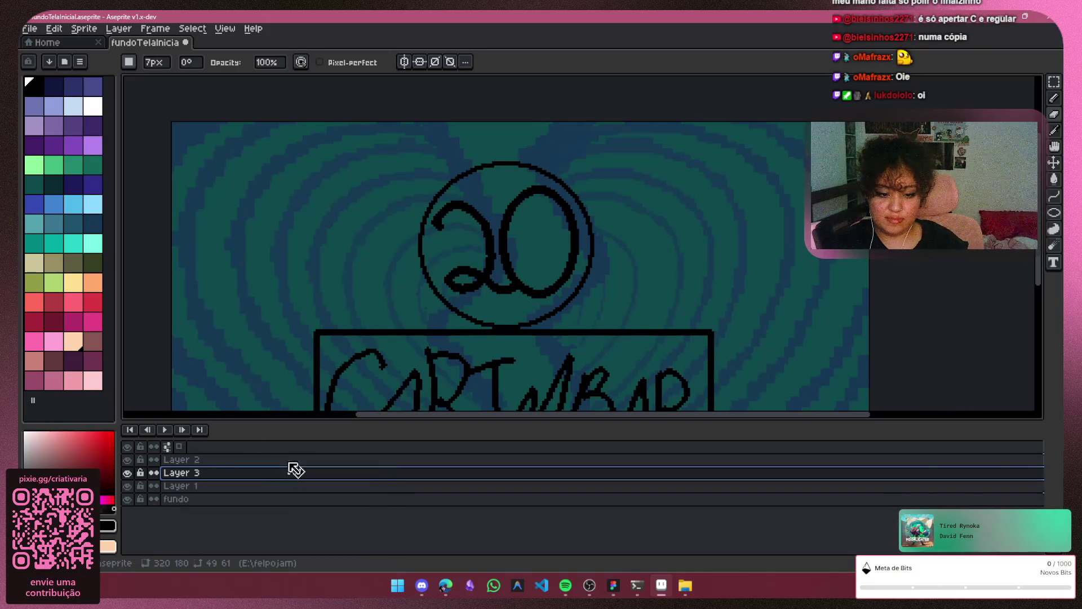
pyautogui.rightClick(270, 473)
pyautogui.click(308, 526)
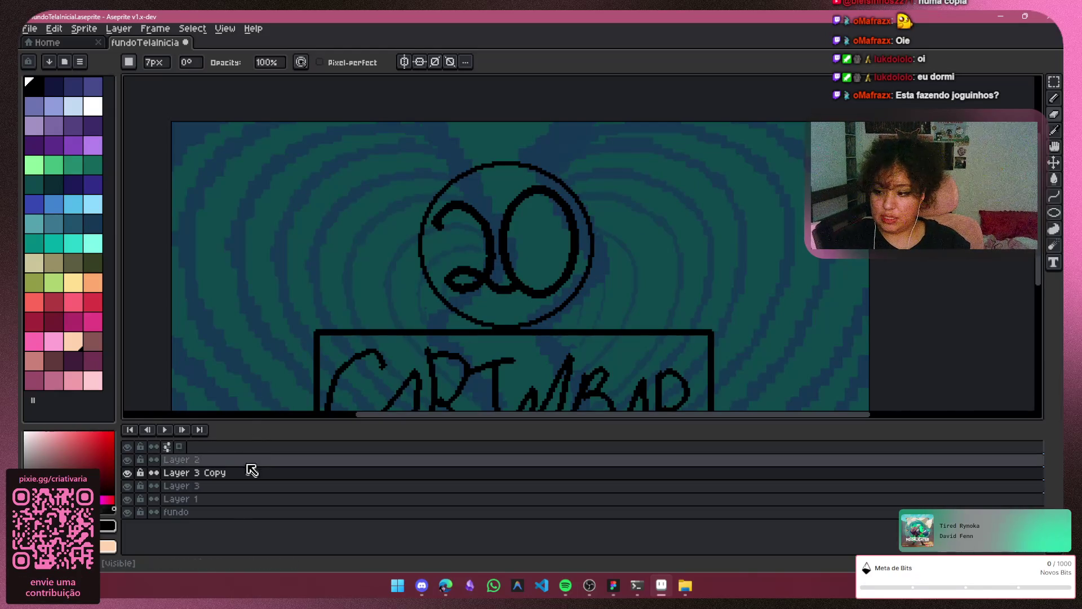
# Hide Layer 3 and erase the 20 from inside the circle on Layer 3 Copy
pyautogui.click(128, 486)
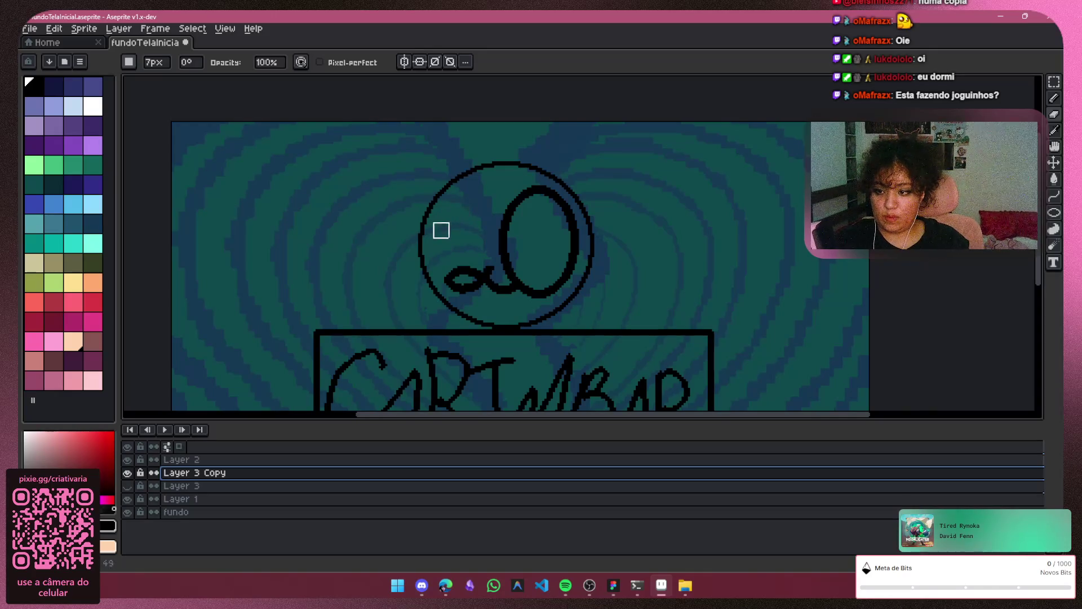
pyautogui.moveTo(458, 275)
pyautogui.mouseDown()
pyautogui.moveTo(483, 287)
pyautogui.moveTo(519, 272)
pyautogui.moveTo(543, 287)
pyautogui.moveTo(570, 267)
pyautogui.mouseUp()
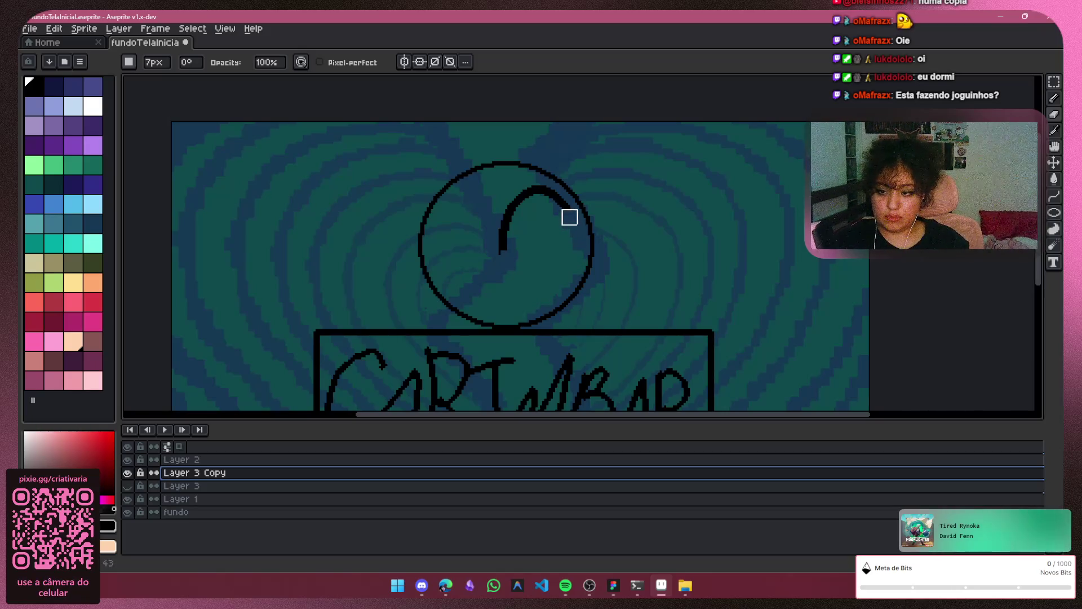
pyautogui.moveTo(552, 199)
pyautogui.mouseDown()
pyautogui.moveTo(524, 196)
pyautogui.moveTo(541, 191)
pyautogui.mouseUp()
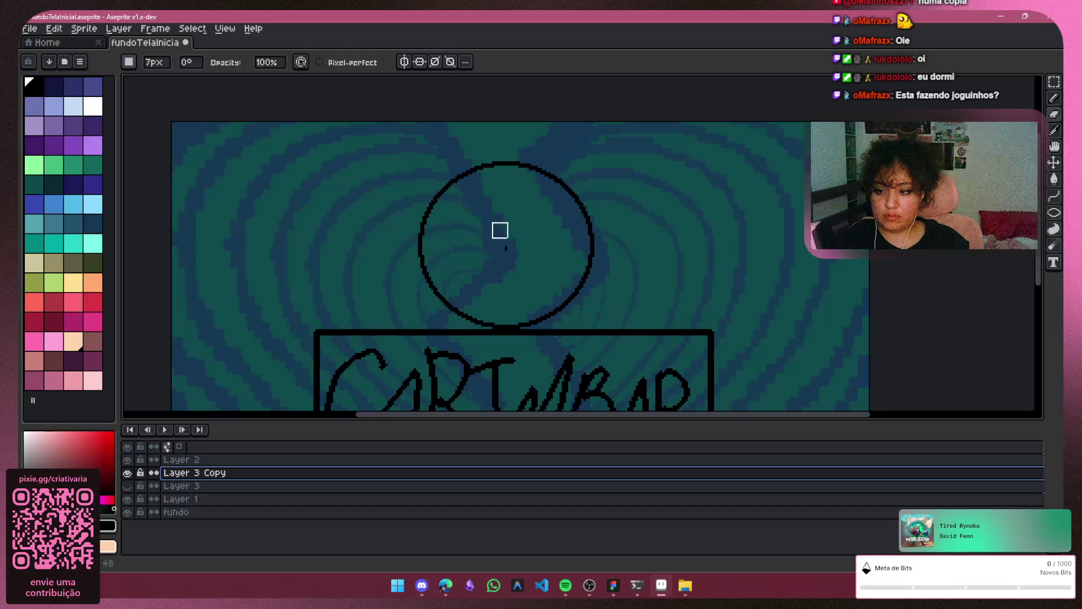
pyautogui.click(504, 245)
# Select the empty circle and stretch it up one pixel, then deselect
pyautogui.click(1054, 82)
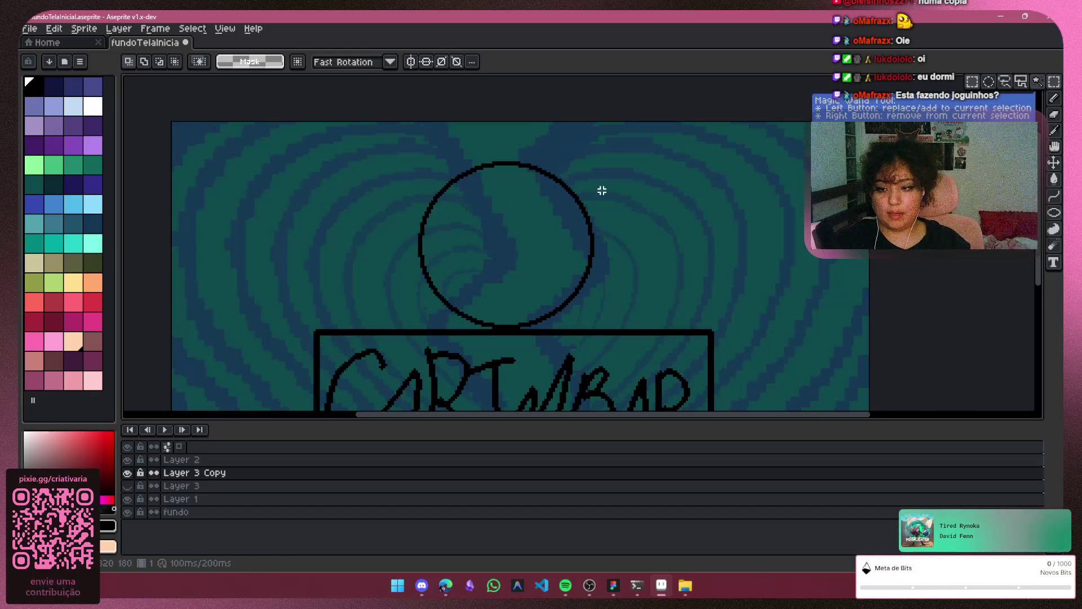
pyautogui.moveTo(639, 142)
pyautogui.mouseDown()
pyautogui.moveTo(492, 321)
pyautogui.moveTo(403, 341)
pyautogui.moveTo(401, 359)
pyautogui.mouseUp()
pyautogui.press('Return')
pyautogui.click(127, 485)
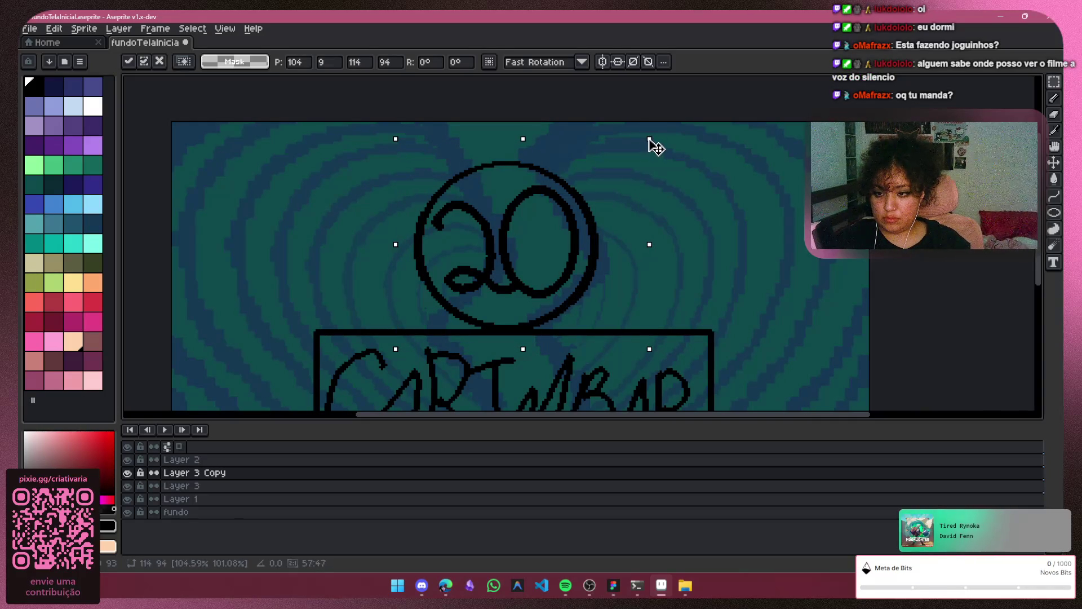
pyautogui.moveTo(396, 137); pyautogui.dragTo(396, 134)
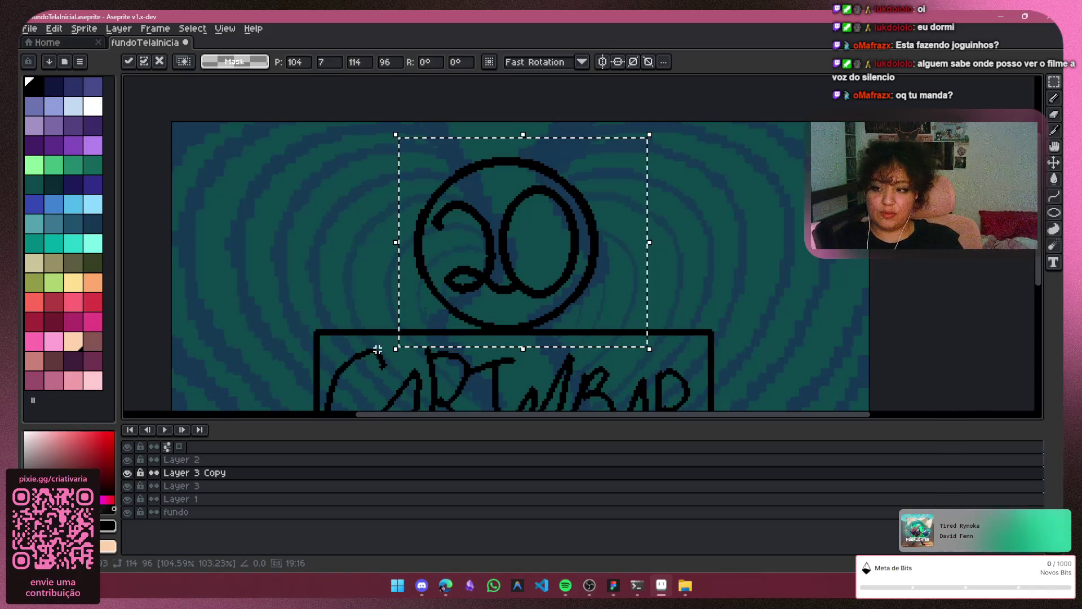
pyautogui.hotkey('ctrl', 'd')
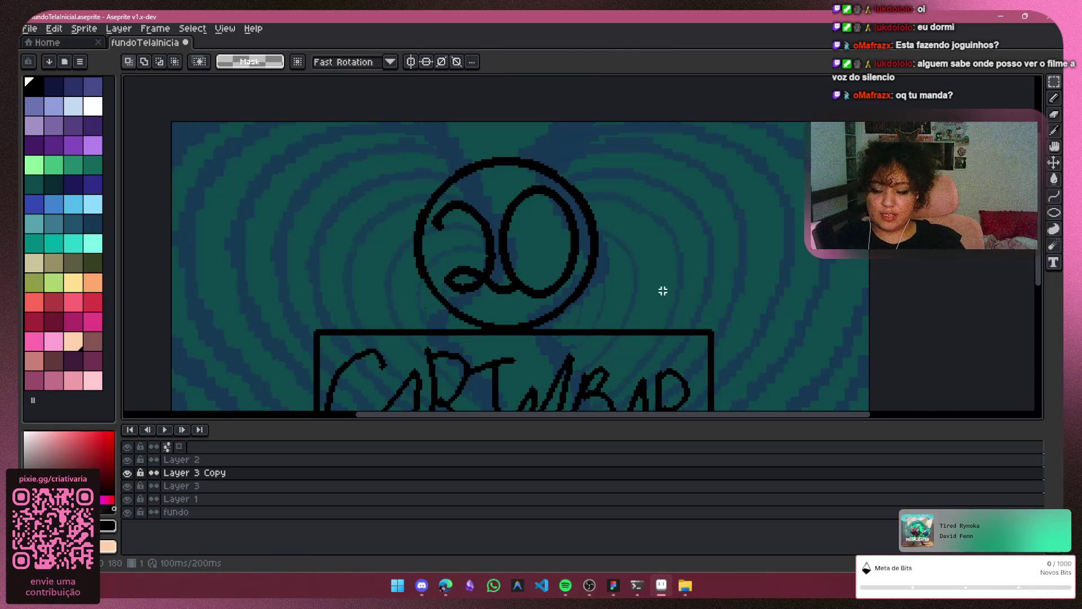
pyautogui.scroll(-2, 876, 311)
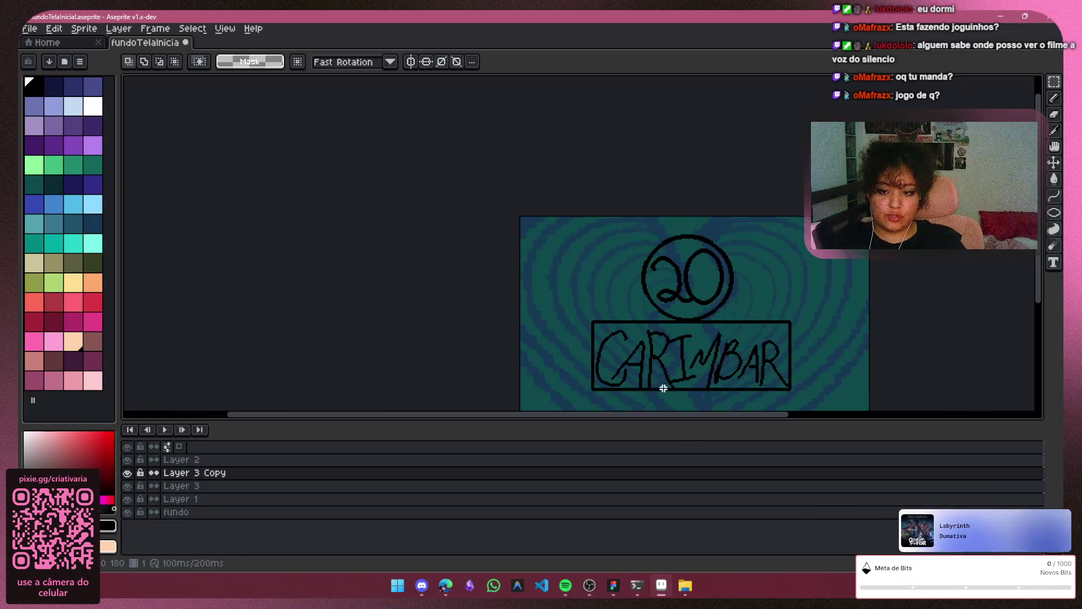
pyautogui.moveTo(695, 421); pyautogui.dragTo(796, 423)
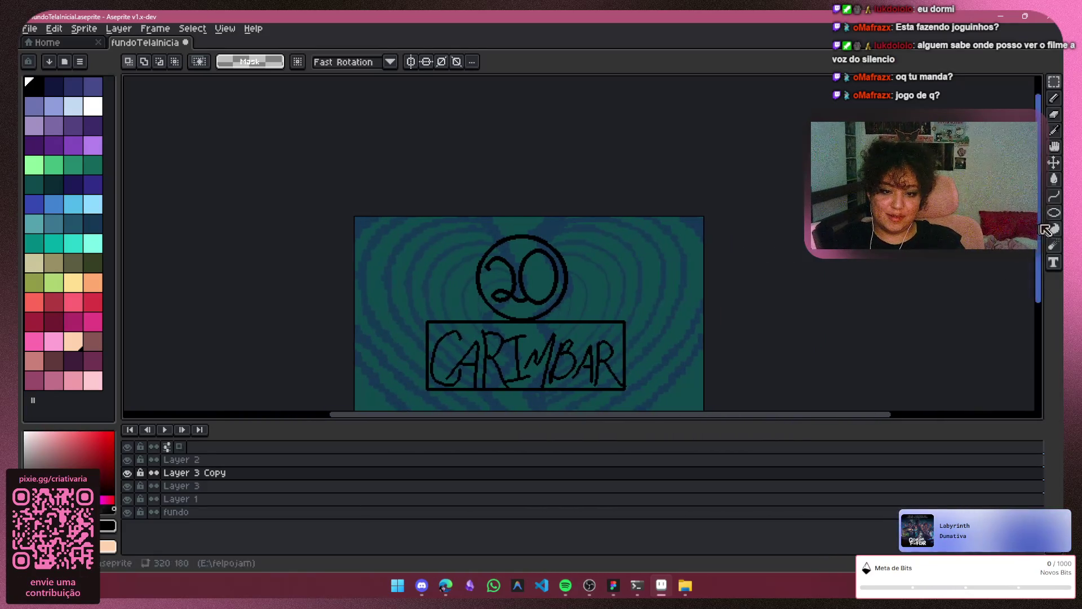
pyautogui.scroll(-2, 1039, 246)
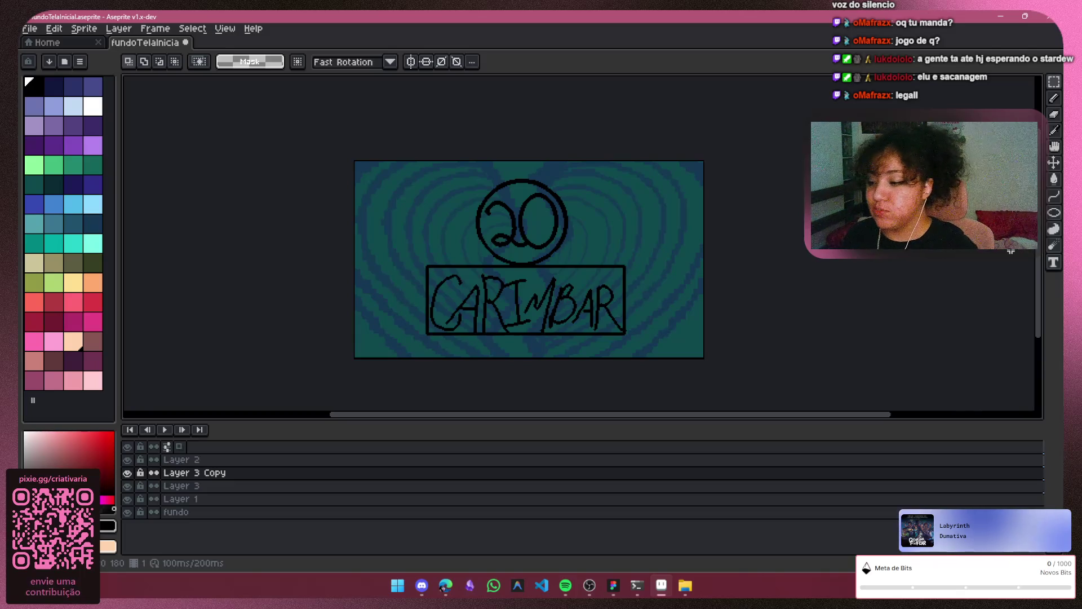
# Check layer contents by toggling visibility, then select Layer 3 Copy and Layer 3 together
pyautogui.click(169, 499)
pyautogui.moveTo(117, 475); pyautogui.dragTo(128, 475)
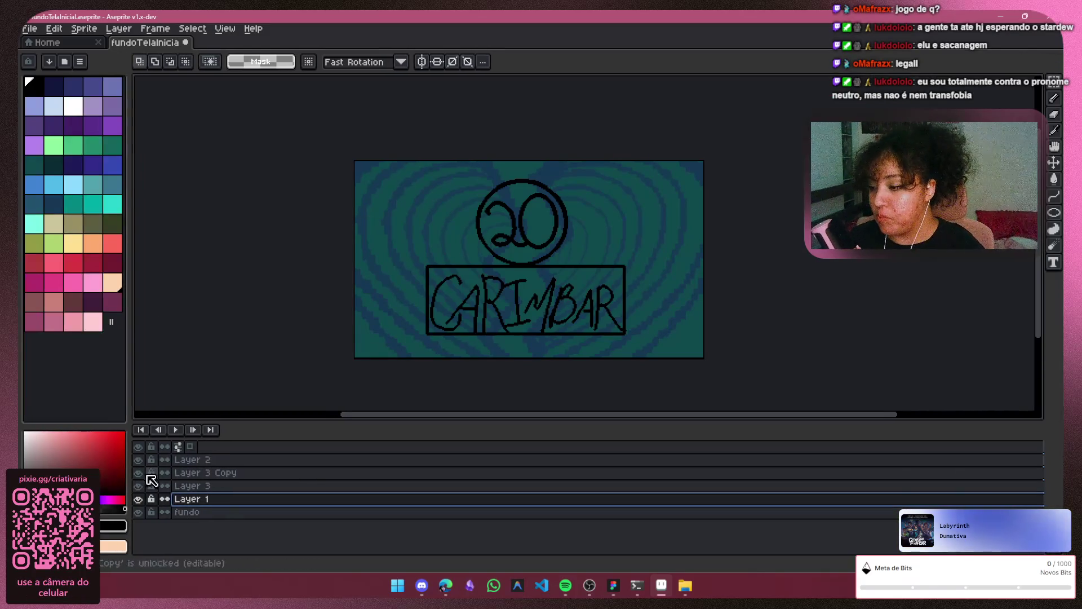
pyautogui.click(220, 459)
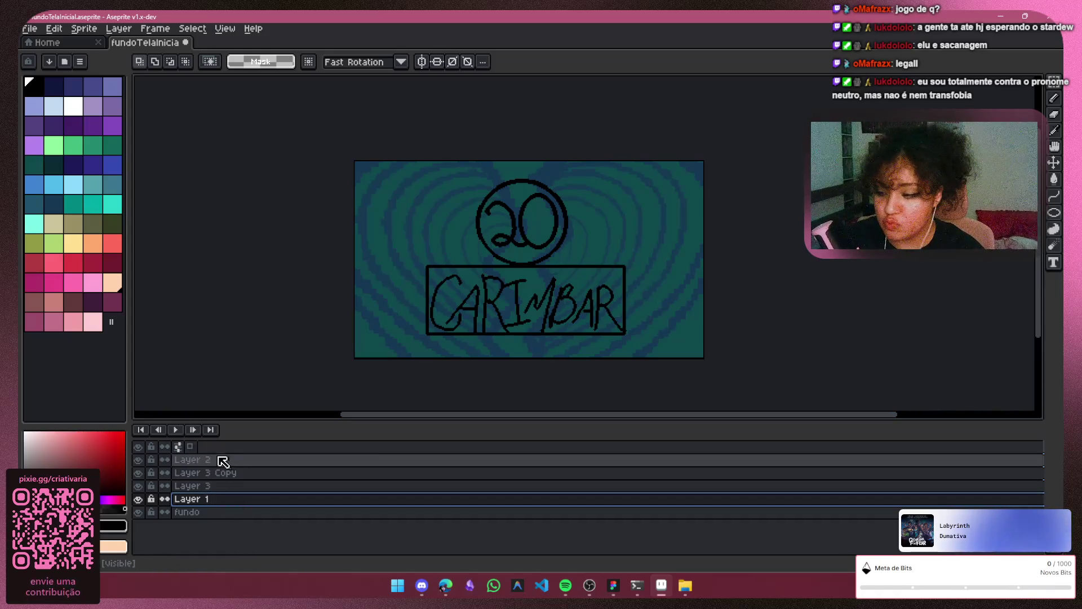
pyautogui.click(139, 472)
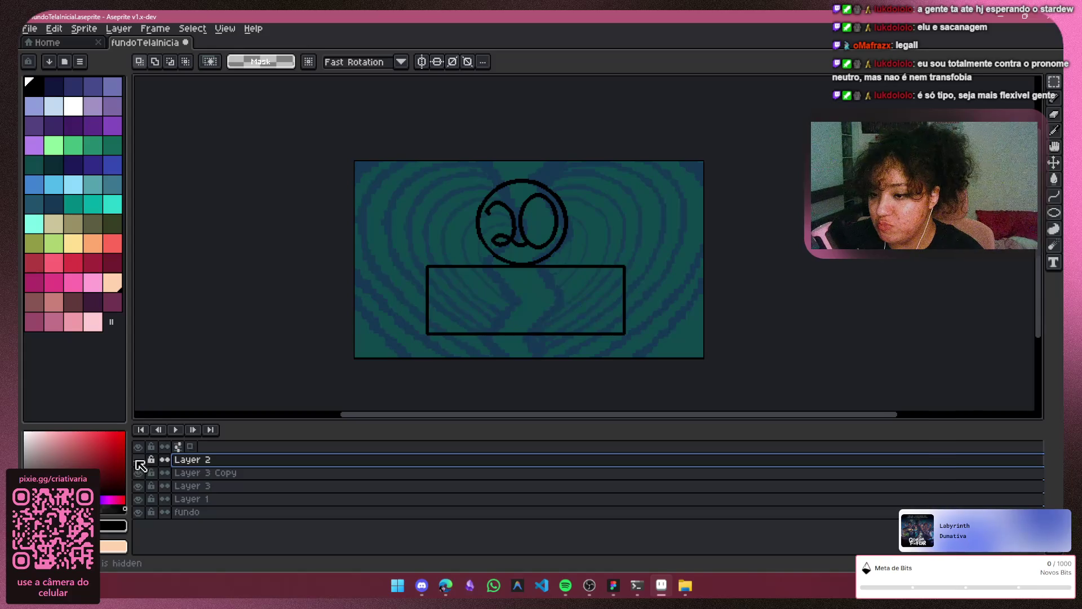
pyautogui.click(139, 472)
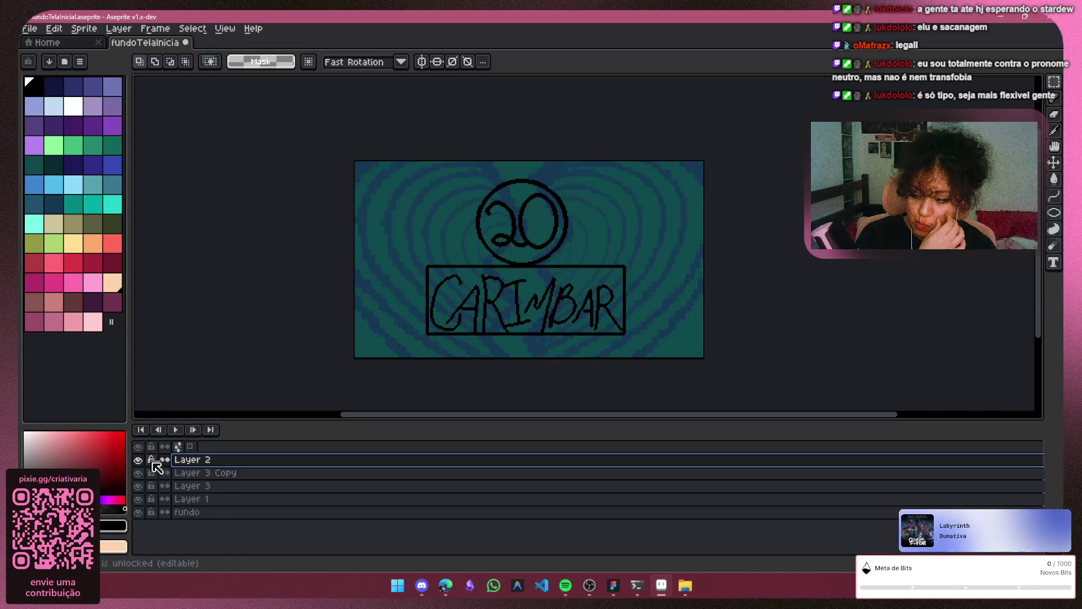
pyautogui.click(139, 473)
pyautogui.click(139, 472)
pyautogui.click(138, 485)
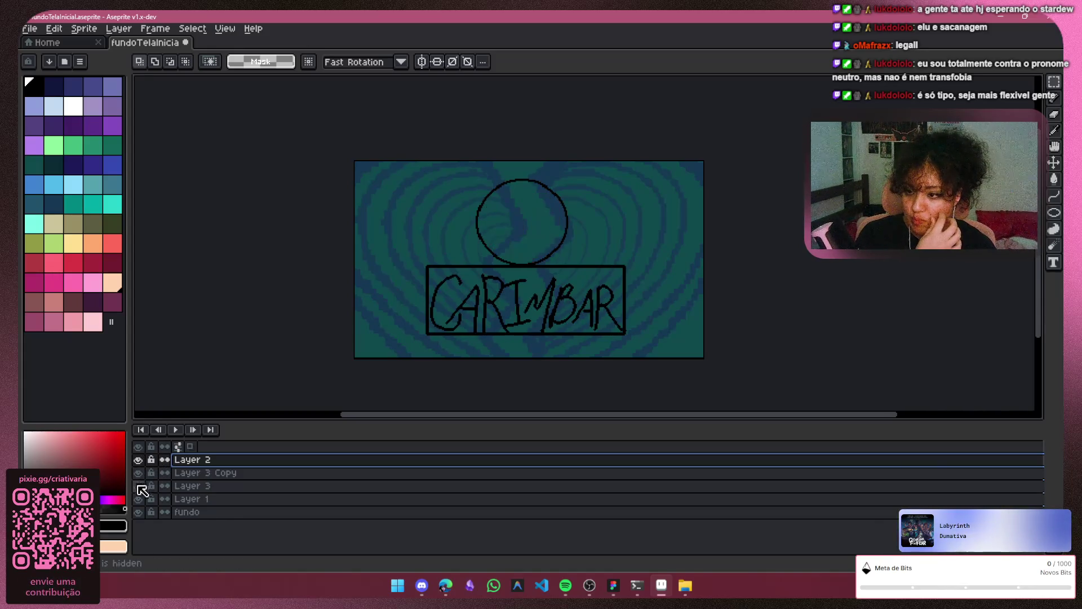
pyautogui.click(139, 485)
pyautogui.click(172, 474)
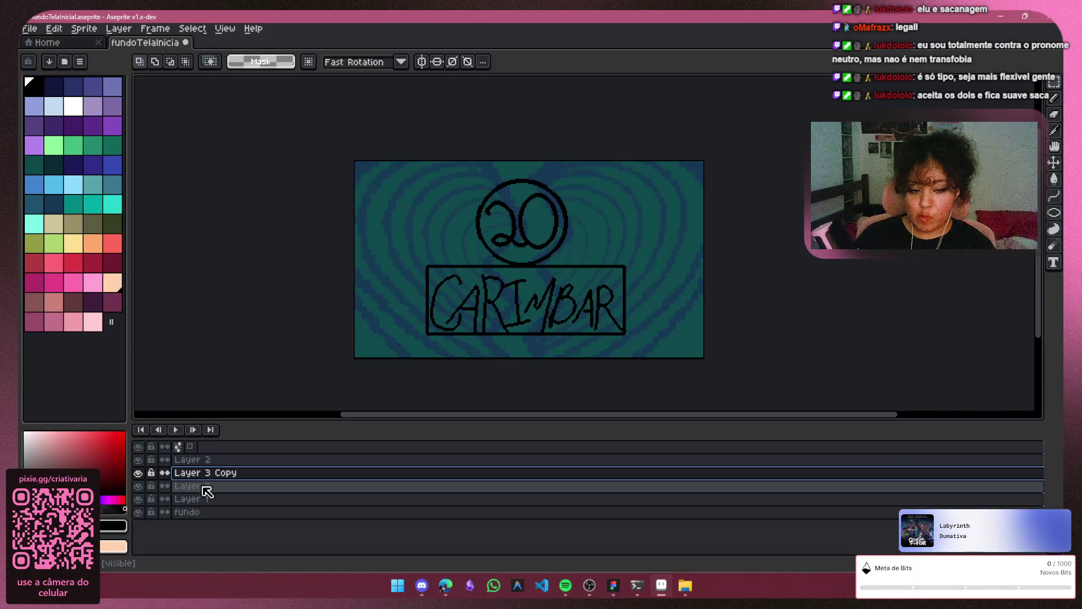
pyautogui.keyDown('shift'); pyautogui.click(202, 486); pyautogui.keyUp('shift')
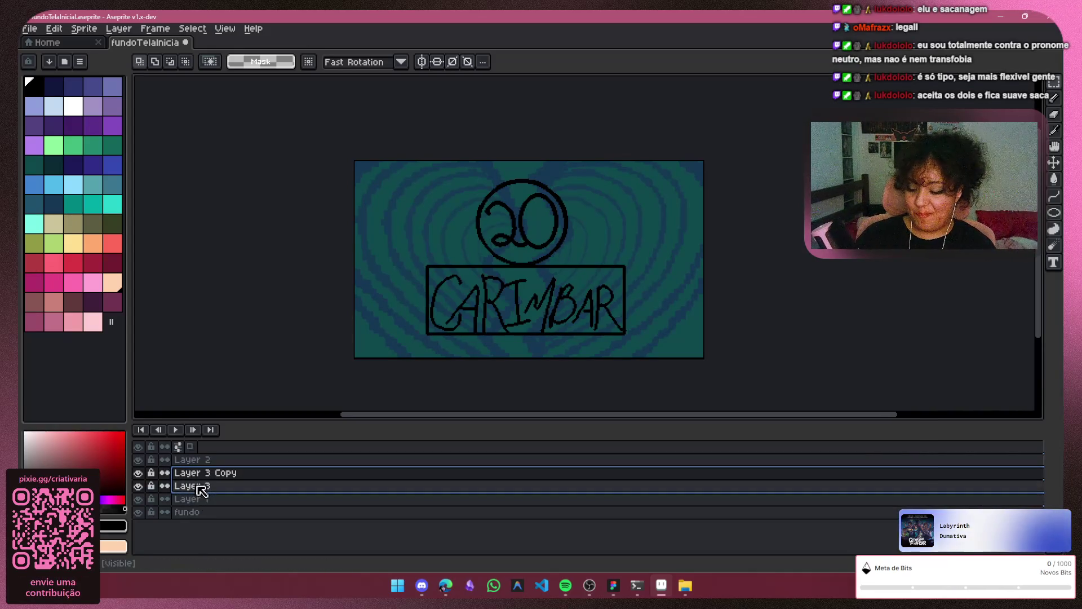
# Merge them into one Flattened layer and verify the circled 20 and box still show
pyautogui.hotkey('ctrl', 'e')
pyautogui.click(139, 472)
pyautogui.click(138, 473)
pyautogui.click(139, 482)
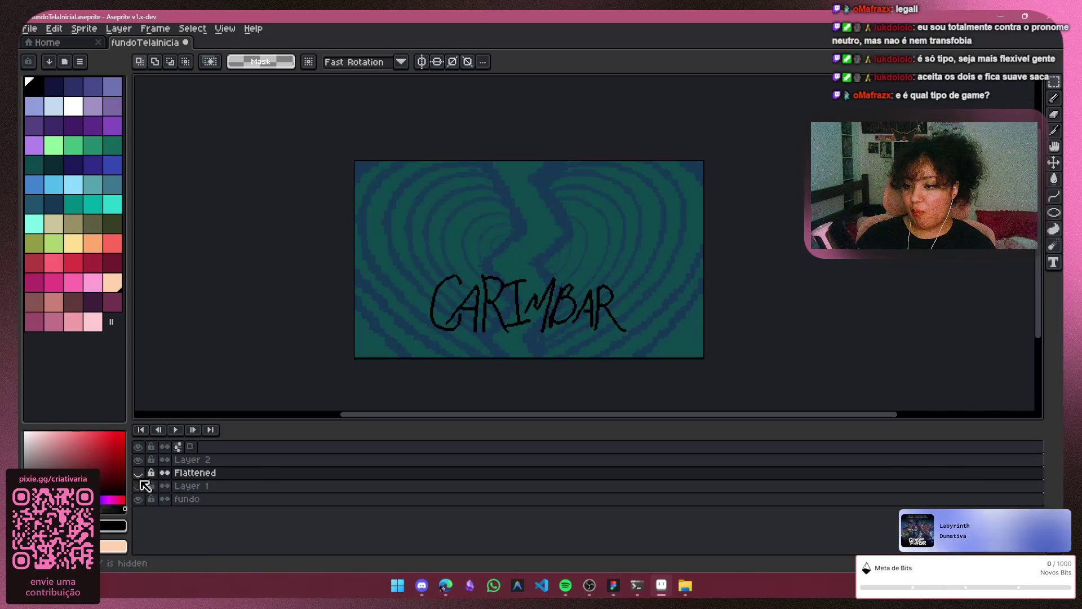
pyautogui.click(139, 482)
pyautogui.click(141, 472)
pyautogui.click(140, 473)
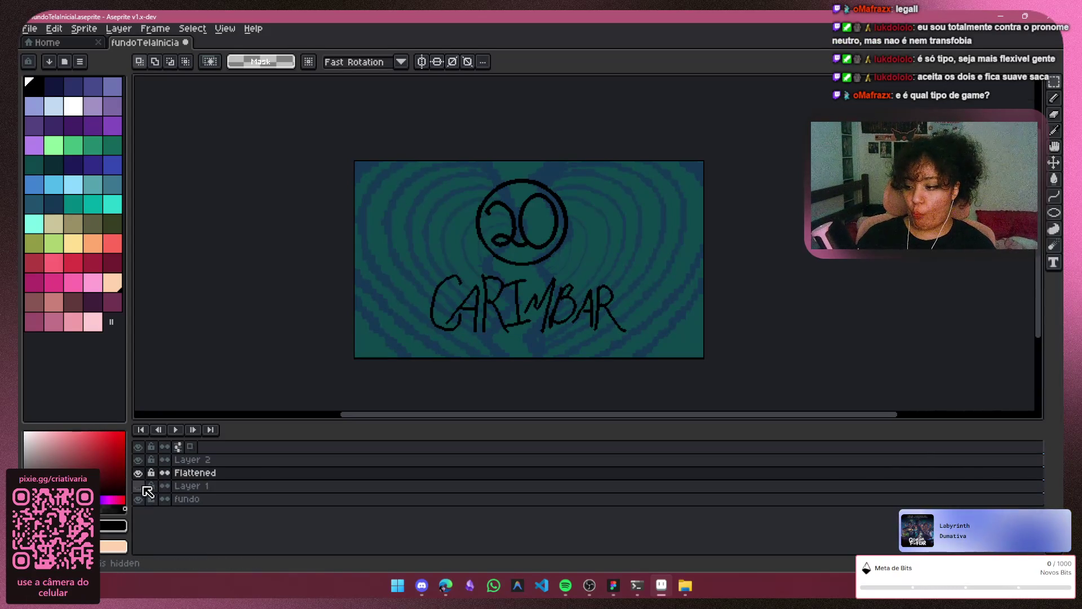
pyautogui.click(138, 485)
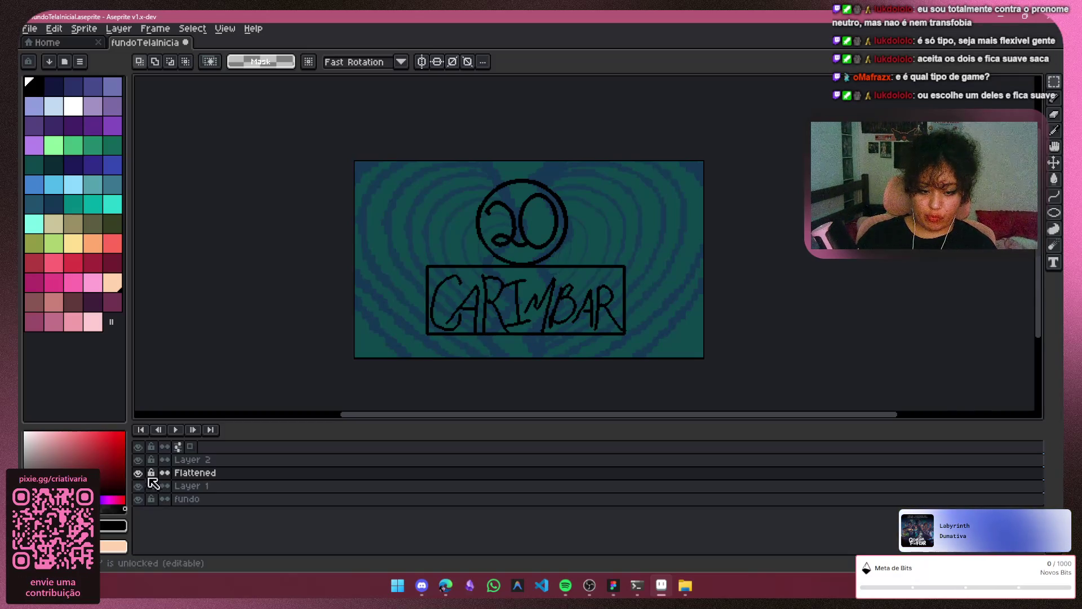
# Confirm Layer 1 holds the box and Layer 2 the lettering, leaving Layer 2 active
pyautogui.click(189, 488)
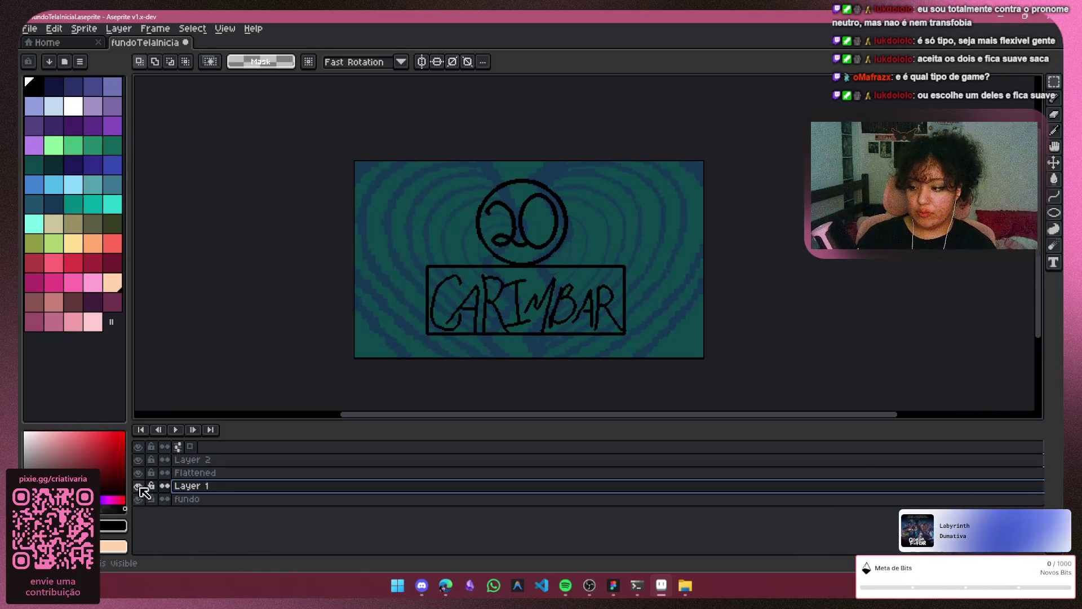
pyautogui.click(139, 486)
pyautogui.click(139, 485)
pyautogui.click(197, 459)
pyautogui.click(138, 459)
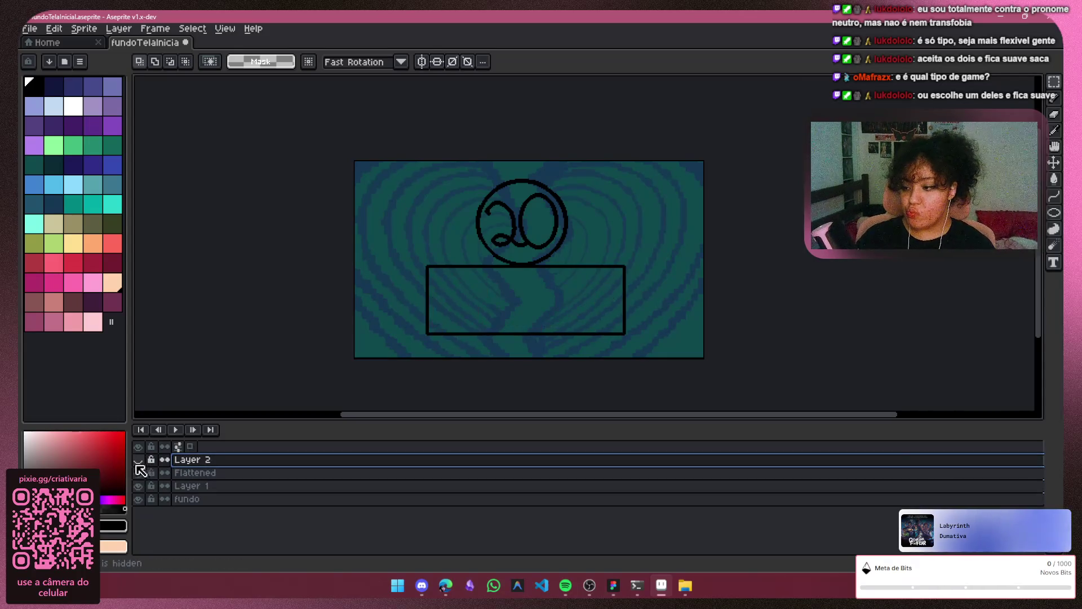
pyautogui.click(138, 460)
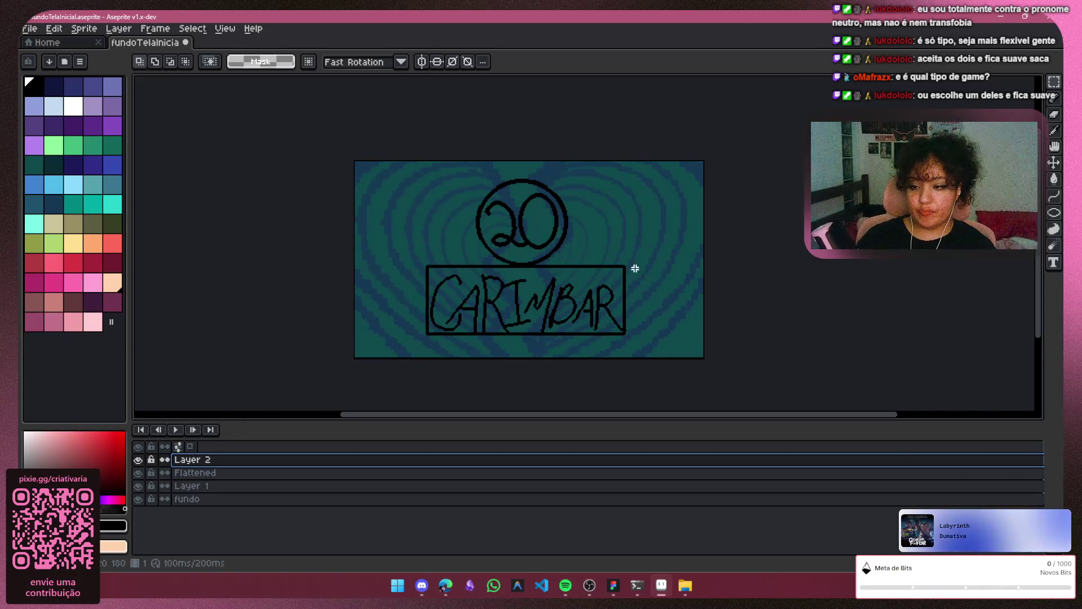
pyautogui.scroll(2, 705, 299)
# Thicken the C's left, bottom and top-left curves and extend the A's left leg
pyautogui.moveTo(756, 417)
pyautogui.mouseDown()
pyautogui.moveTo(650, 430)
pyautogui.moveTo(652, 336)
pyautogui.mouseUp()
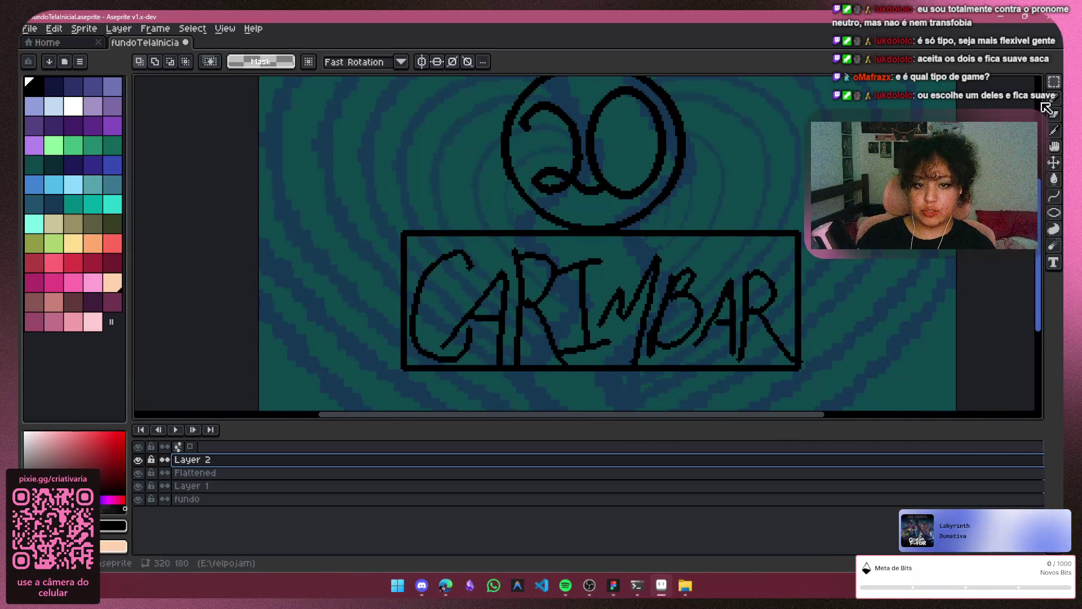
pyautogui.press('b')
pyautogui.scroll(1, 501, 313)
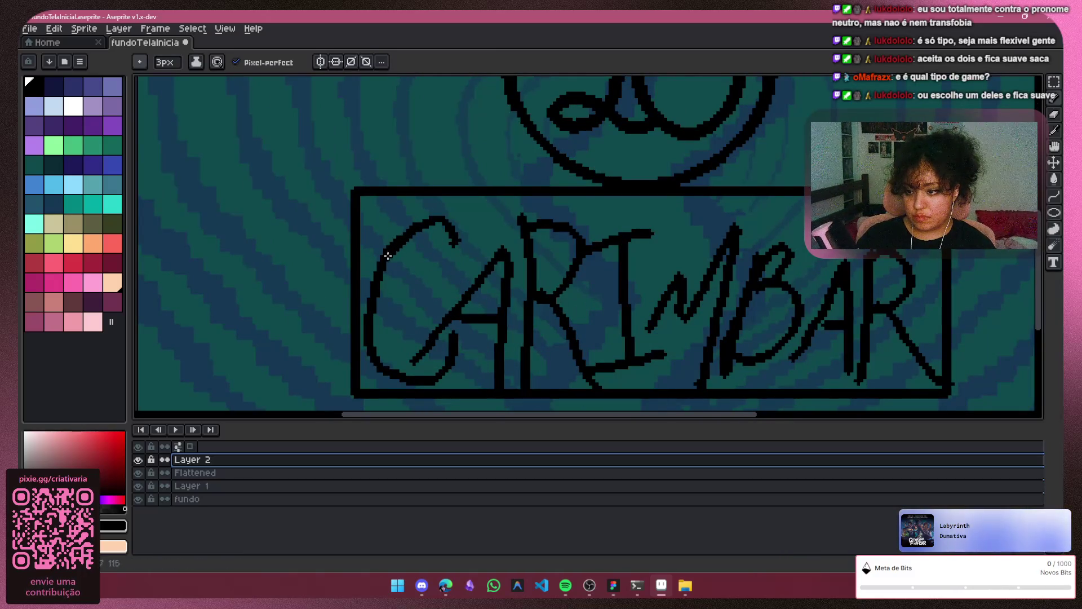
pyautogui.moveTo(374, 309)
pyautogui.mouseDown()
pyautogui.moveTo(369, 331)
pyautogui.moveTo(389, 372)
pyautogui.moveTo(434, 371)
pyautogui.moveTo(448, 339)
pyautogui.mouseUp()
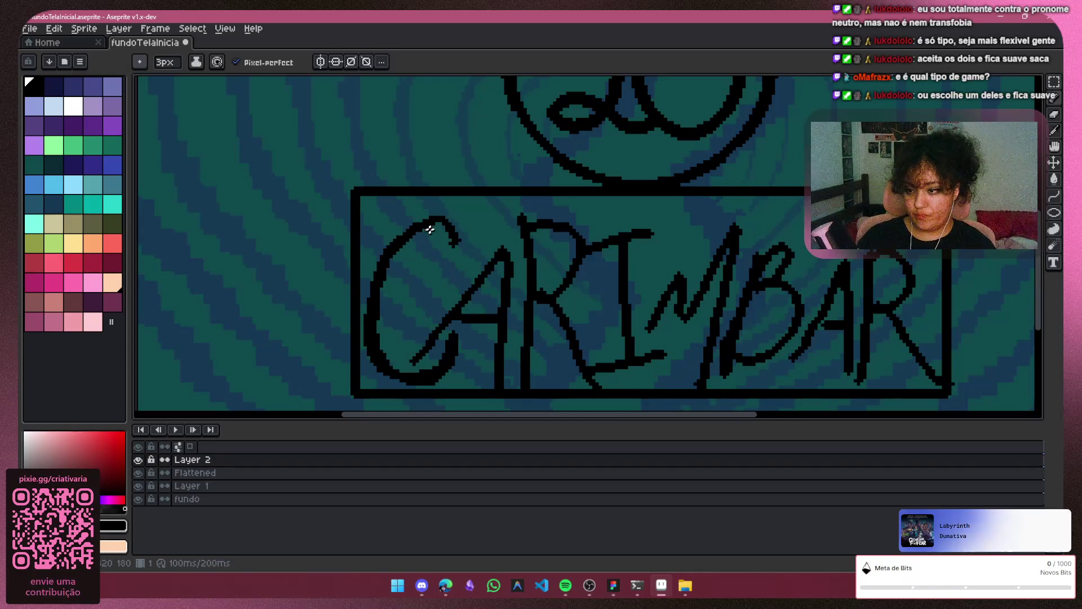
pyautogui.moveTo(423, 234)
pyautogui.mouseDown()
pyautogui.moveTo(408, 234)
pyautogui.moveTo(394, 259)
pyautogui.moveTo(379, 323)
pyautogui.moveTo(406, 379)
pyautogui.mouseUp()
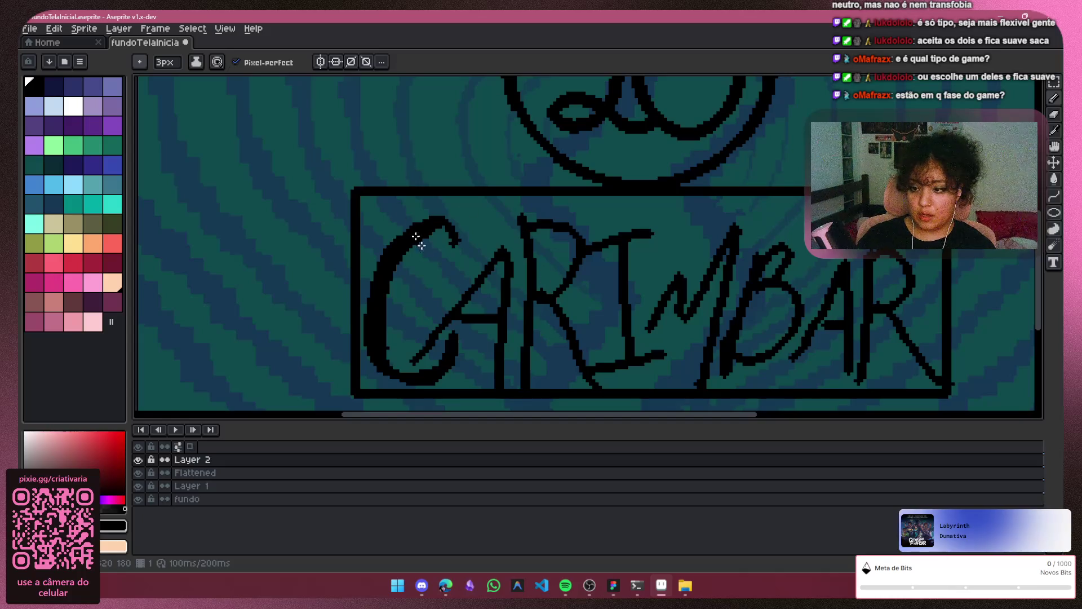
pyautogui.moveTo(412, 359); pyautogui.dragTo(434, 328)
# Erase the hook at the top of the C with a 2px eraser
pyautogui.scroll(1, 763, 285)
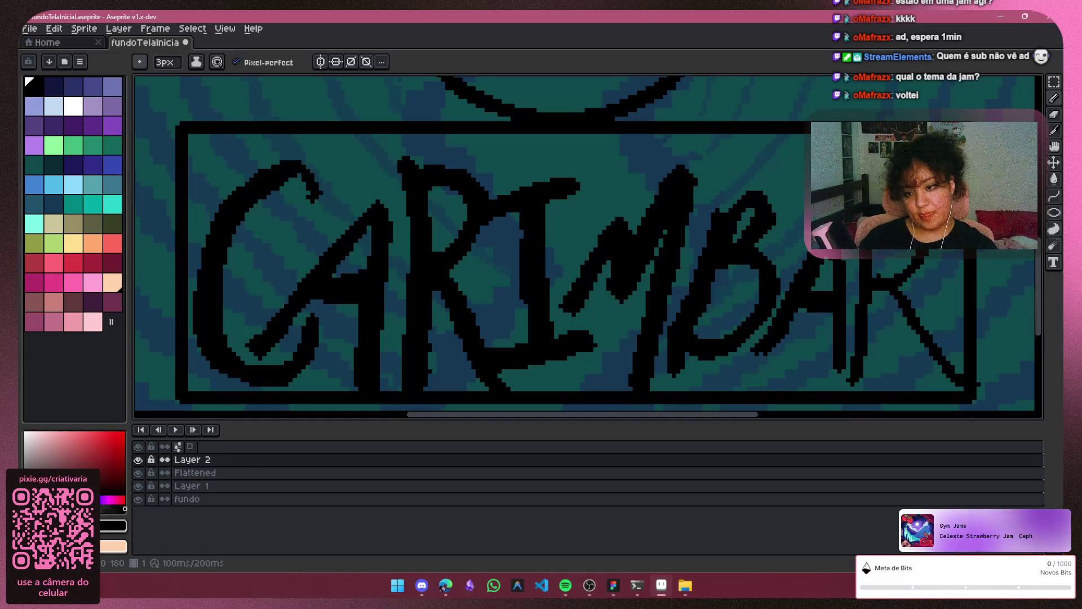
pyautogui.scroll(-2, 836, 296)
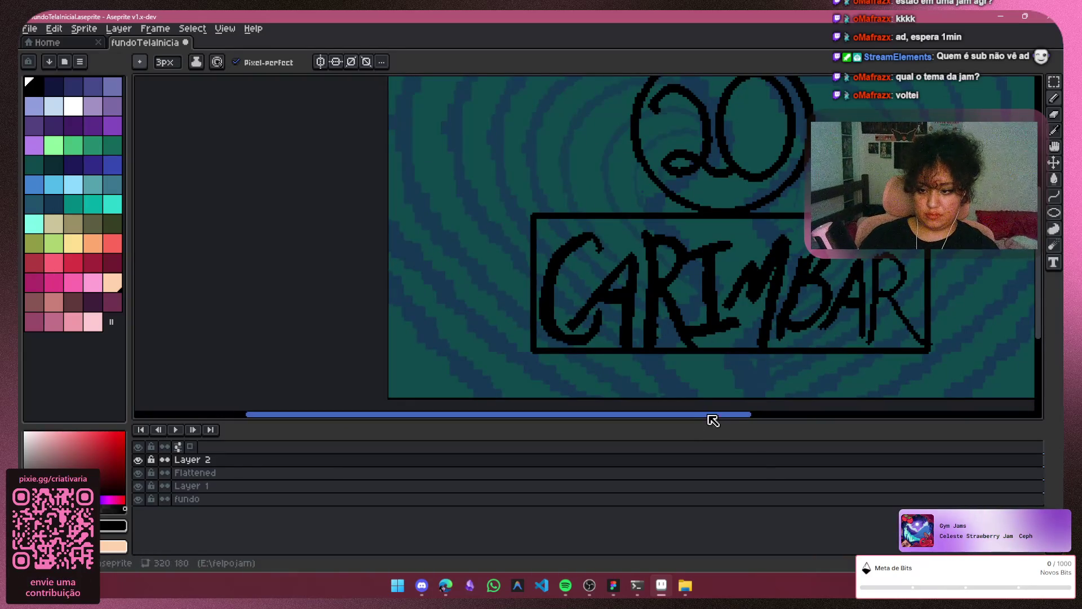
pyautogui.moveTo(716, 417); pyautogui.dragTo(789, 417)
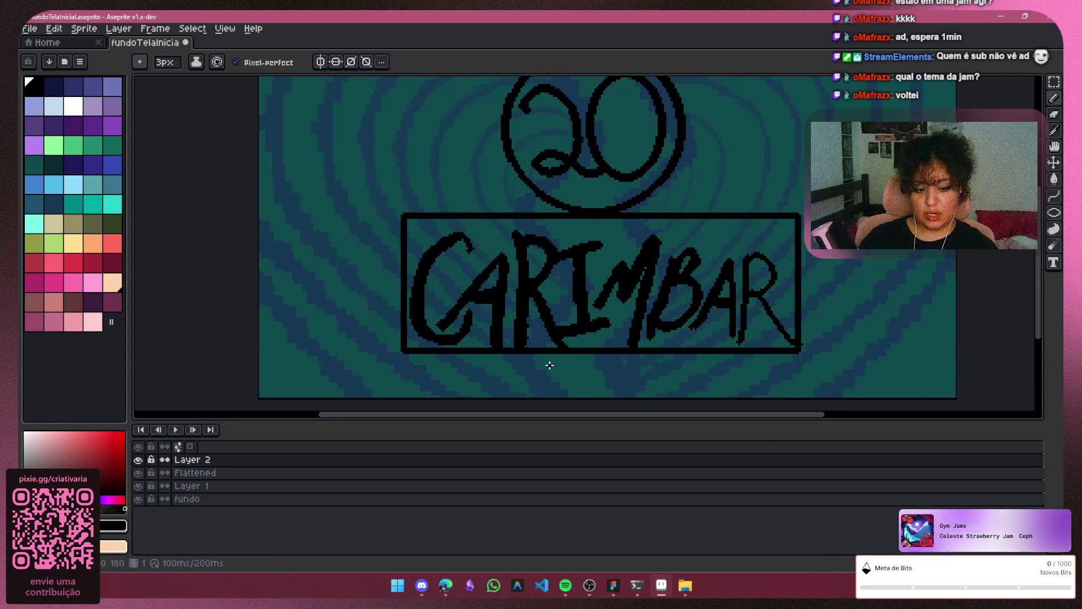
pyautogui.scroll(1, 481, 388)
pyautogui.scroll(2, 481, 387)
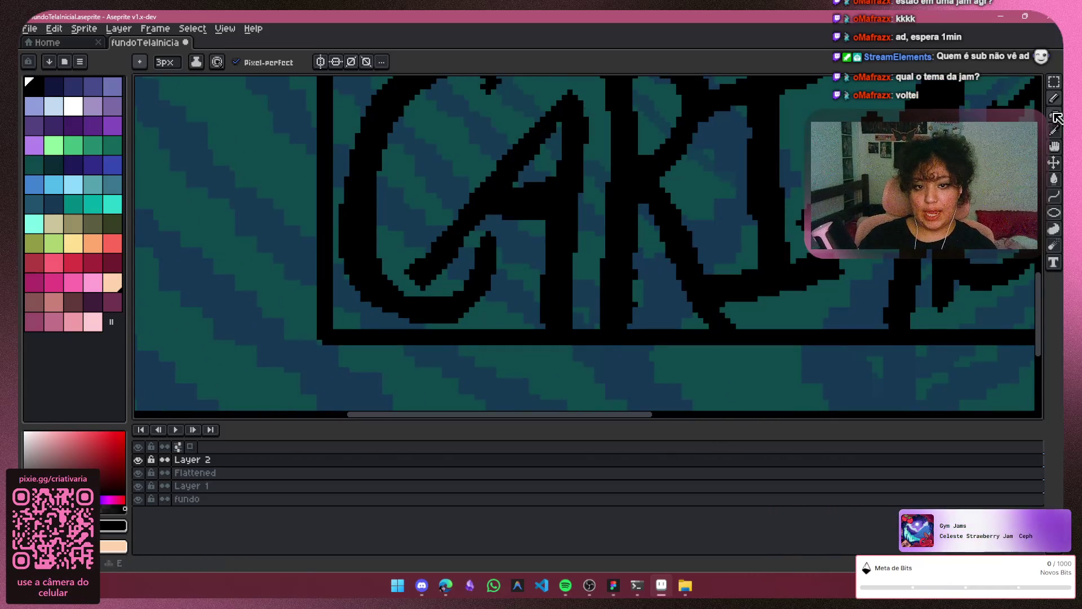
pyautogui.press('e')
pyautogui.press('-')
pyautogui.press('-')
pyautogui.press('-')
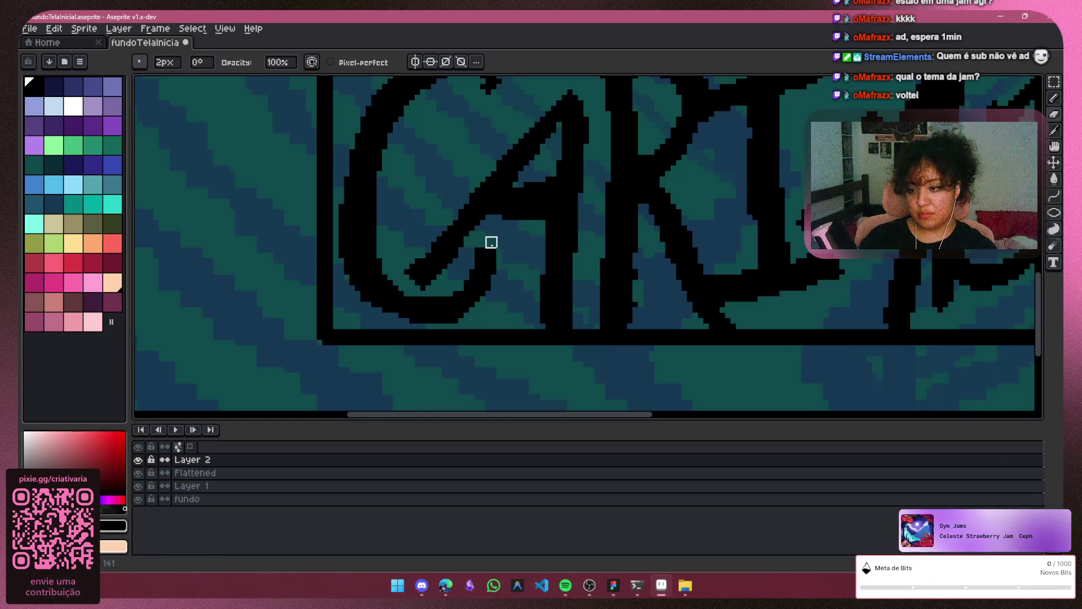
pyautogui.scroll(-1, 665, 220)
pyautogui.moveTo(536, 113); pyautogui.dragTo(538, 121)
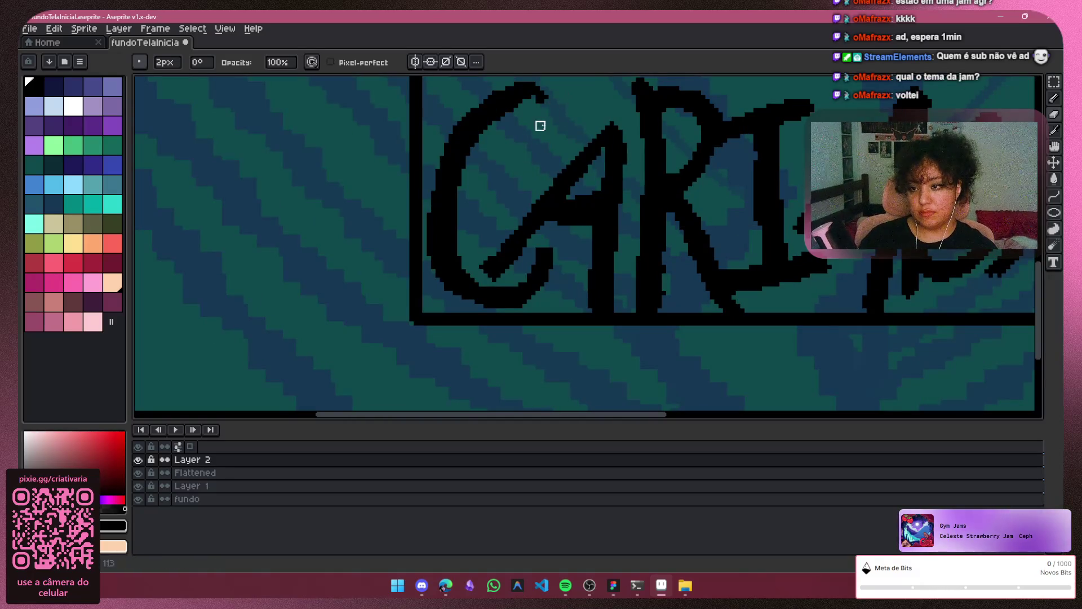
# Thicken the upper-left stroke of the A with the Pencil
pyautogui.press('b')
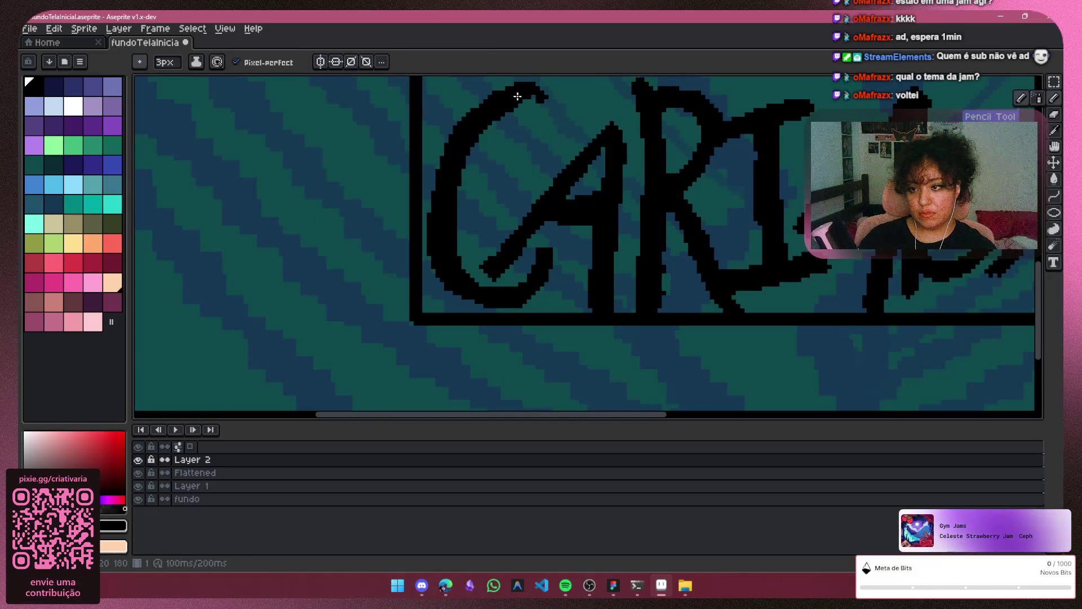
pyautogui.scroll(-1, 673, 349)
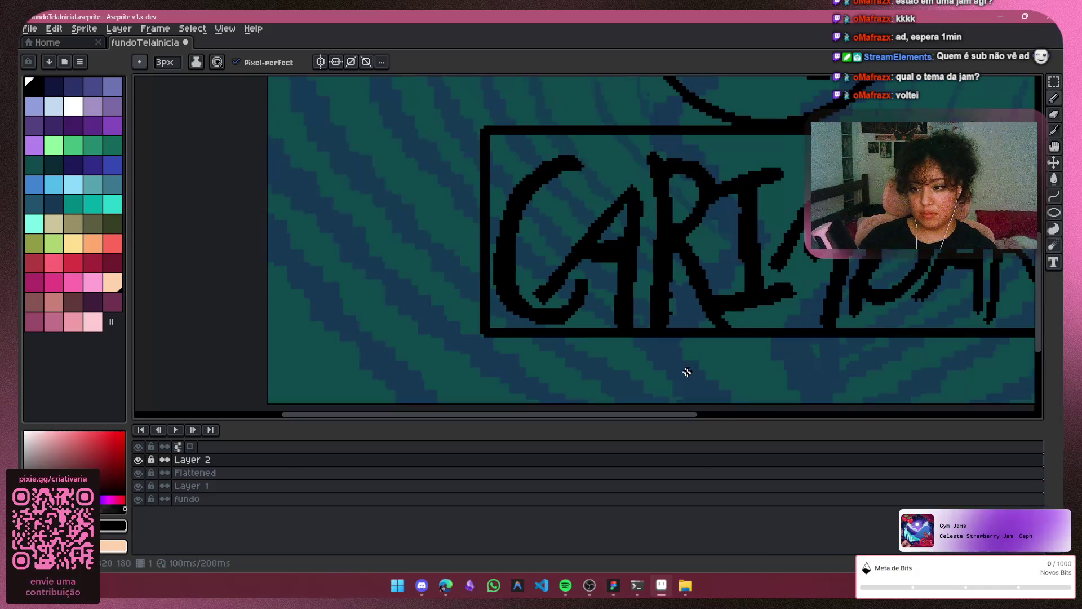
pyautogui.moveTo(665, 418); pyautogui.dragTo(682, 418)
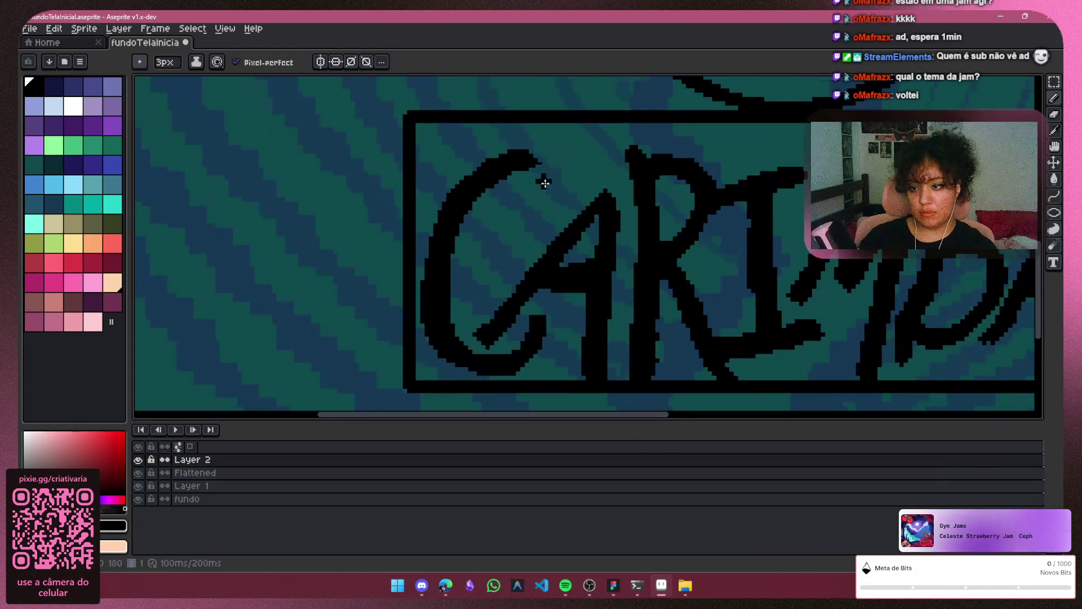
pyautogui.scroll(1, 542, 176)
pyautogui.scroll(1, 541, 177)
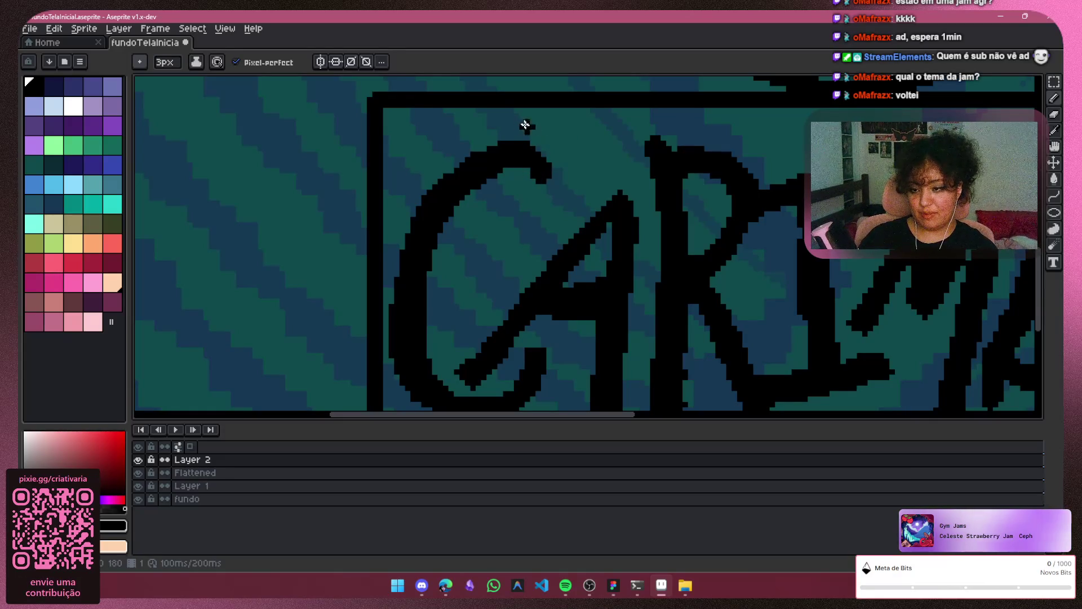
pyautogui.press('v')
pyautogui.press('b')
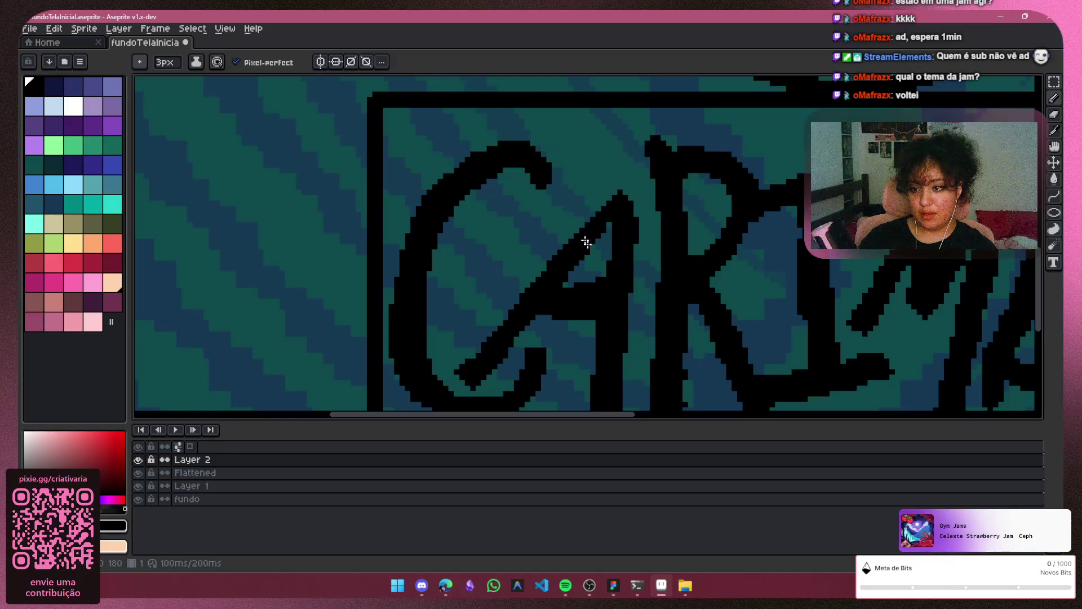
pyautogui.scroll(-1, 584, 239)
pyautogui.scroll(-1, 495, 266)
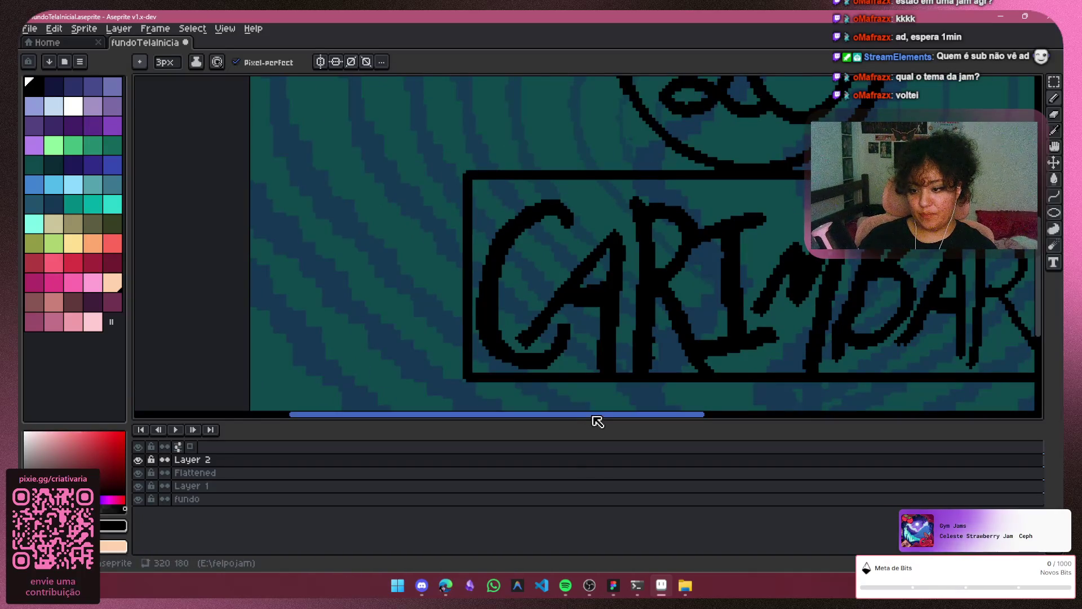
pyautogui.moveTo(594, 417); pyautogui.dragTo(599, 417)
pyautogui.scroll(1, 592, 258)
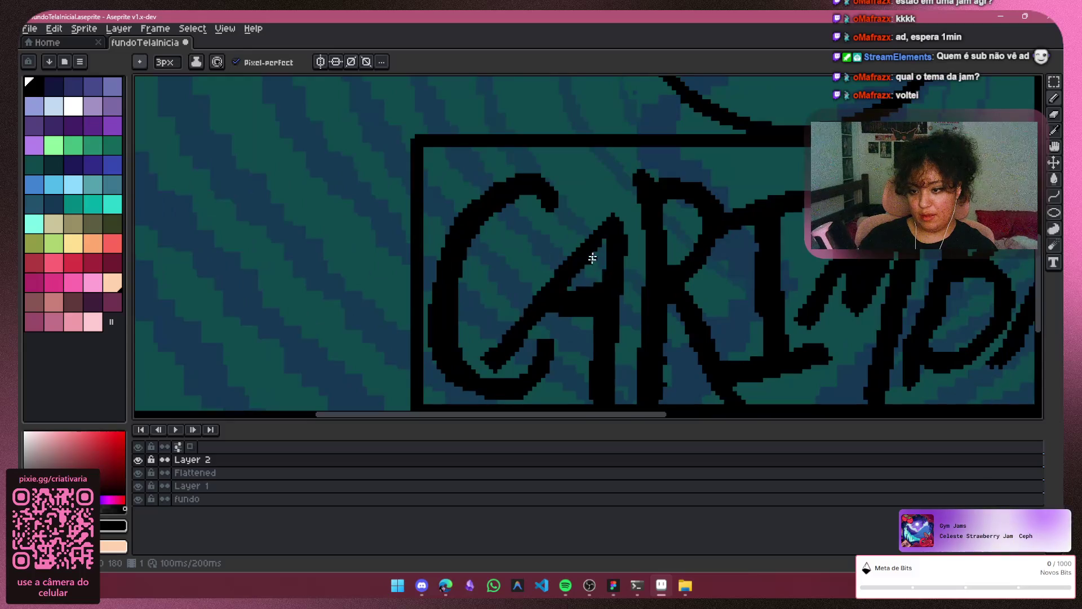
pyautogui.scroll(1, 606, 215)
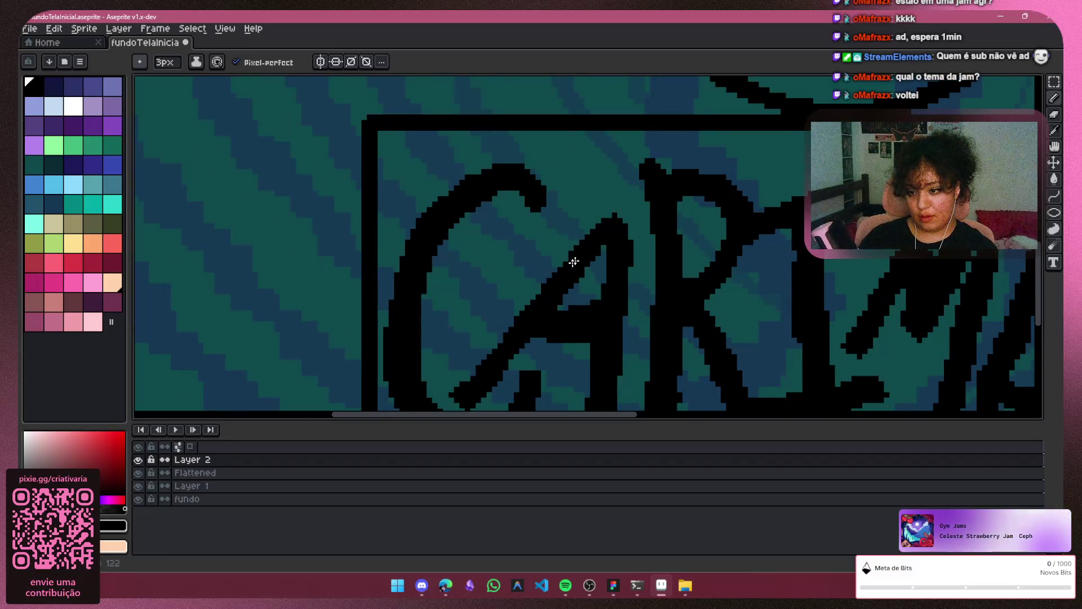
pyautogui.moveTo(607, 224); pyautogui.dragTo(553, 277)
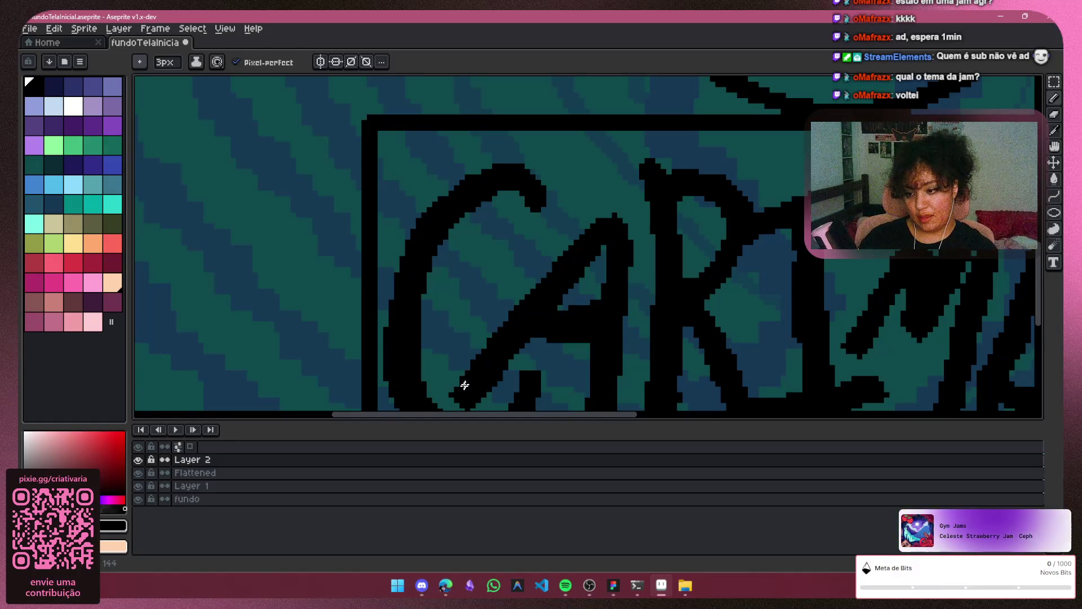
# Thicken the upper and lower R stem, undoing the diagonal-leg stroke
pyautogui.scroll(-2, 610, 278)
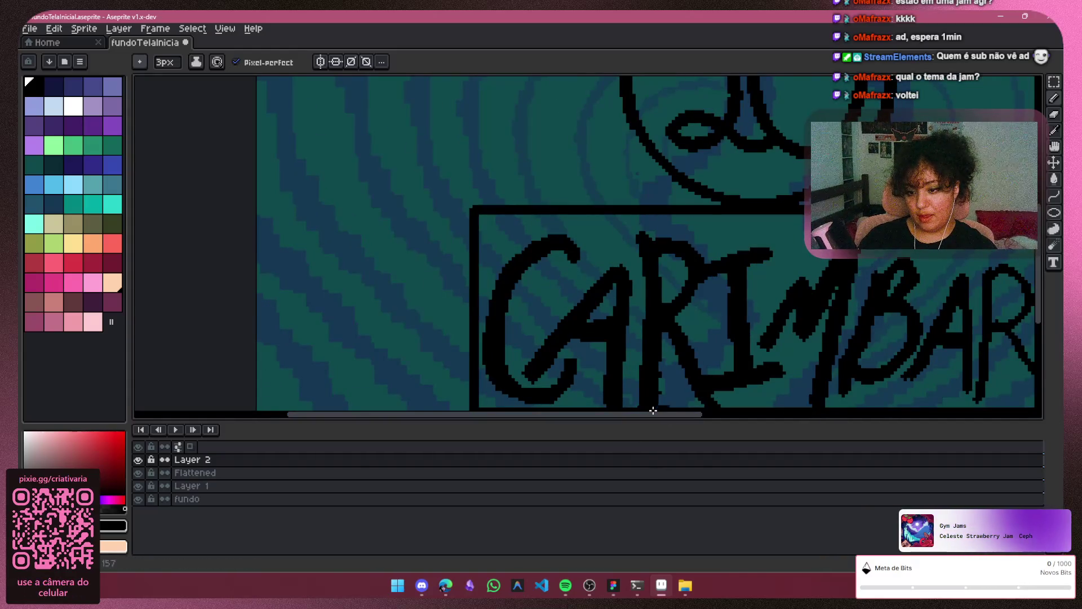
pyautogui.scroll(-3, 653, 389)
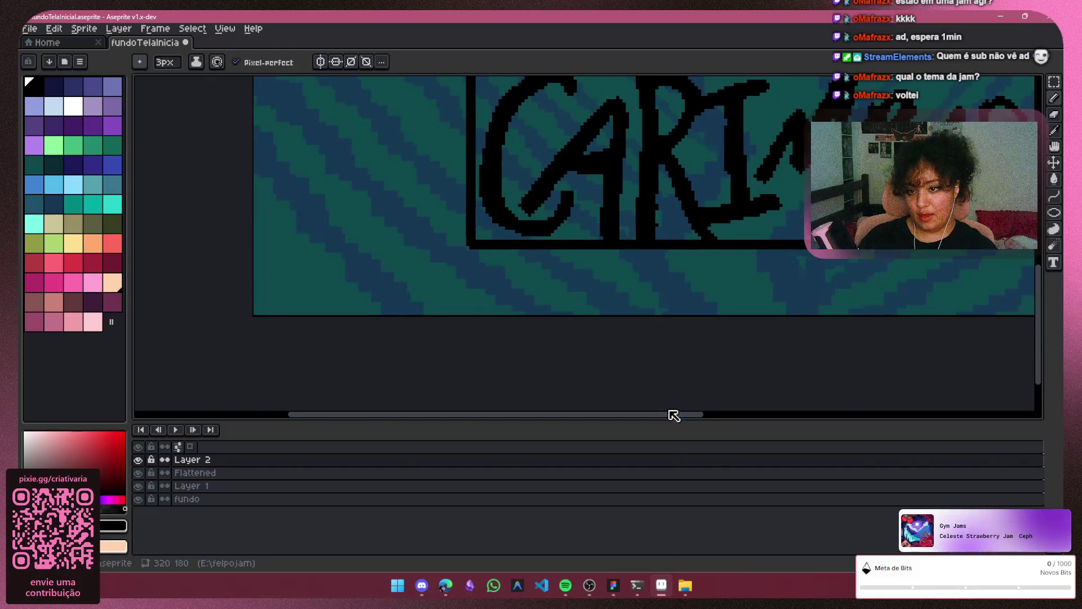
pyautogui.moveTo(674, 416); pyautogui.dragTo(845, 358)
pyautogui.scroll(2, 704, 221)
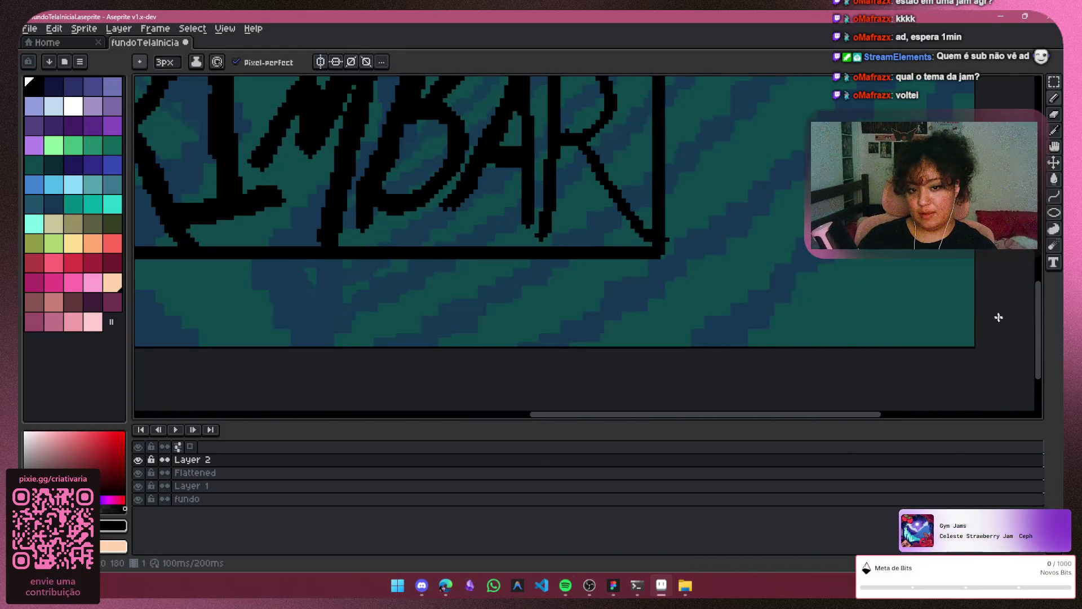
pyautogui.scroll(3, 728, 306)
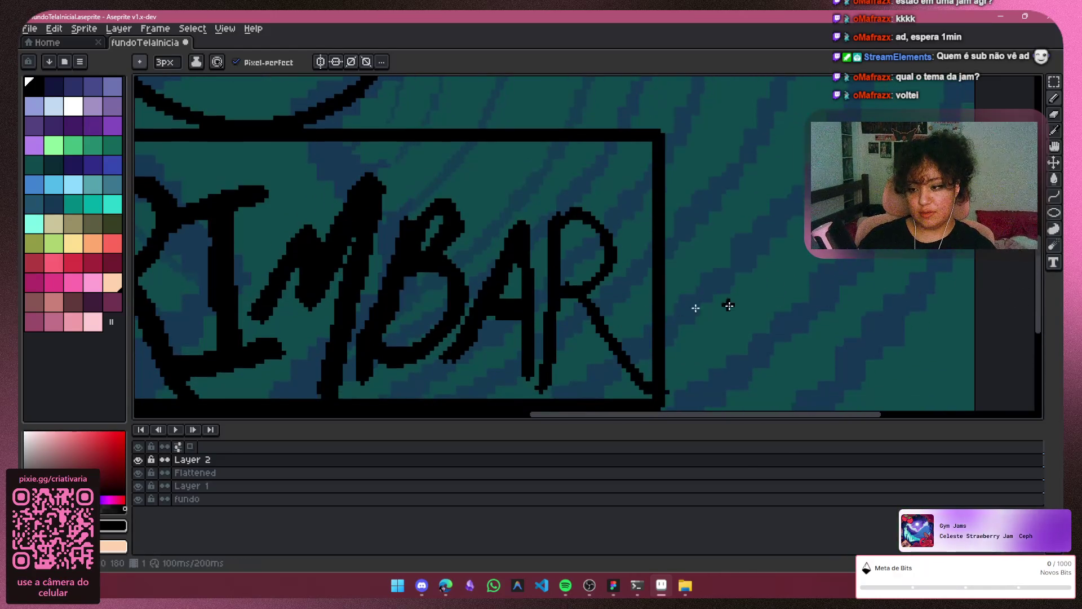
pyautogui.scroll(1, 512, 282)
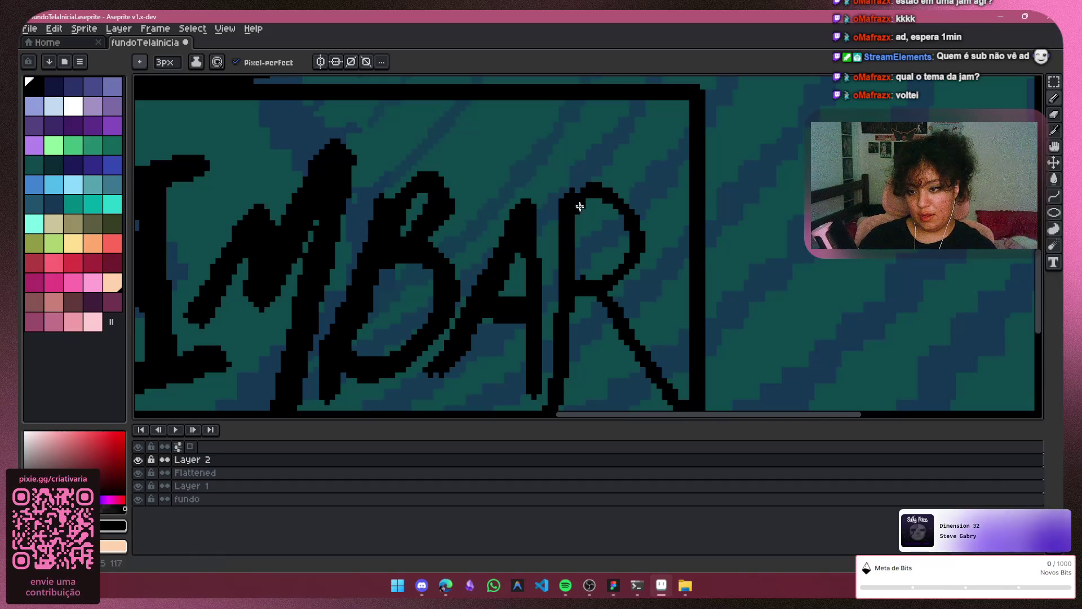
pyautogui.moveTo(576, 207); pyautogui.dragTo(576, 243)
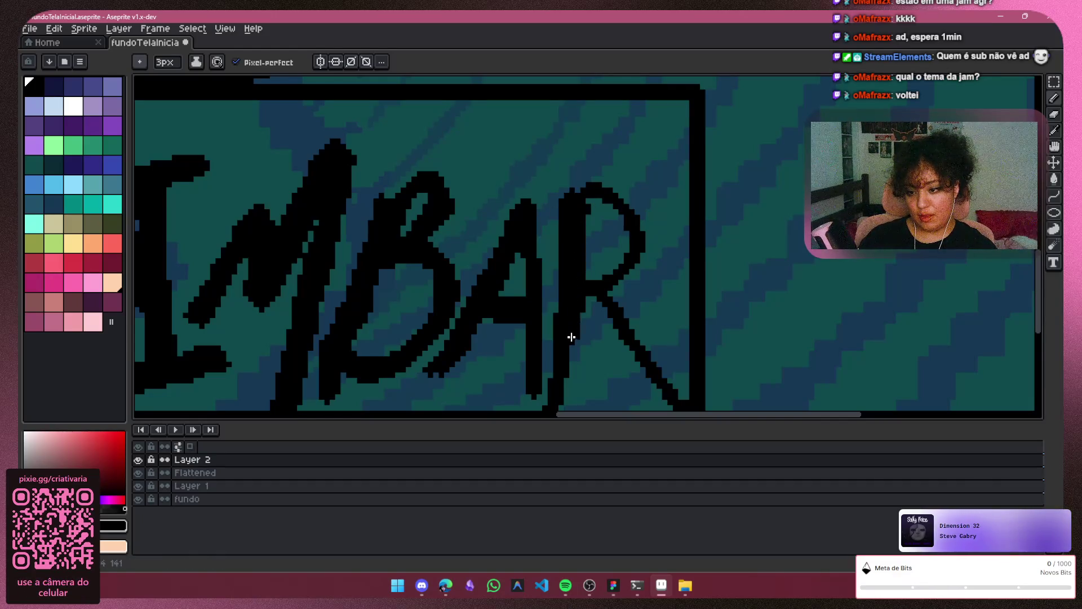
pyautogui.moveTo(571, 337); pyautogui.dragTo(571, 372)
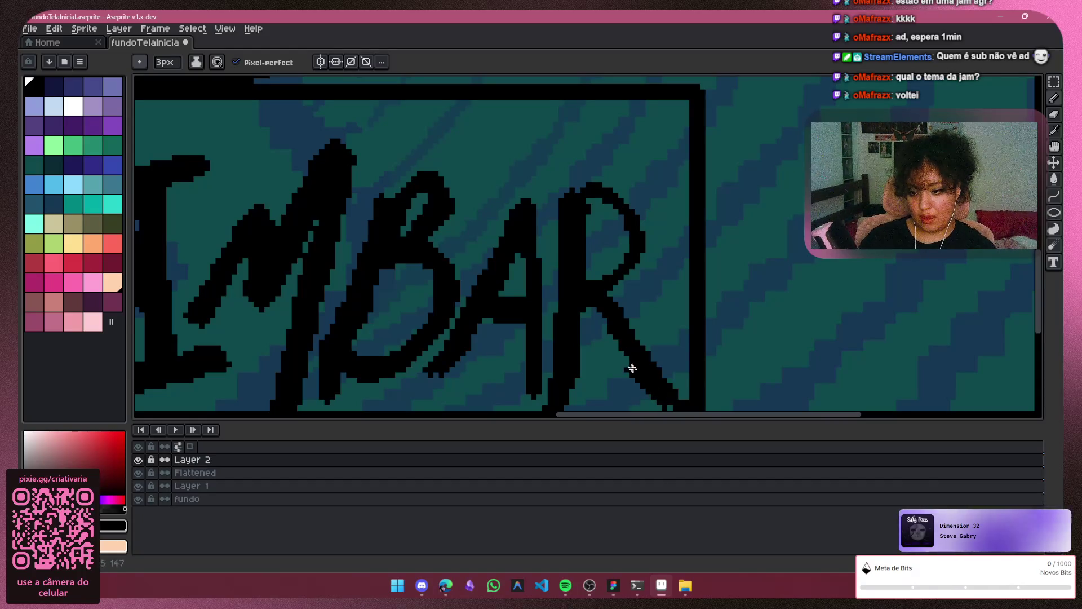
pyautogui.moveTo(620, 351)
pyautogui.mouseDown()
pyautogui.moveTo(591, 313)
pyautogui.moveTo(623, 241)
pyautogui.moveTo(593, 202)
pyautogui.mouseUp()
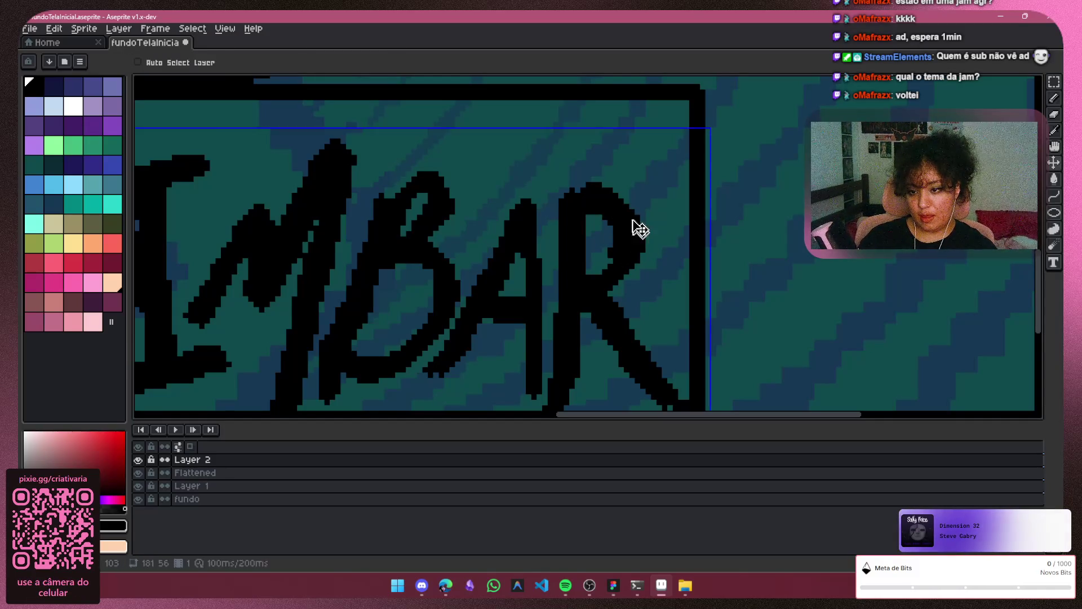
pyautogui.hotkey('ctrl', 'z')
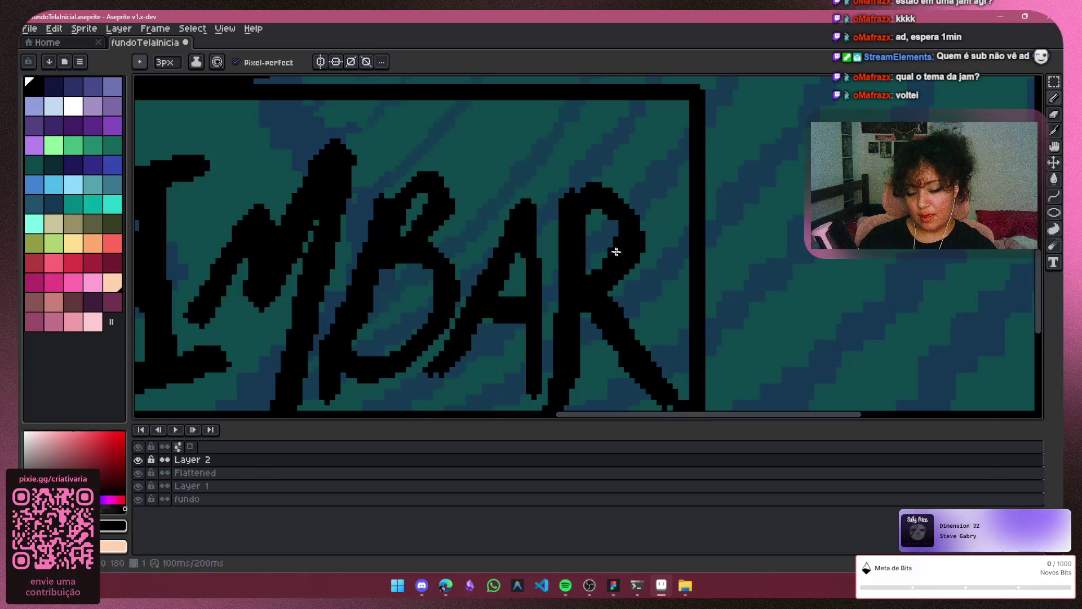
# Thicken the right leg of the A
pyautogui.scroll(-2, 620, 265)
pyautogui.scroll(-1, 599, 306)
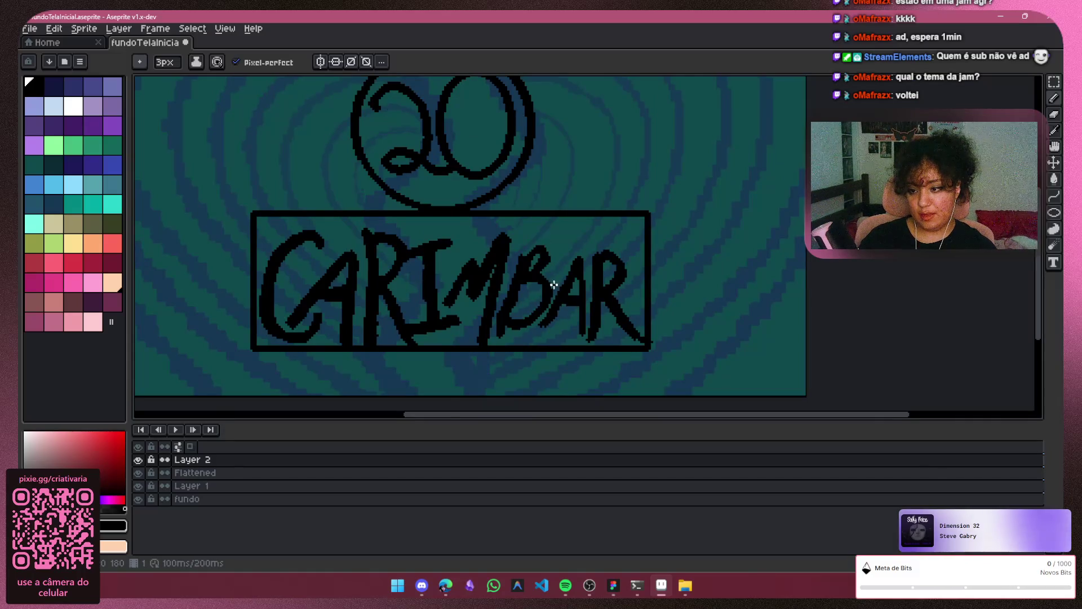
pyautogui.scroll(2, 575, 305)
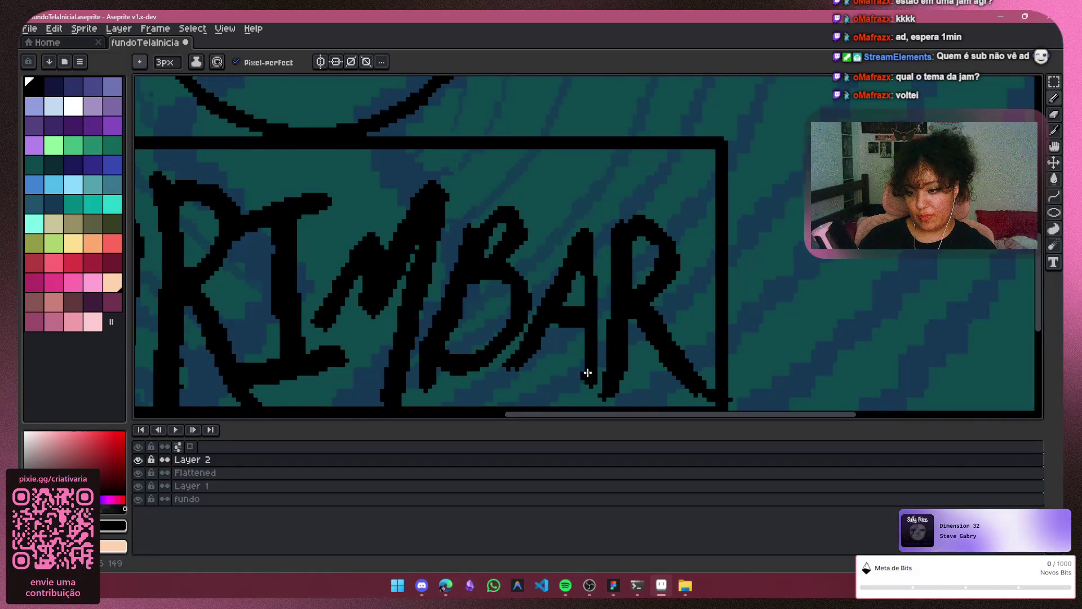
pyautogui.moveTo(582, 343); pyautogui.dragTo(585, 309)
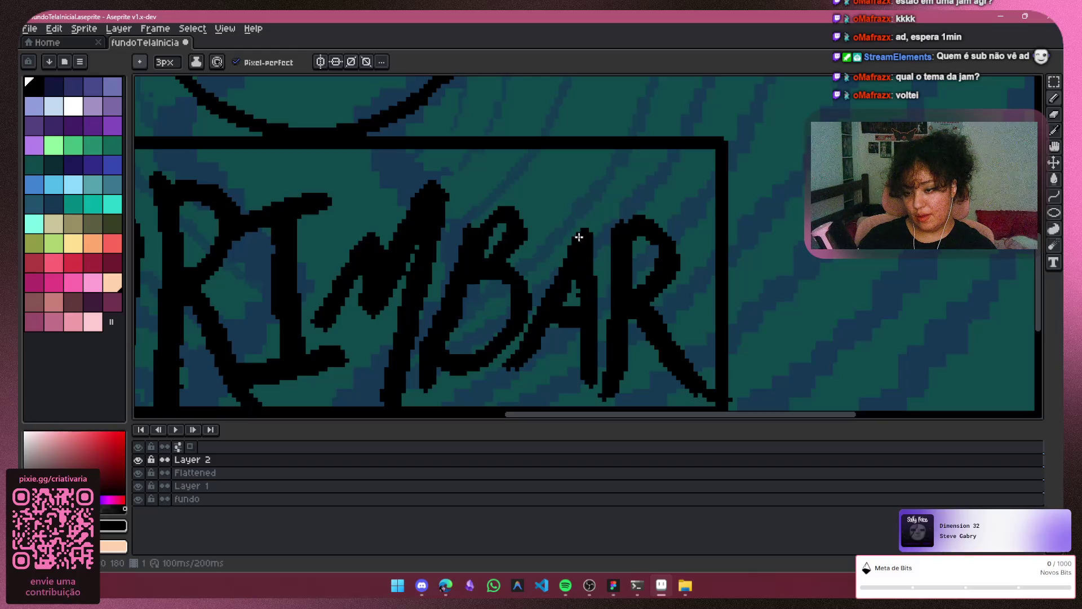
pyautogui.scroll(-4, 560, 265)
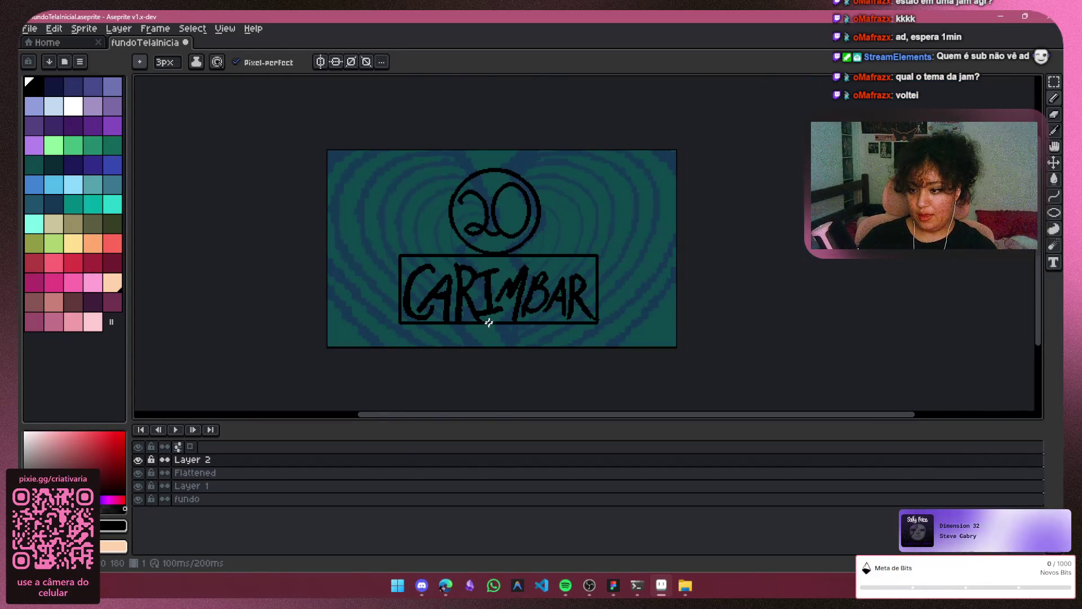
pyautogui.scroll(2, 488, 322)
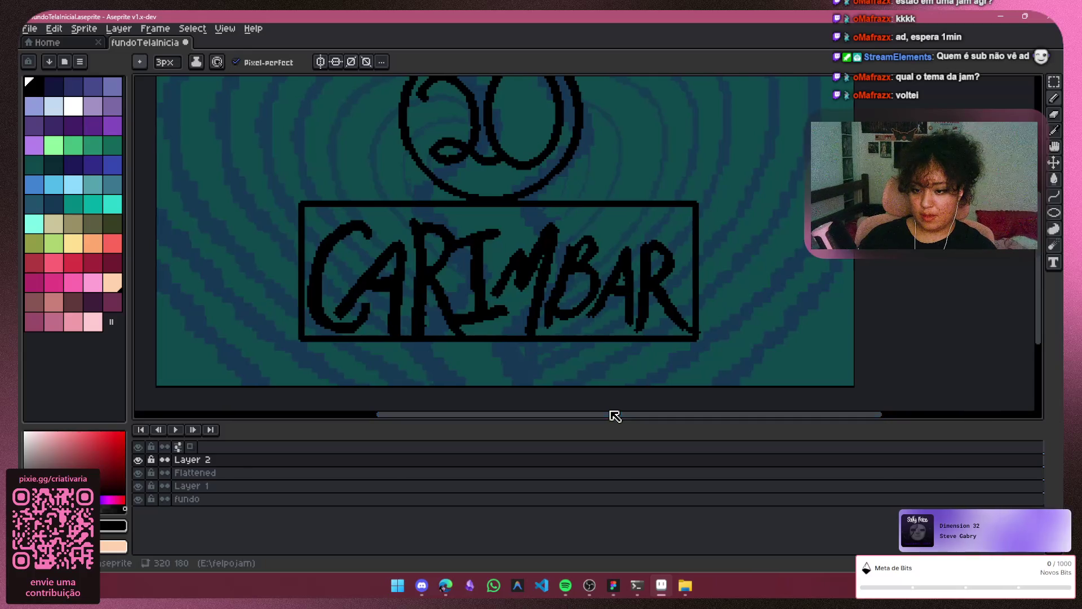
pyautogui.scroll(2, 732, 315)
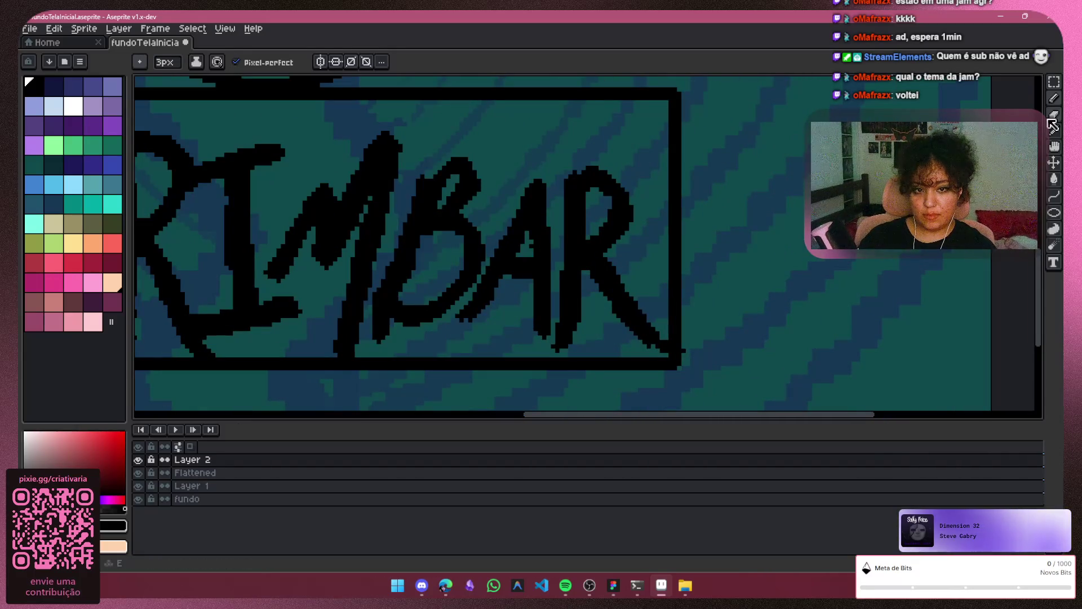
pyautogui.click(1052, 117)
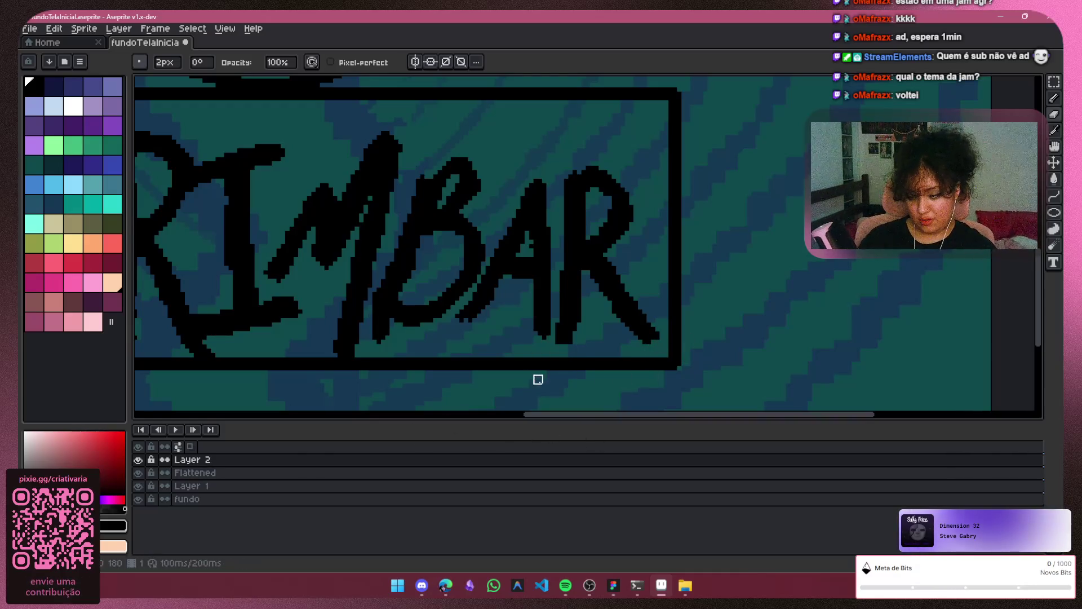
pyautogui.scroll(1, 406, 358)
pyautogui.scroll(-1, 372, 343)
pyautogui.scroll(-1, 361, 337)
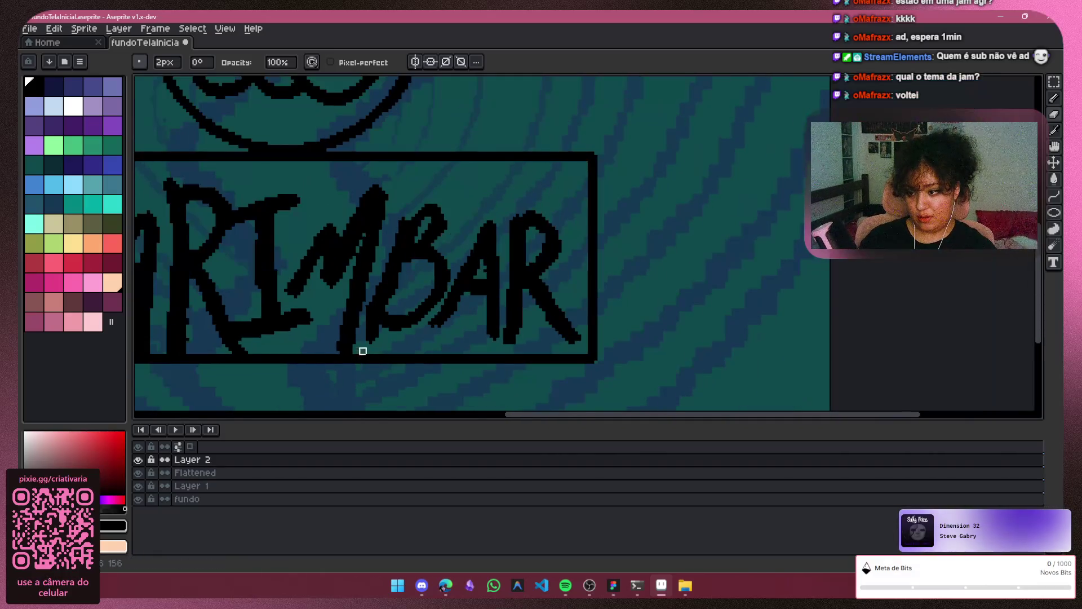
pyautogui.moveTo(526, 415); pyautogui.dragTo(420, 398)
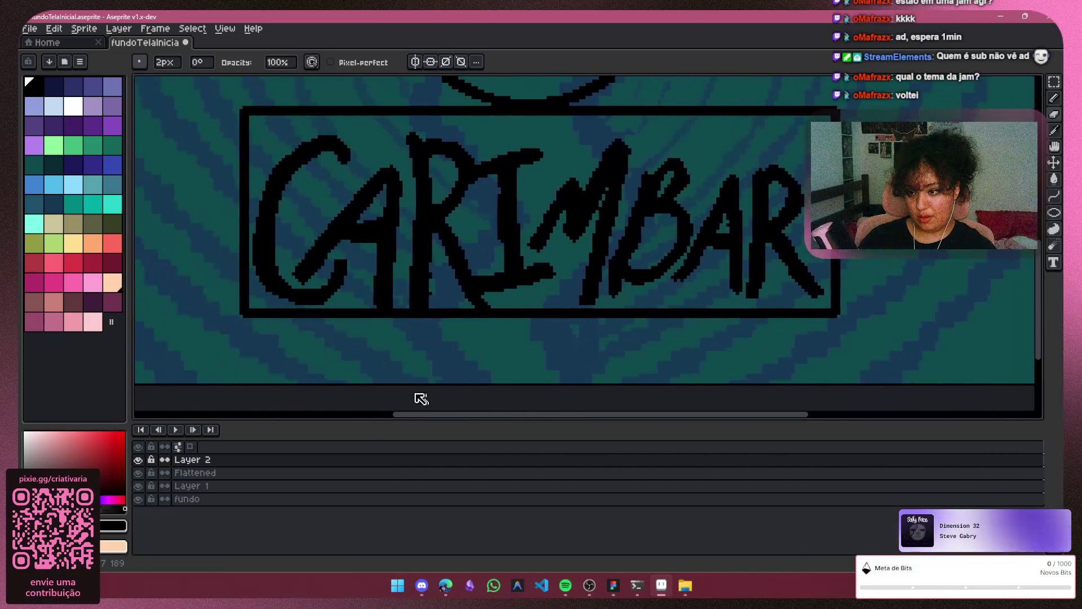
pyautogui.scroll(1, 447, 289)
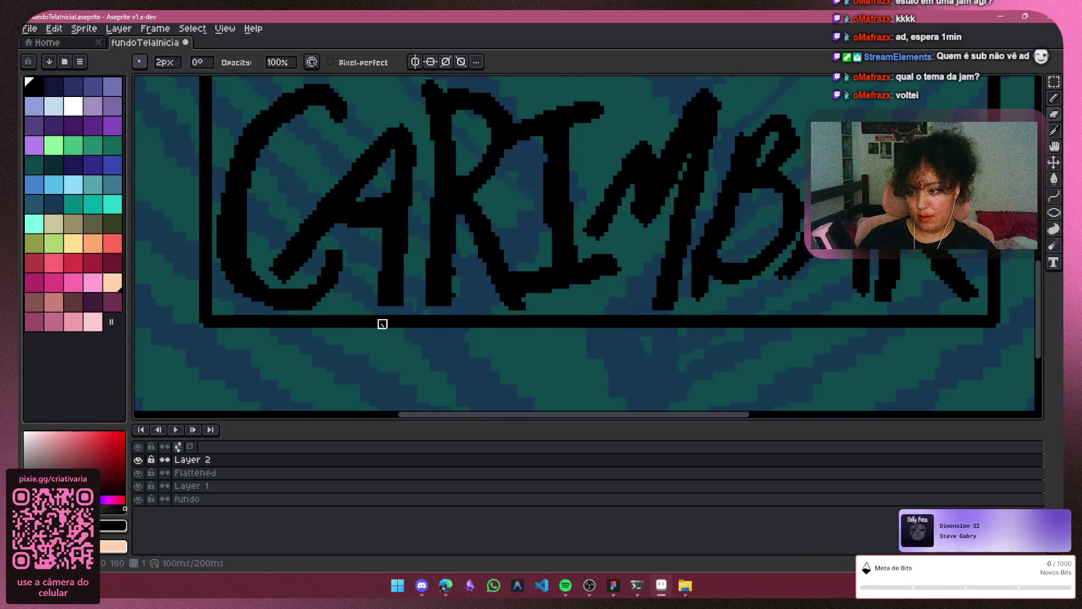
pyautogui.scroll(-1, 383, 324)
pyautogui.scroll(-1, 481, 307)
pyautogui.scroll(-1, 508, 287)
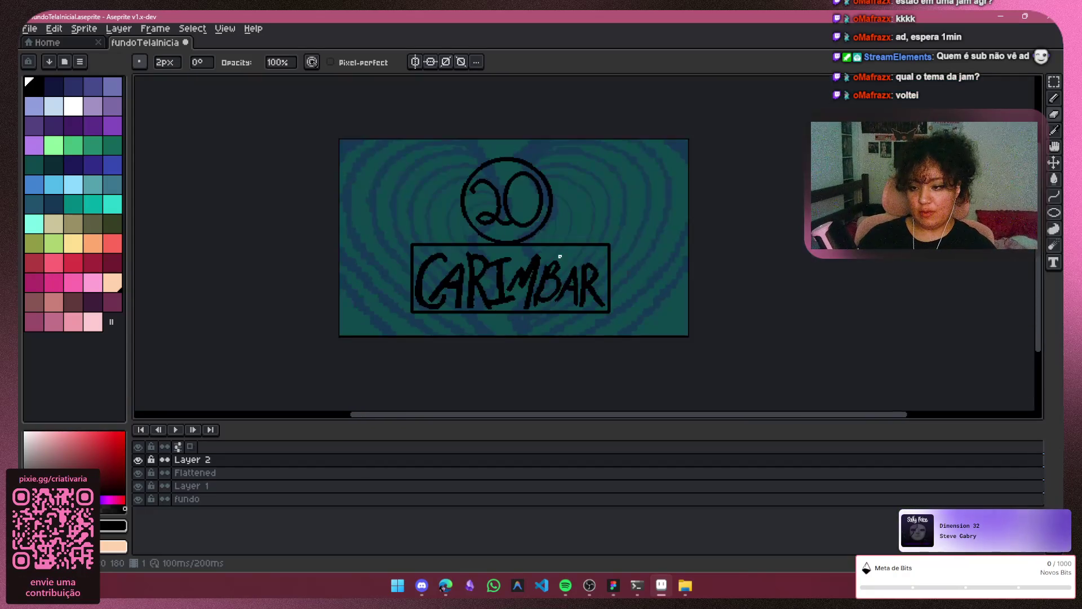
pyautogui.scroll(2, 529, 242)
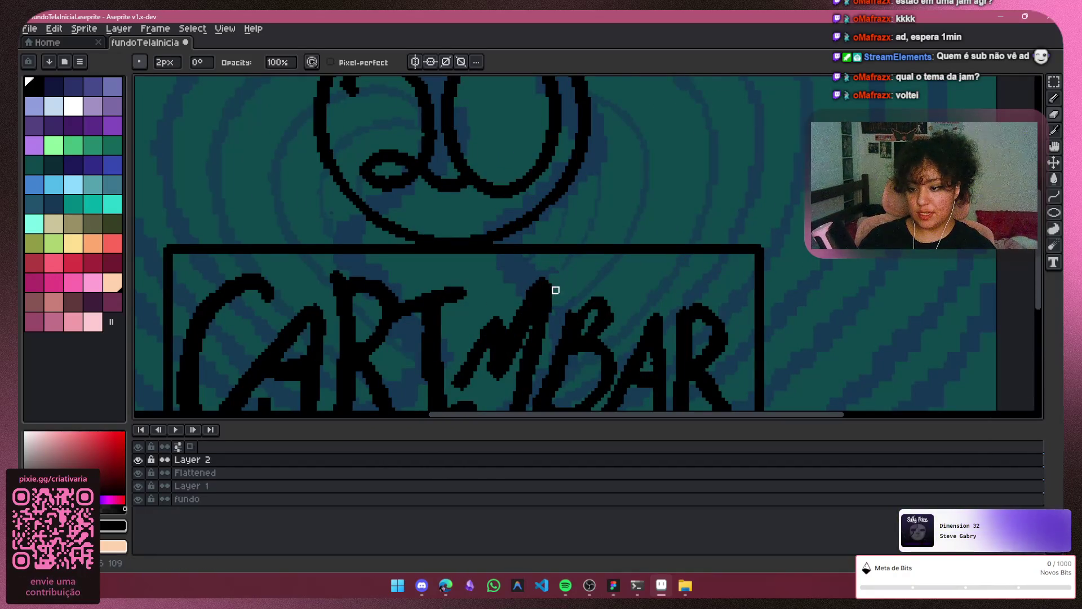
pyautogui.scroll(-1, 761, 205)
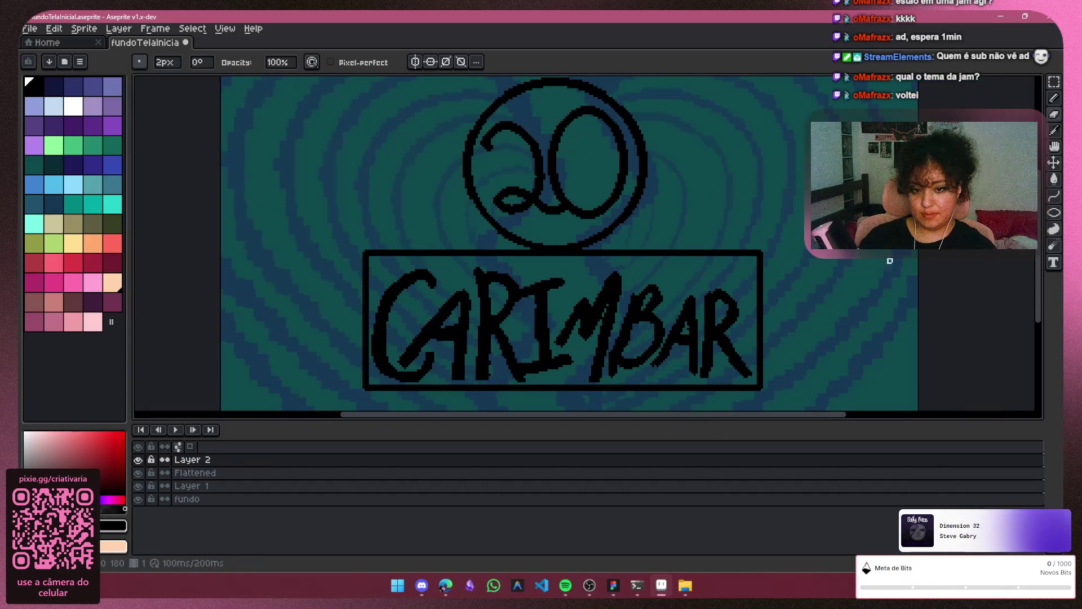
pyautogui.scroll(2, 484, 348)
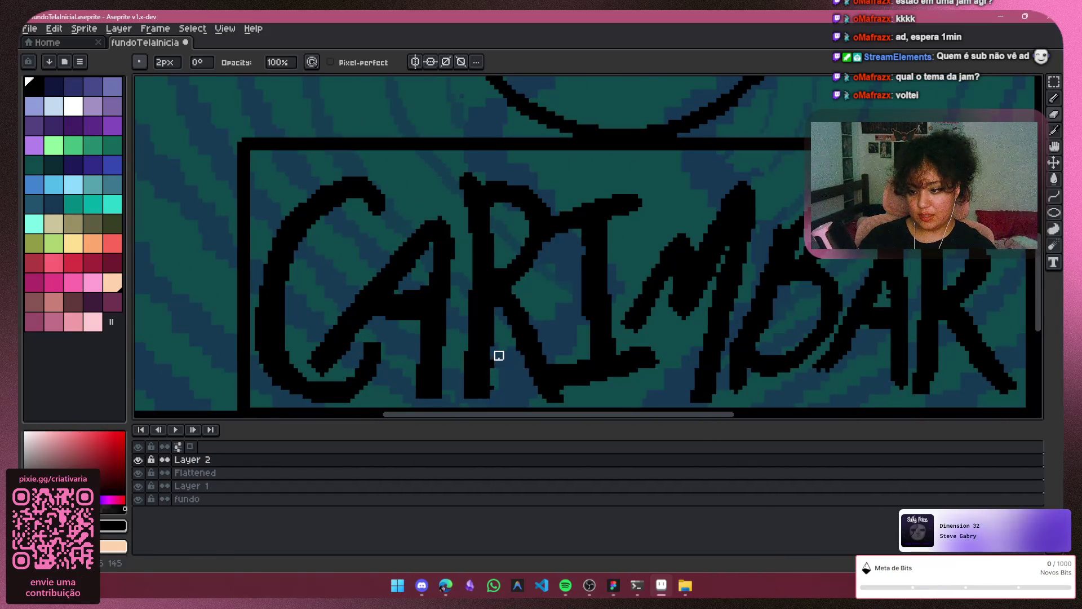
pyautogui.scroll(-1, 516, 351)
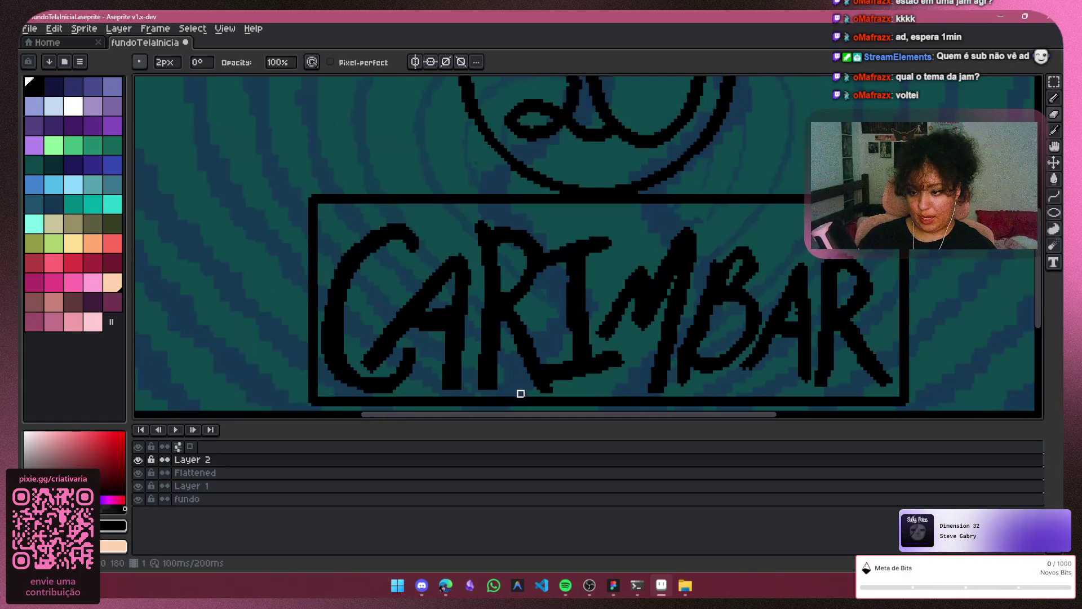
pyautogui.click(1054, 98)
pyautogui.scroll(1, 762, 345)
pyautogui.scroll(1, 743, 368)
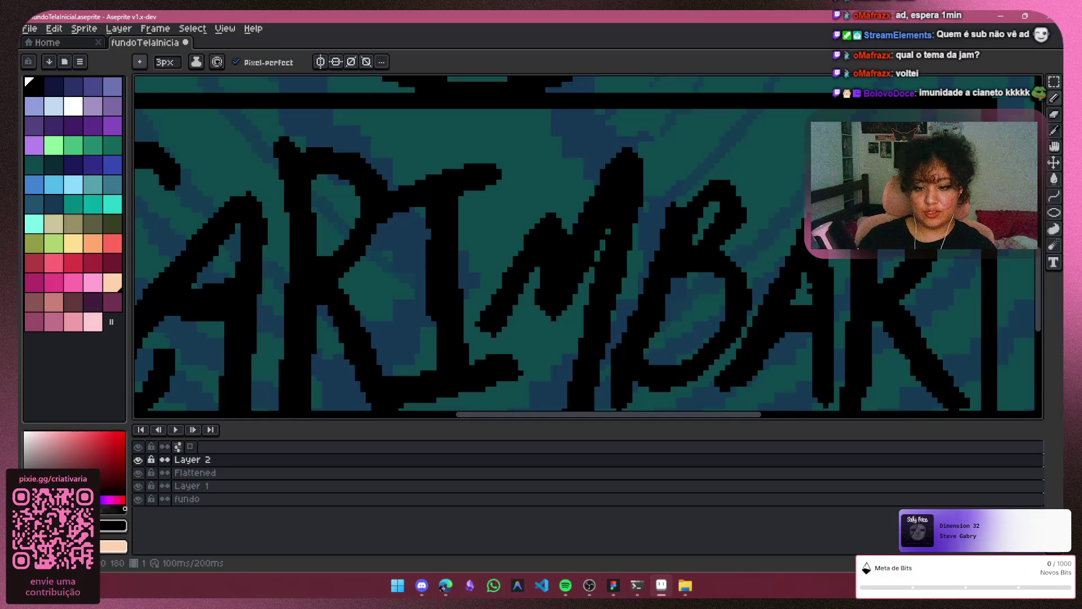
# Set a 1px full-opacity brush and try strokes near the lettering, including with spray painting
pyautogui.scroll(1, 1014, 186)
pyautogui.click(1057, 117)
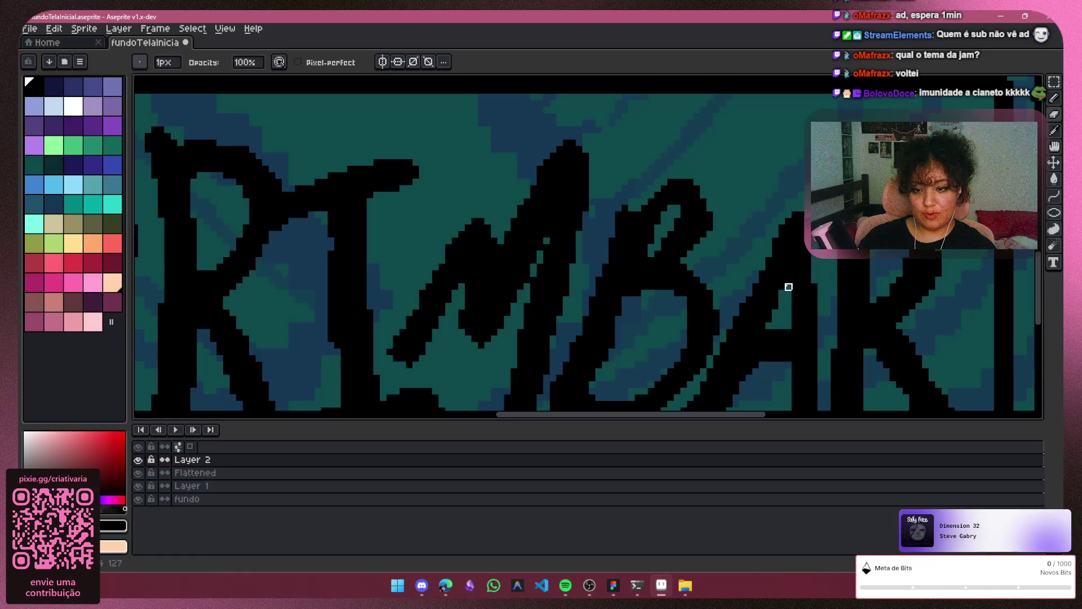
pyautogui.scroll(-1, 762, 320)
pyautogui.scroll(2, 635, 210)
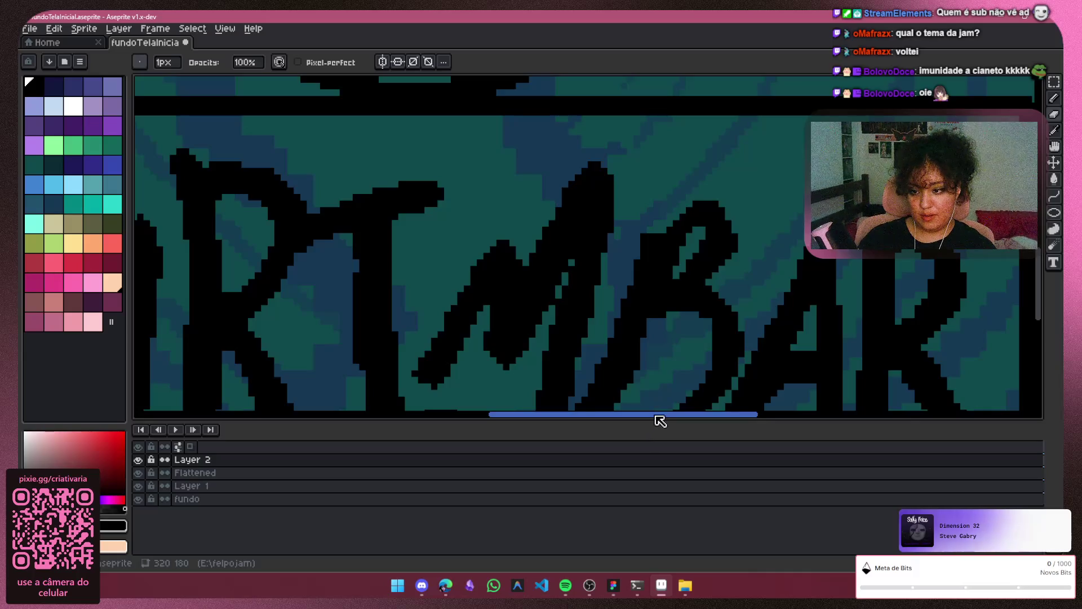
pyautogui.moveTo(657, 415); pyautogui.dragTo(574, 415)
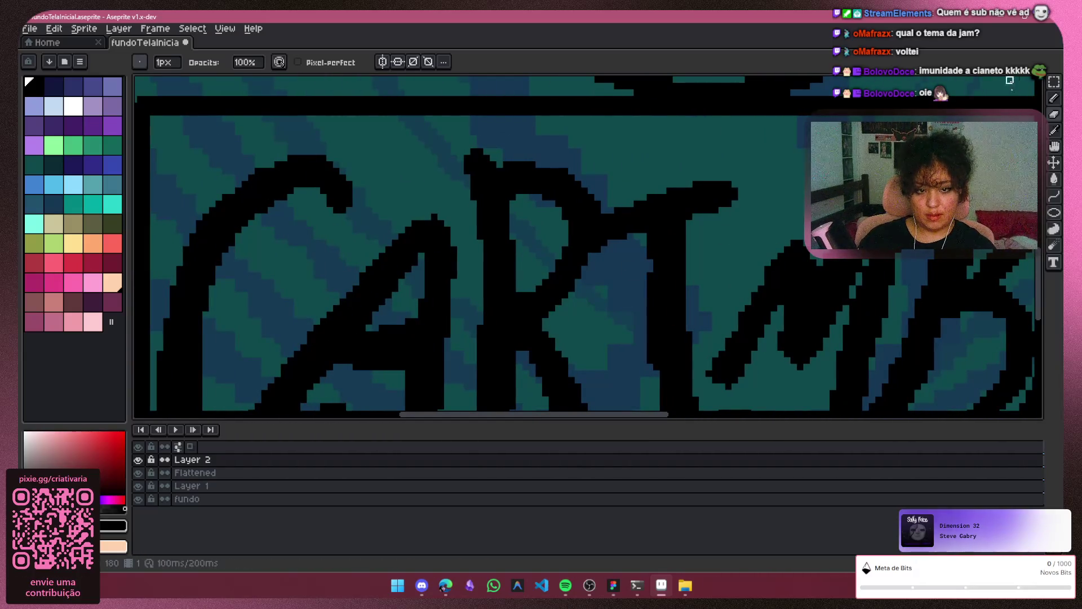
pyautogui.hotkey('shift', 'b')
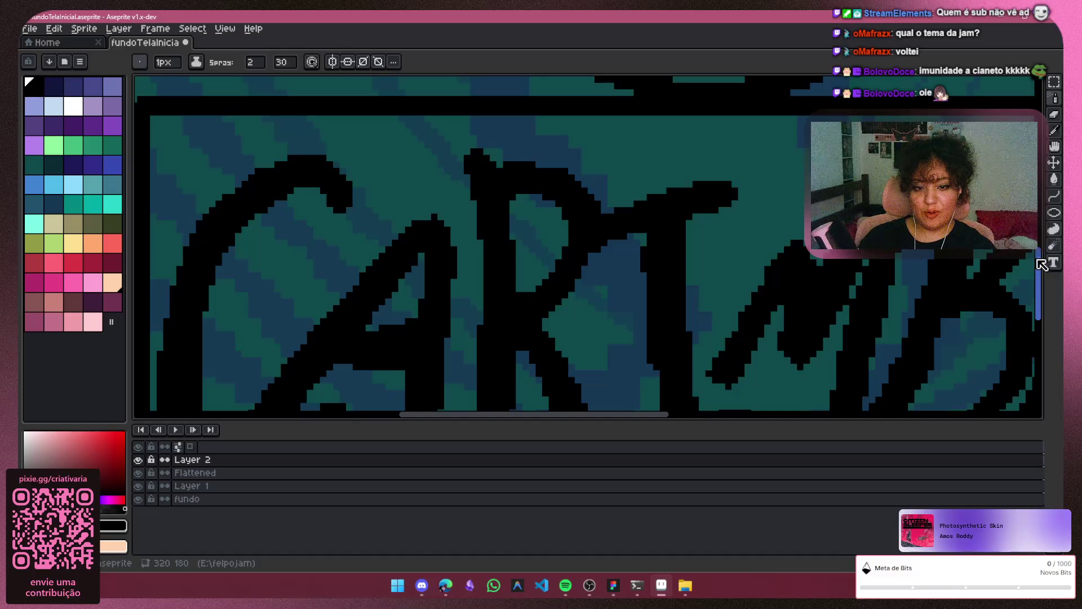
pyautogui.scroll(-5, 1041, 265)
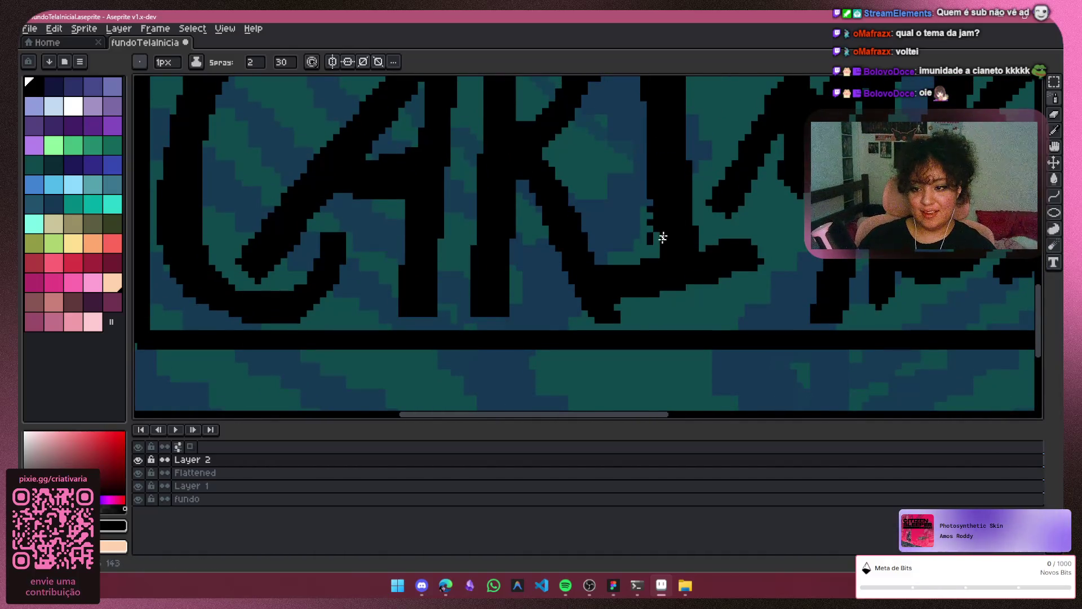
pyautogui.scroll(1, 664, 217)
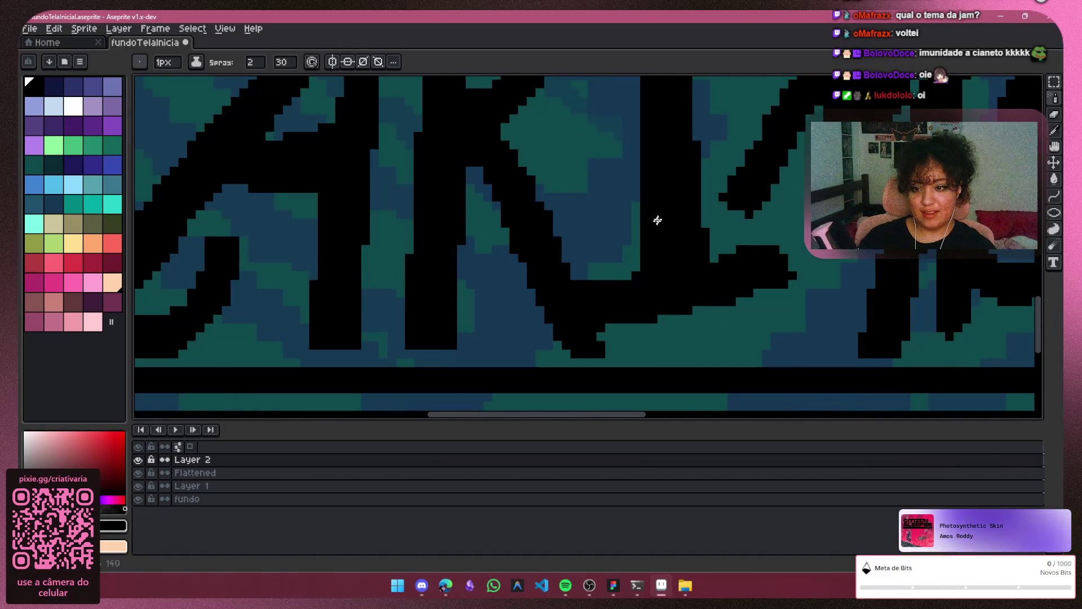
pyautogui.scroll(-2, 665, 237)
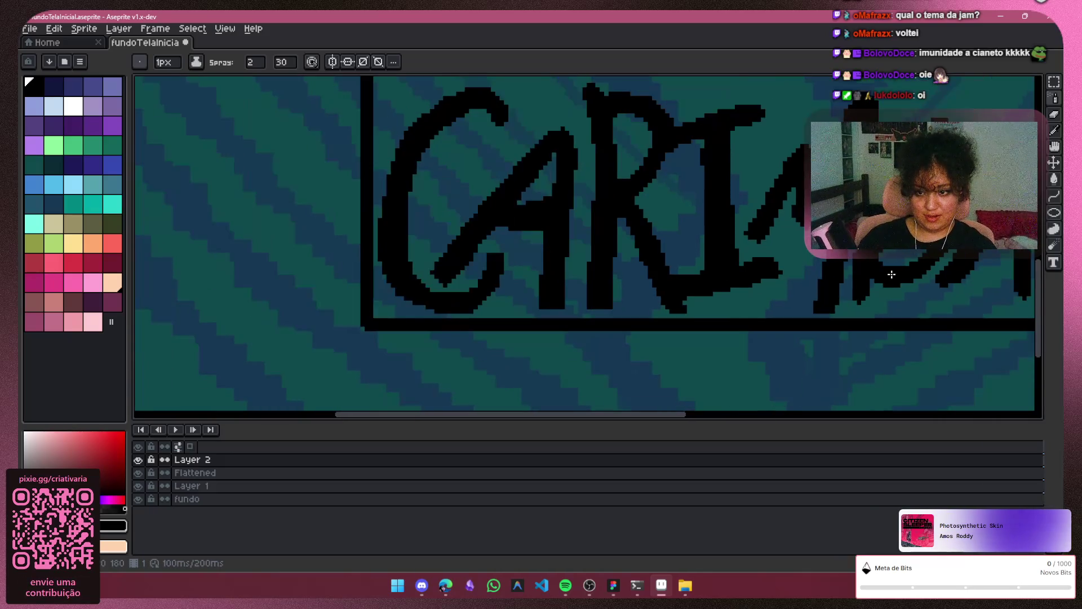
pyautogui.scroll(-2, 879, 276)
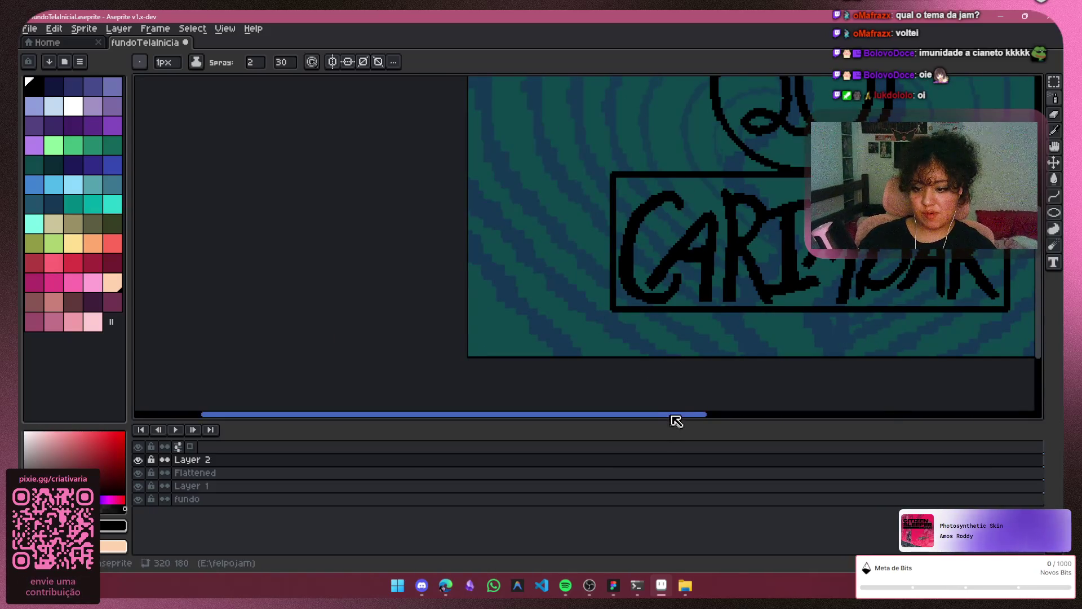
pyautogui.moveTo(676, 420)
pyautogui.mouseDown()
pyautogui.moveTo(712, 413)
pyautogui.moveTo(753, 367)
pyautogui.mouseUp()
# With the Pencil, extend the B's upper-right outline with black pixels, then zoom out
pyautogui.scroll(1, 755, 194)
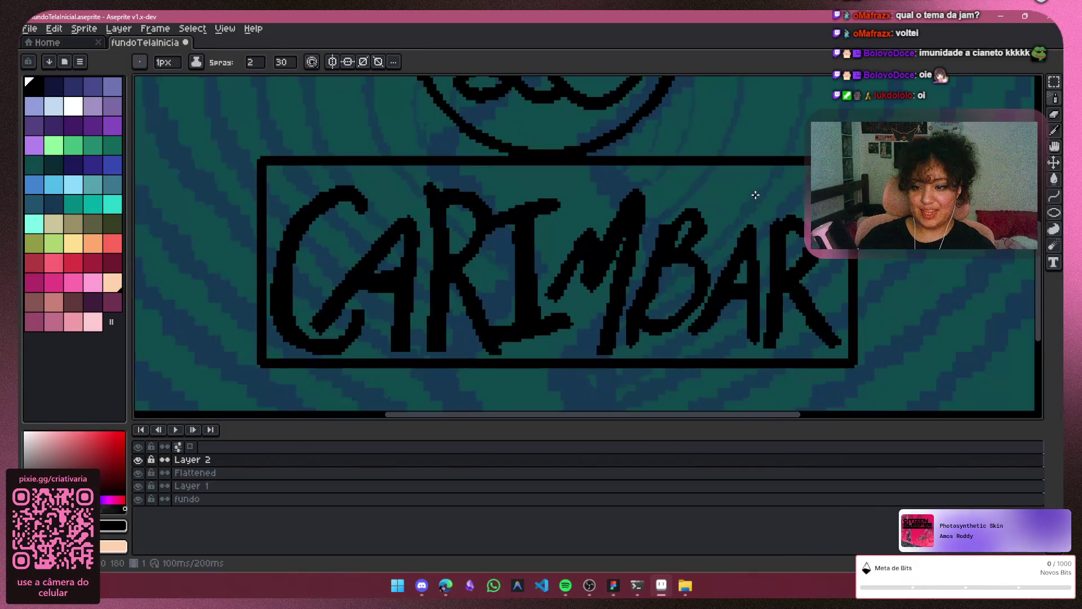
pyautogui.scroll(2, 755, 195)
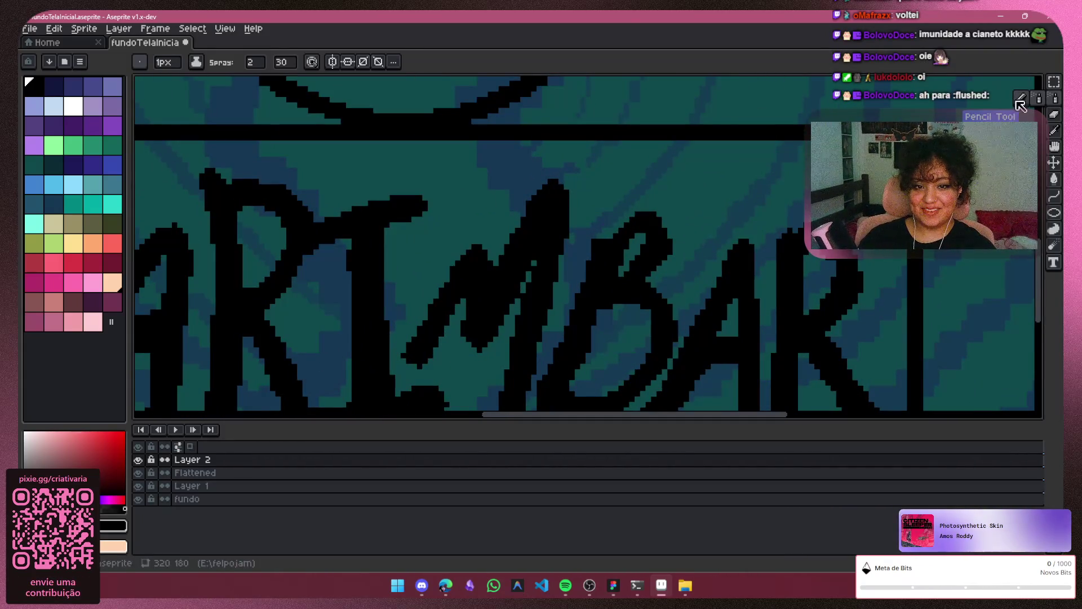
pyautogui.click(1020, 98)
pyautogui.scroll(1, 624, 256)
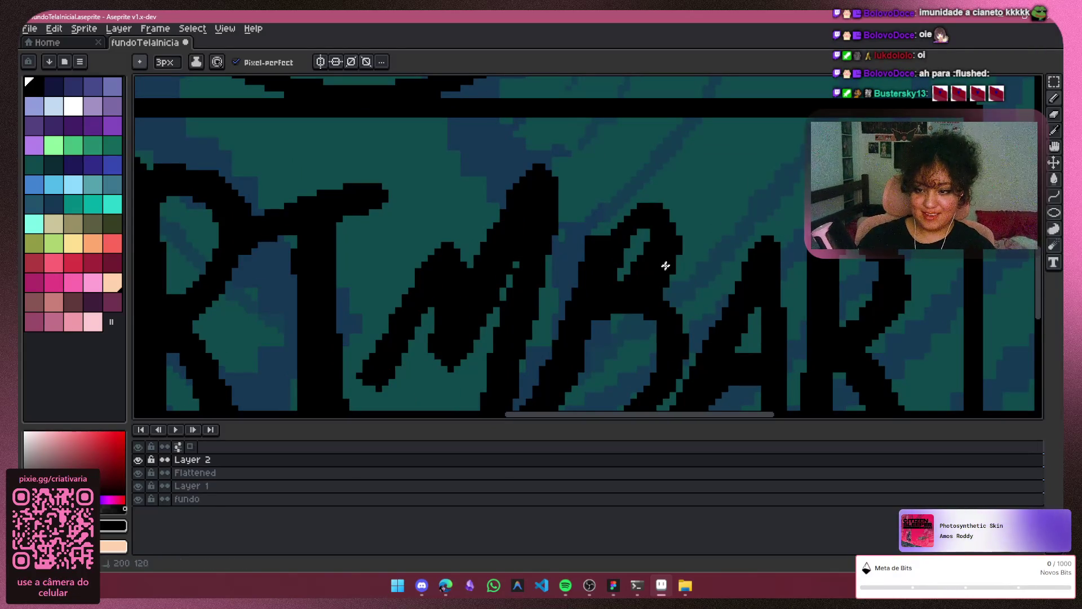
pyautogui.moveTo(669, 234); pyautogui.dragTo(667, 214)
pyautogui.scroll(-5, 681, 229)
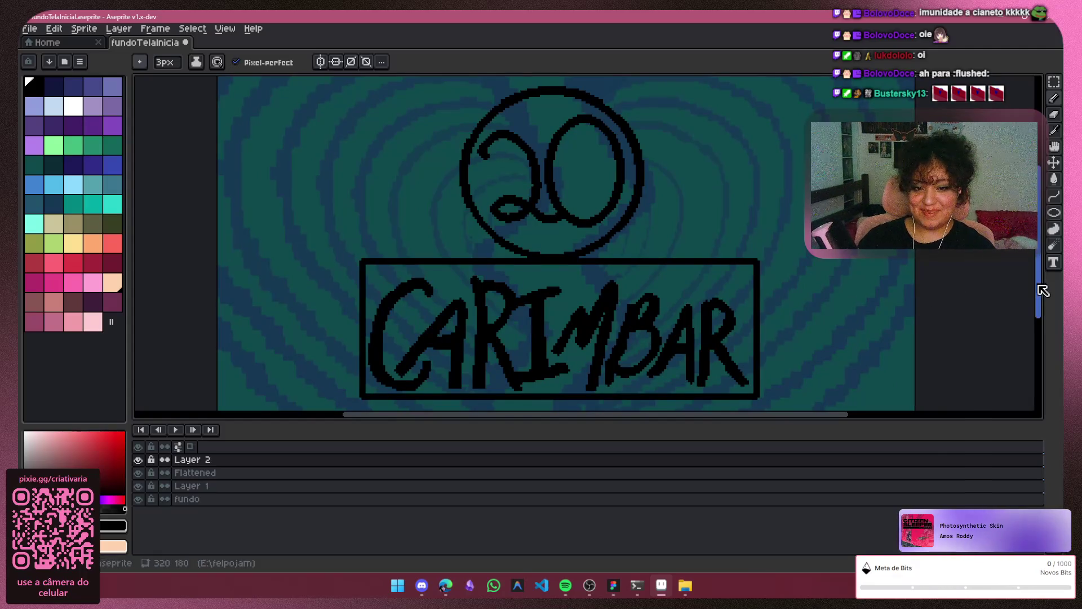
pyautogui.scroll(-2, 983, 290)
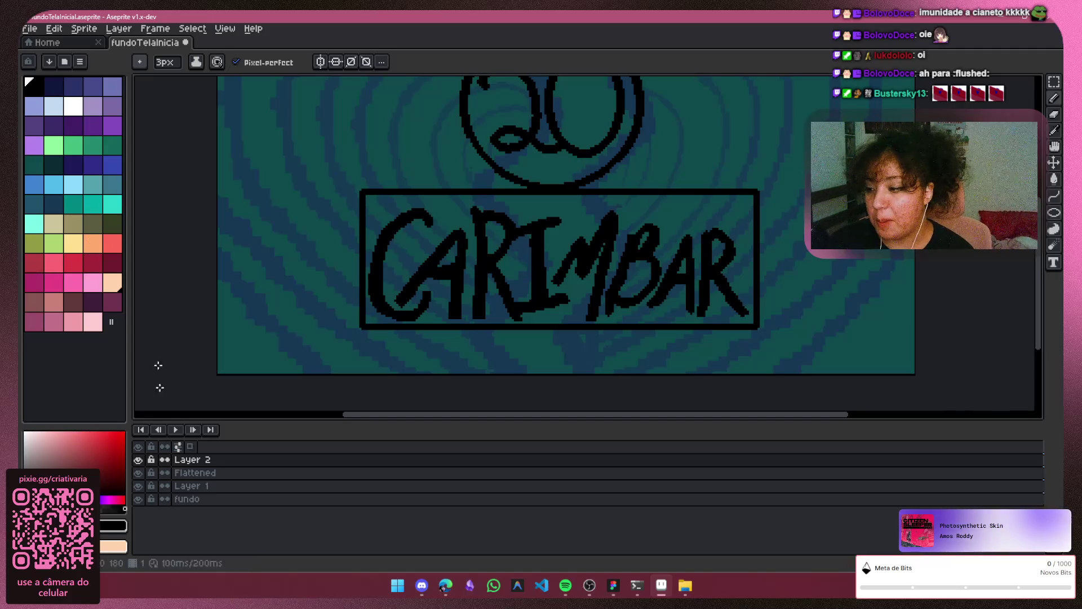
# Check the lettering and frame layers, then nudge the selected CARIMBAR box down one pixel
pyautogui.click(138, 459)
pyautogui.click(138, 459)
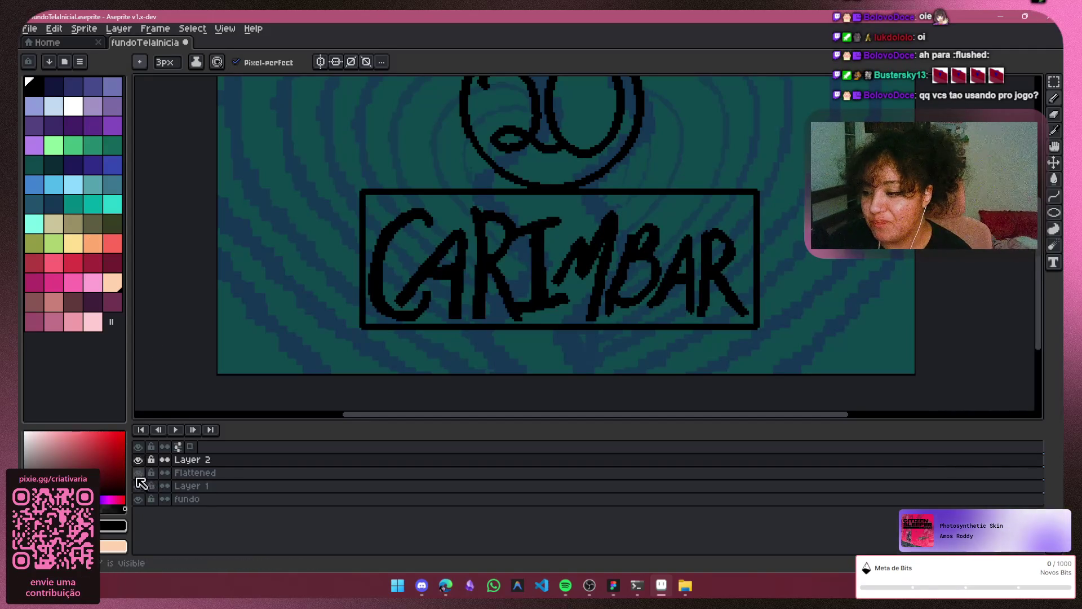
pyautogui.click(138, 485)
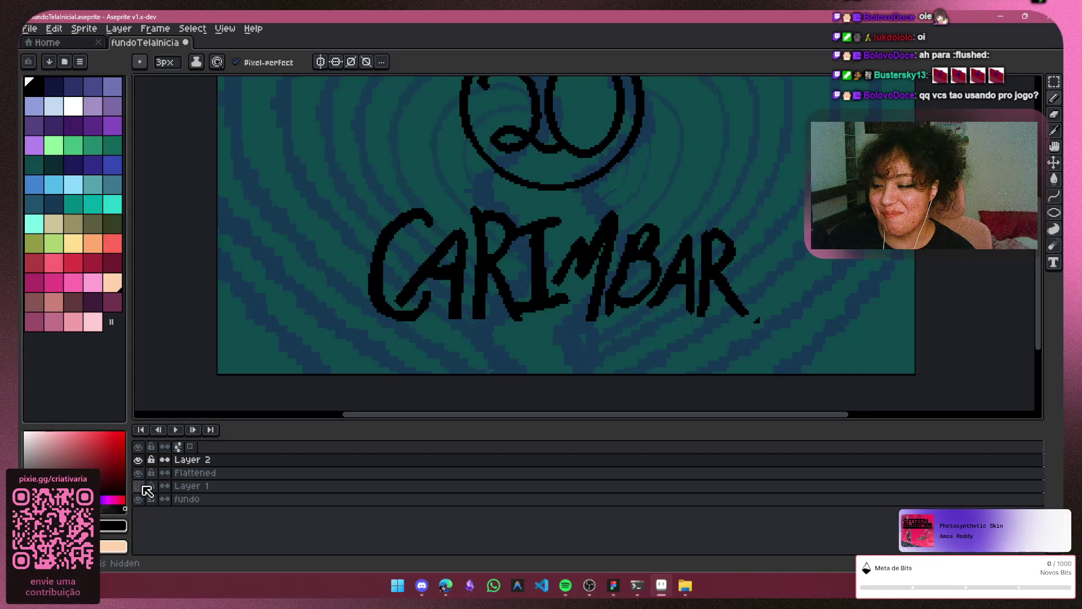
pyautogui.click(140, 485)
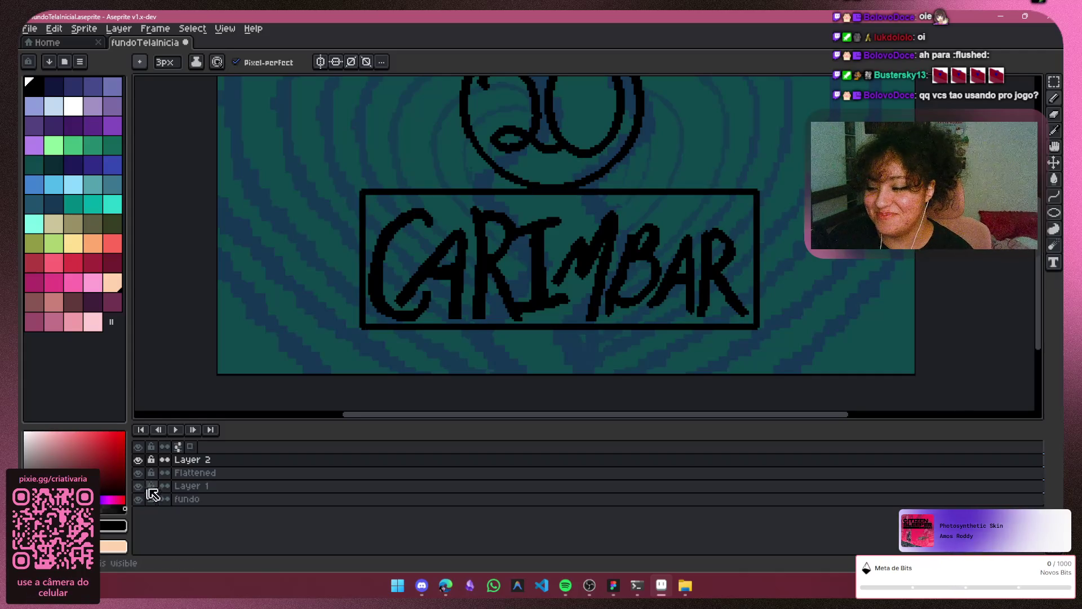
pyautogui.click(1057, 83)
pyautogui.moveTo(328, 164)
pyautogui.mouseDown()
pyautogui.moveTo(425, 244)
pyautogui.moveTo(719, 367)
pyautogui.moveTo(781, 353)
pyautogui.mouseUp()
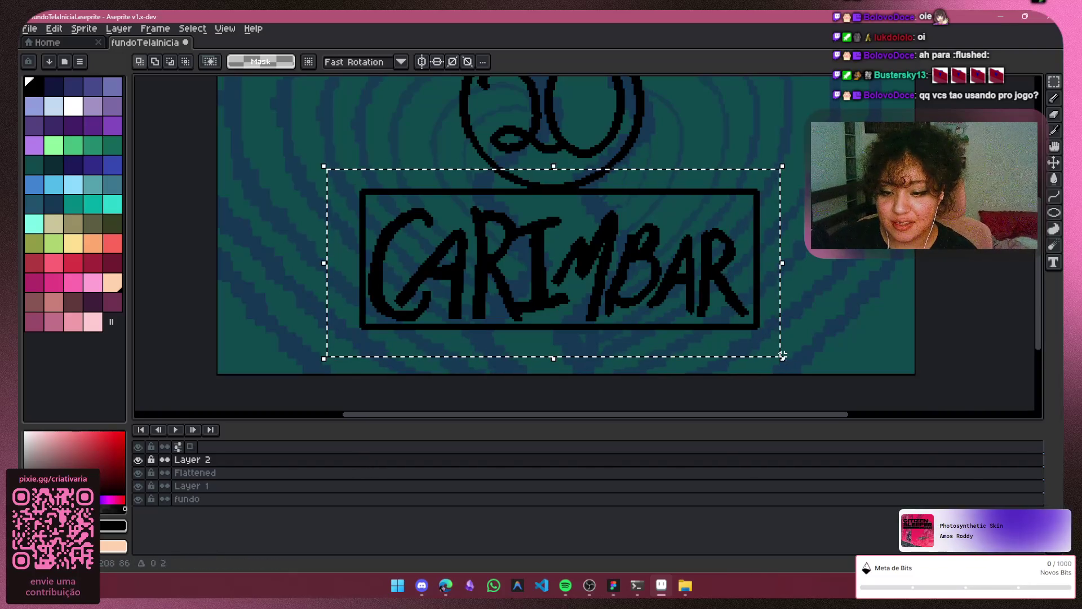
pyautogui.press('Down')
pyautogui.press('Down')
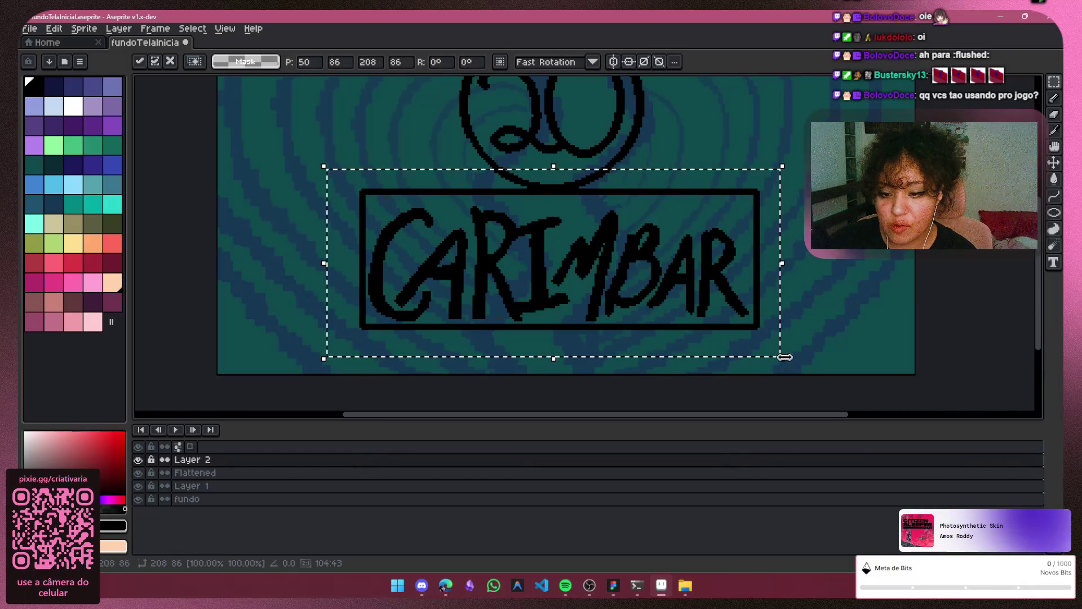
pyautogui.click(784, 355)
# Stretch the reselected CARIMBAR lettering slightly taller, shift it a pixel, commit, and deselect
pyautogui.moveTo(789, 176)
pyautogui.mouseDown()
pyautogui.moveTo(770, 238)
pyautogui.moveTo(339, 345)
pyautogui.mouseUp()
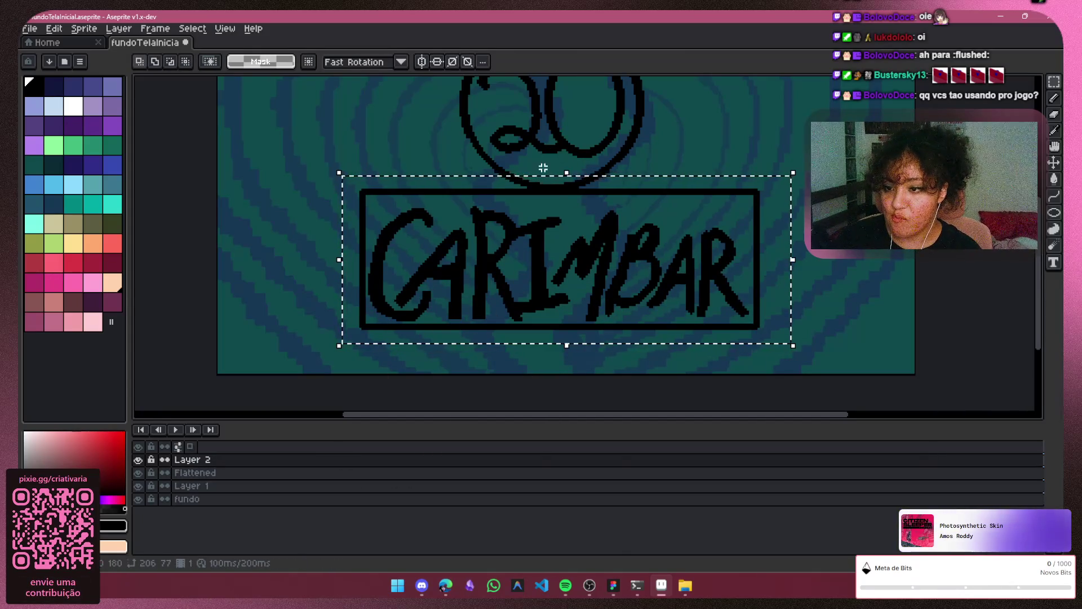
pyautogui.click(565, 172)
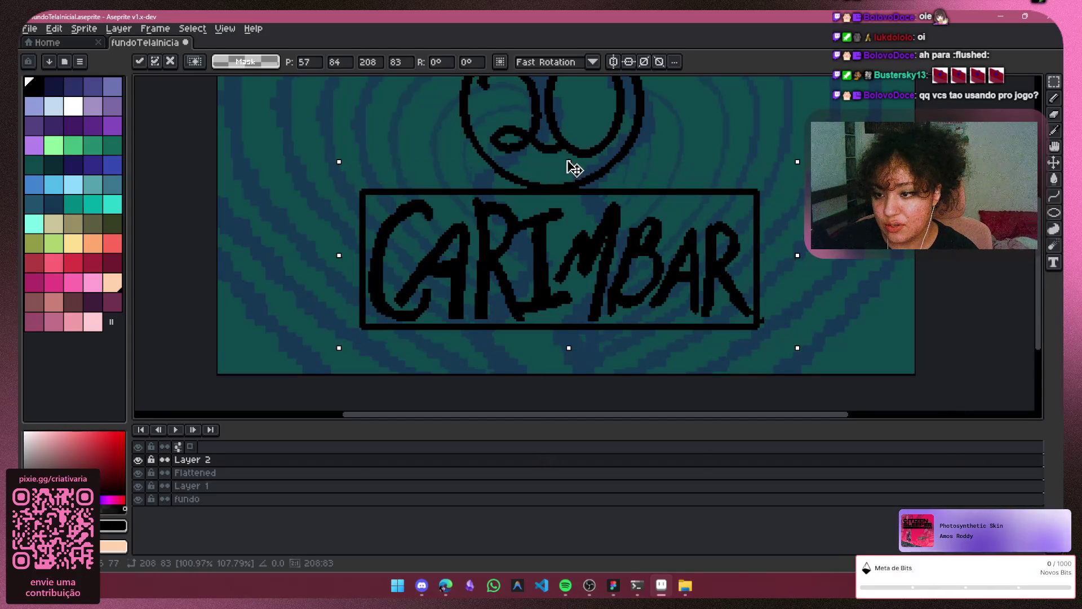
pyautogui.moveTo(574, 168); pyautogui.dragTo(576, 164)
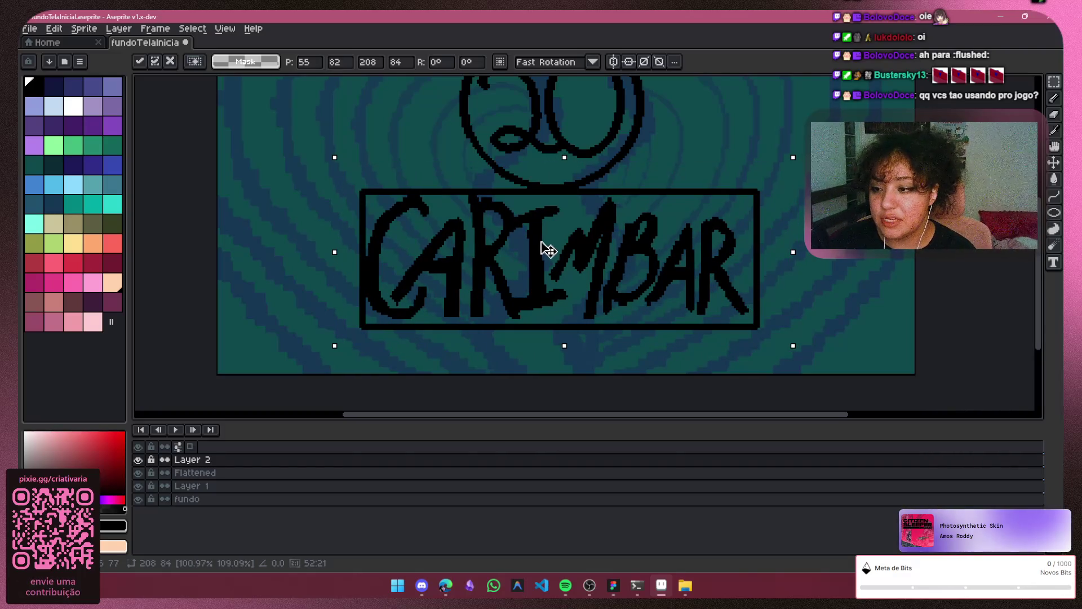
pyautogui.moveTo(552, 249); pyautogui.dragTo(562, 246)
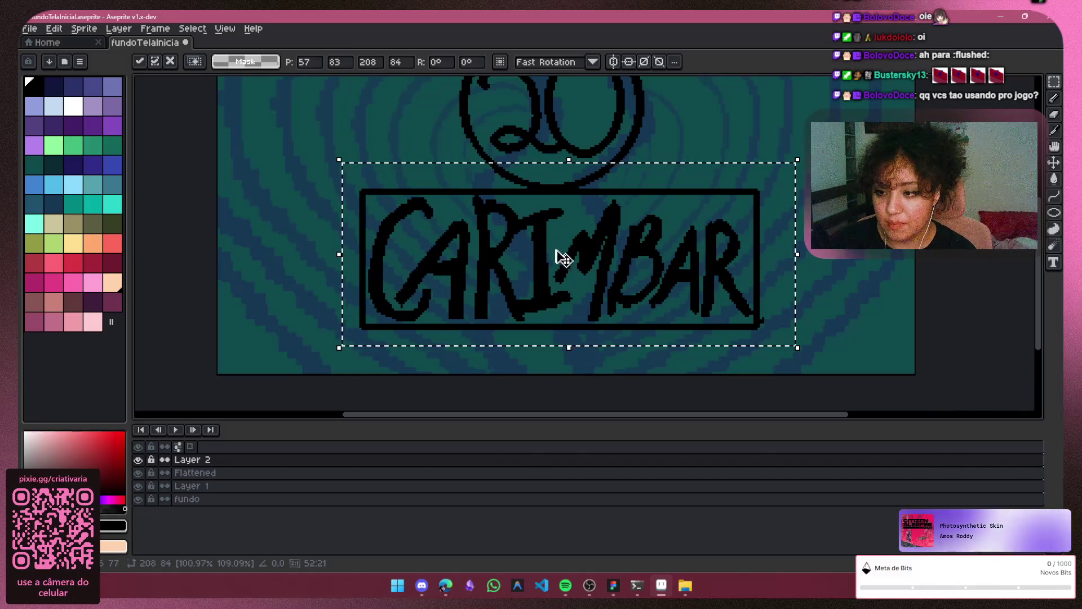
pyautogui.scroll(-2, 566, 258)
pyautogui.scroll(2, 549, 260)
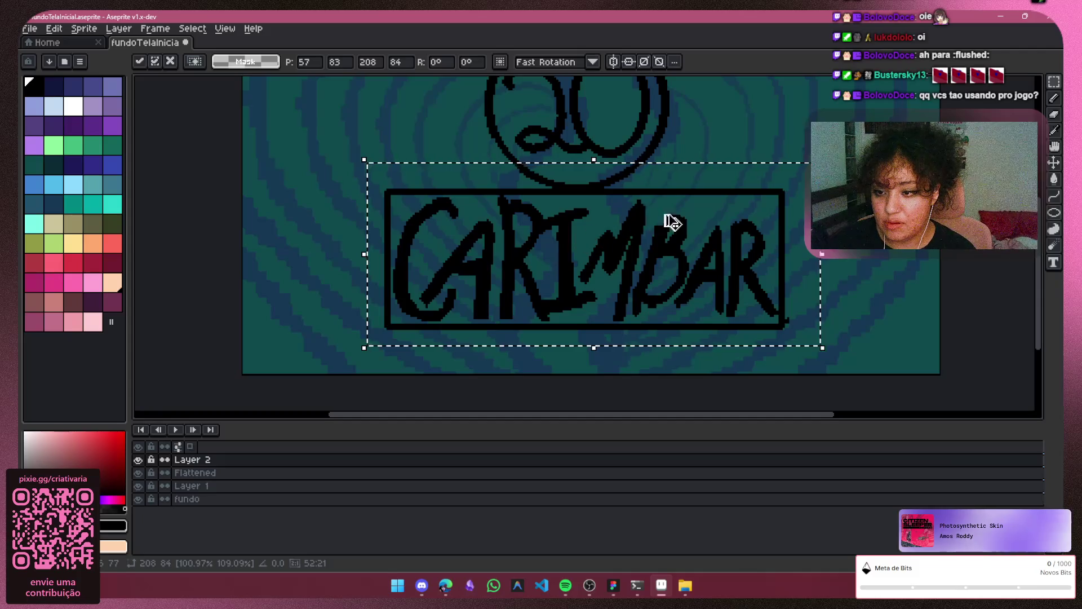
pyautogui.press('Return')
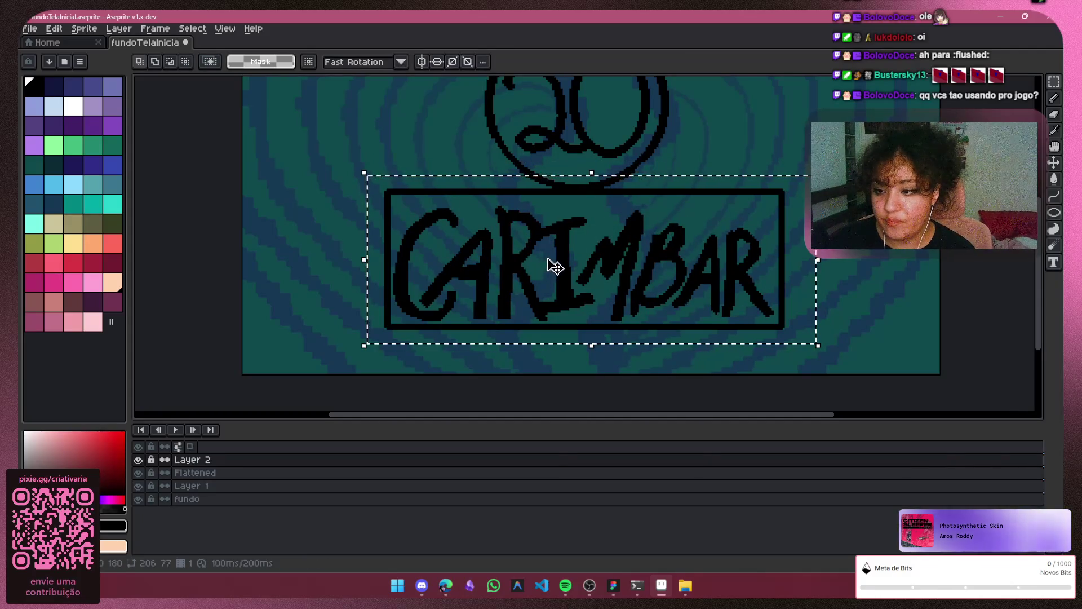
pyautogui.hotkey('ctrl', 'd')
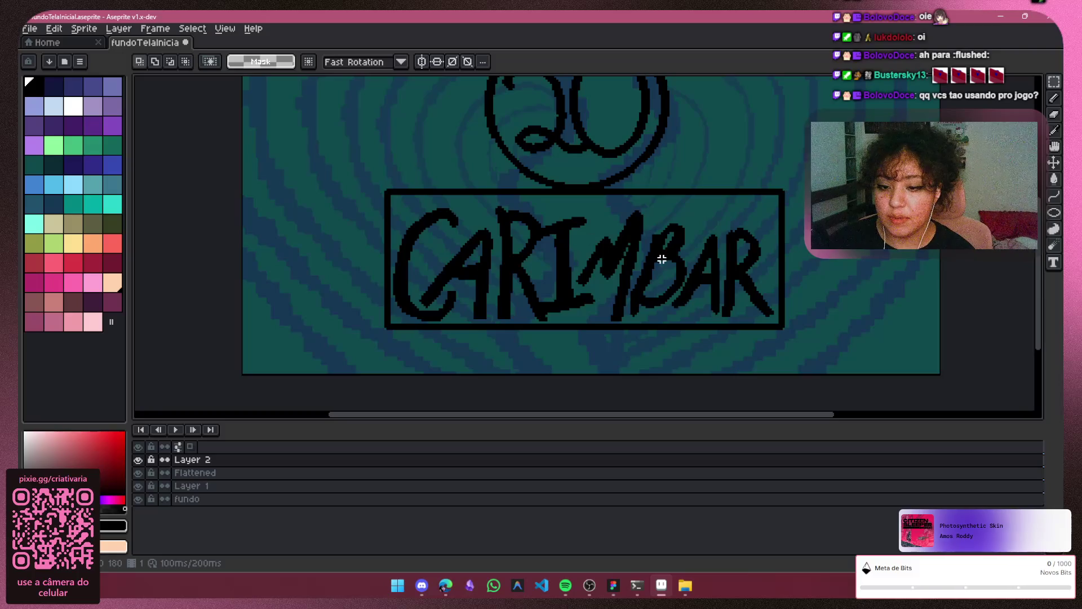
# Zoom out and pan so the whole CARIMBAR box and 20 circle are framed
pyautogui.scroll(-2, 669, 345)
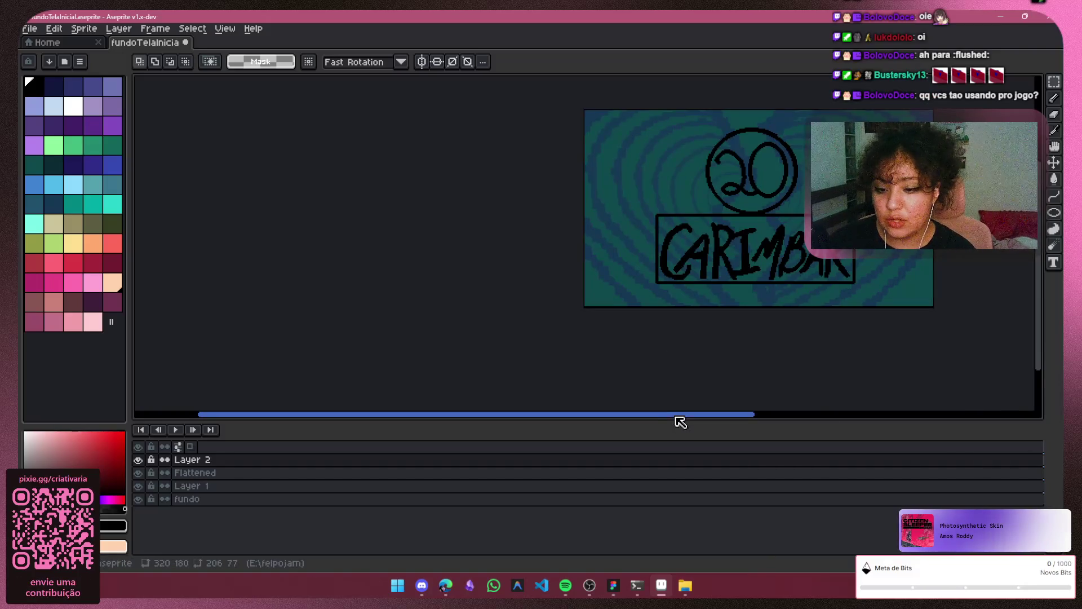
pyautogui.moveTo(678, 417); pyautogui.dragTo(734, 434)
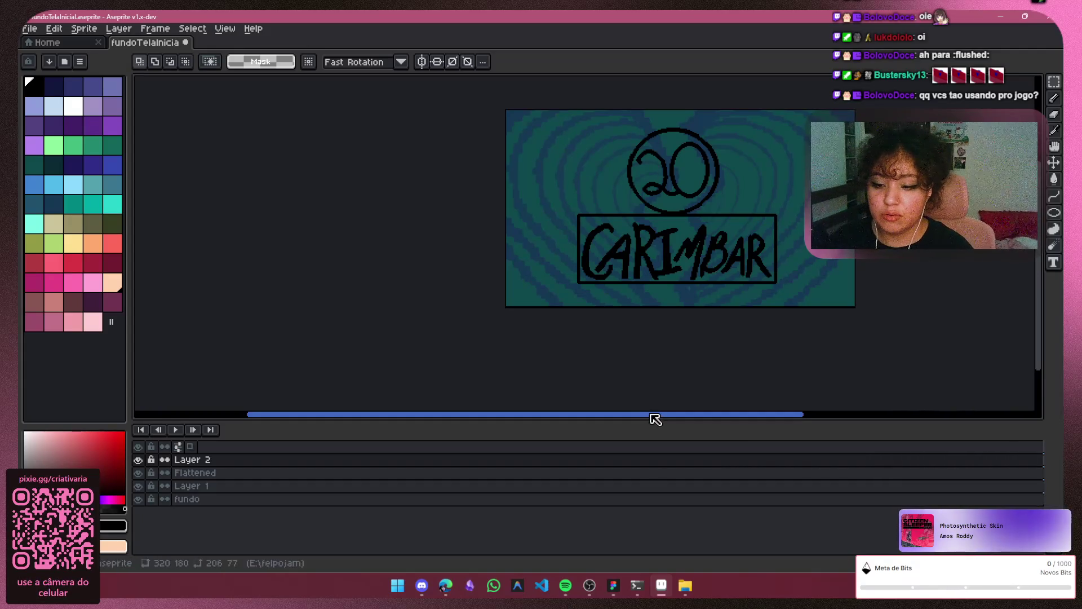
pyautogui.moveTo(656, 419); pyautogui.dragTo(748, 421)
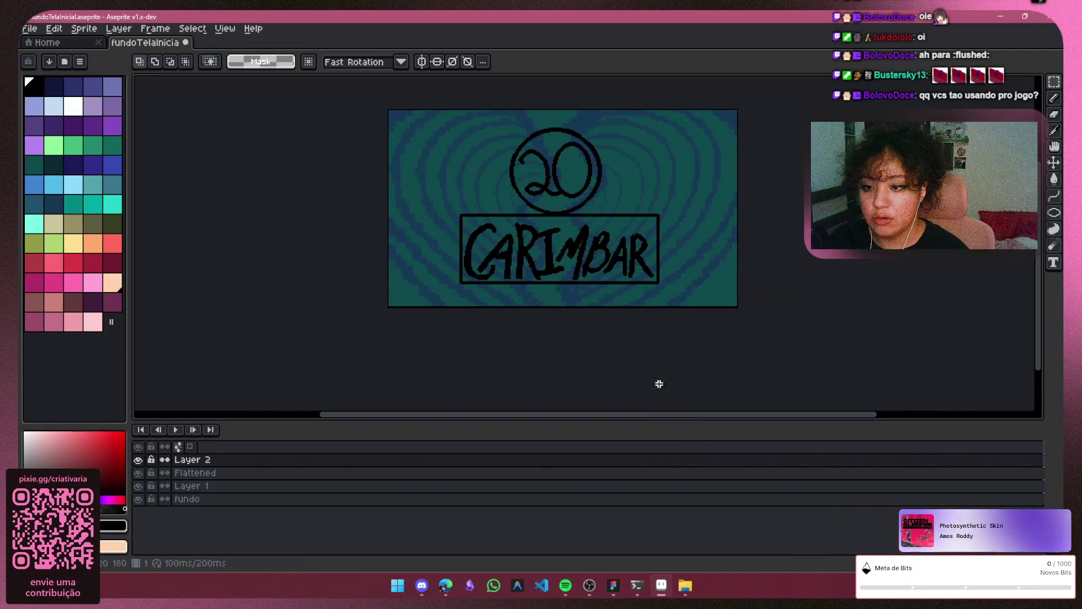
pyautogui.scroll(2, 659, 384)
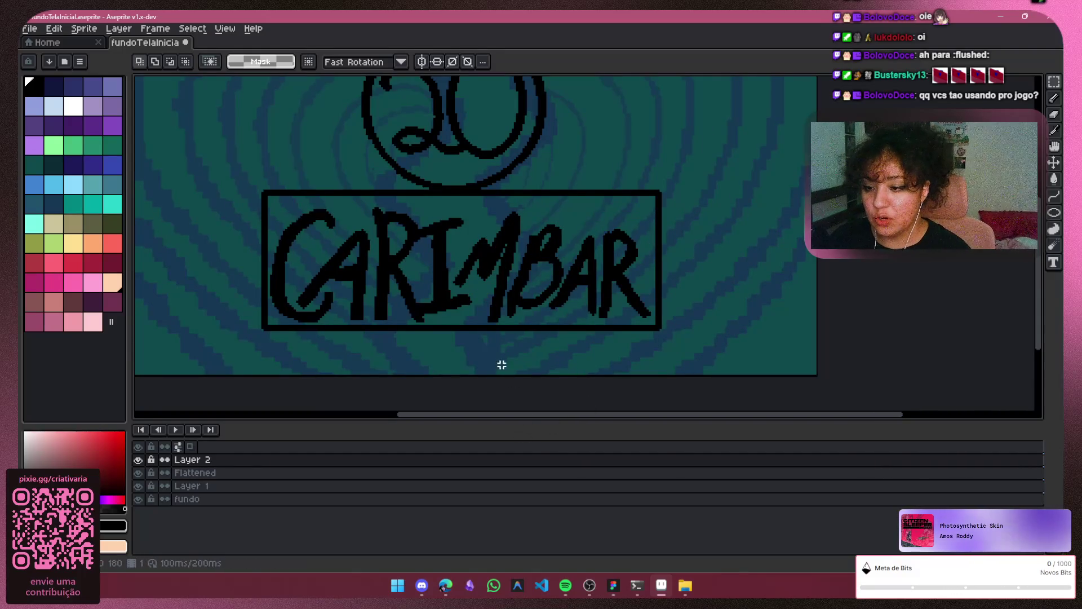
pyautogui.scroll(5, 507, 314)
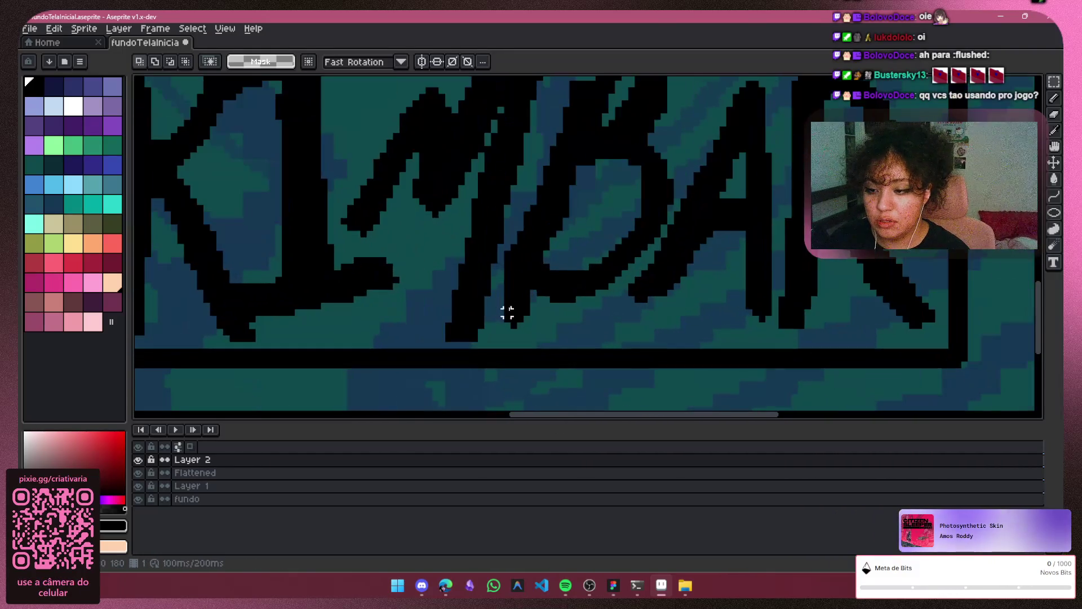
# Switch to the Pencil with a 3px round brush
pyautogui.press('b')
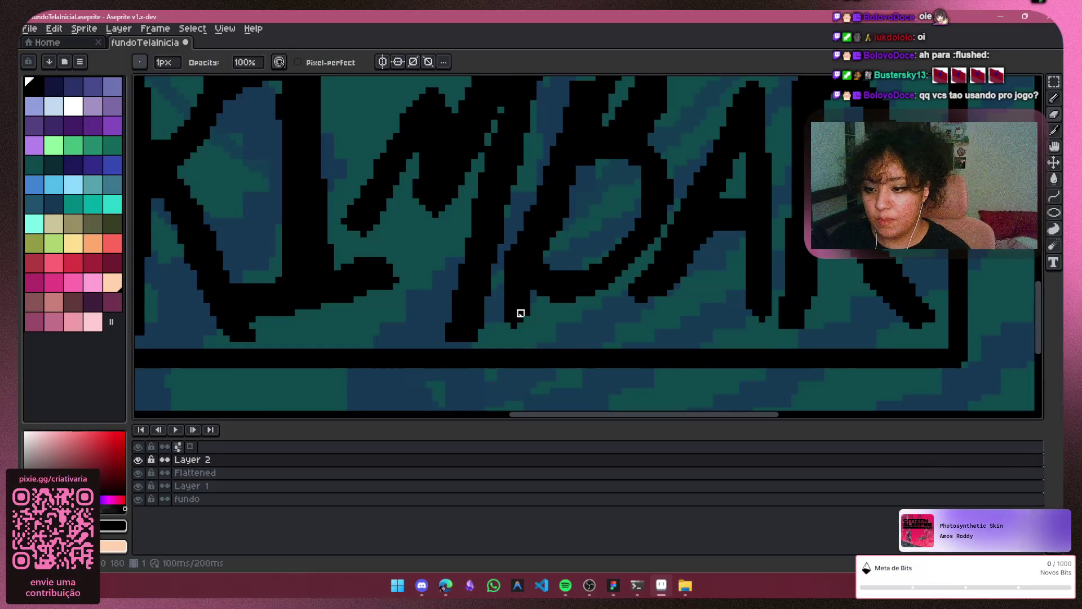
pyautogui.press('+')
pyautogui.press('+')
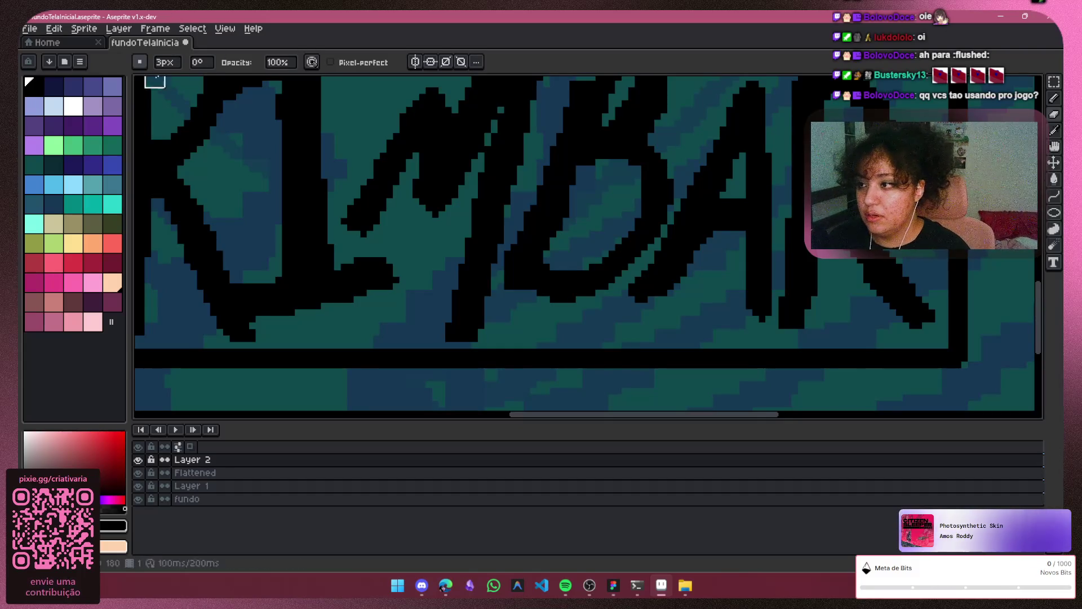
pyautogui.click(139, 61)
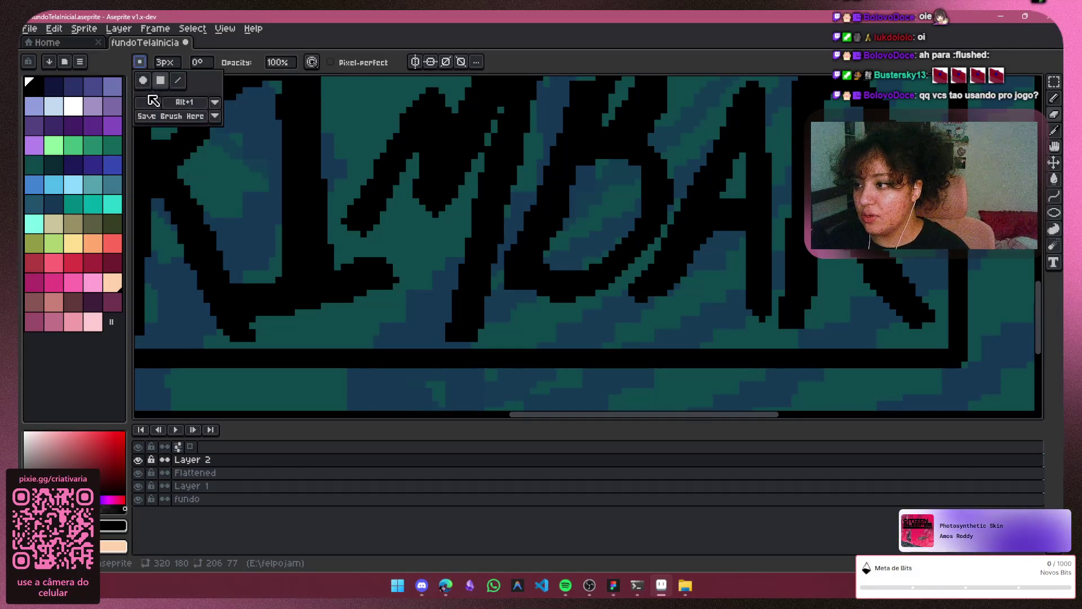
pyautogui.click(142, 80)
pyautogui.click(520, 299)
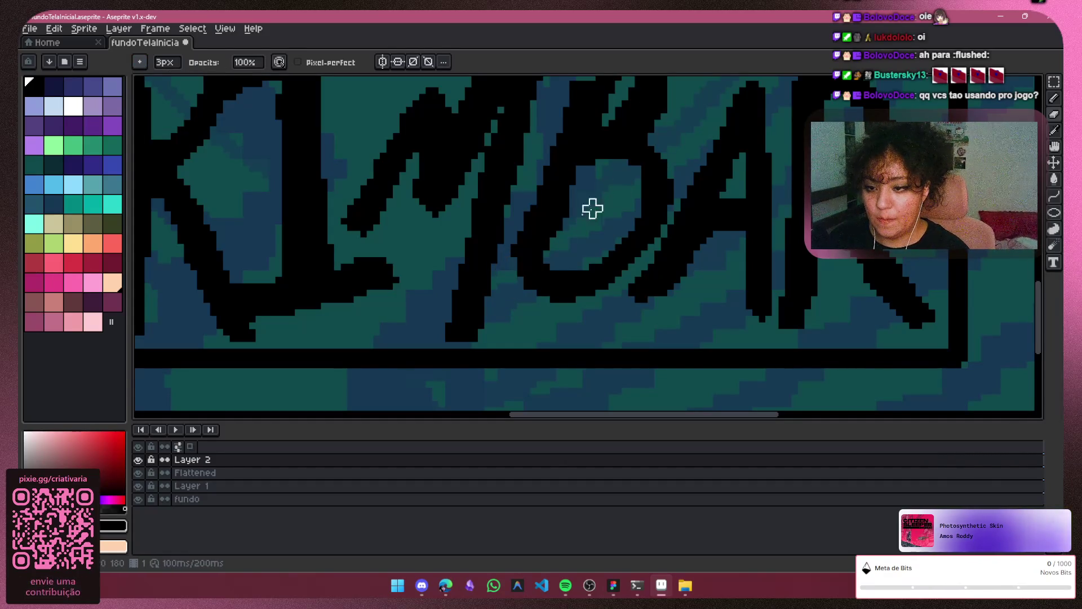
pyautogui.scroll(-4, 527, 287)
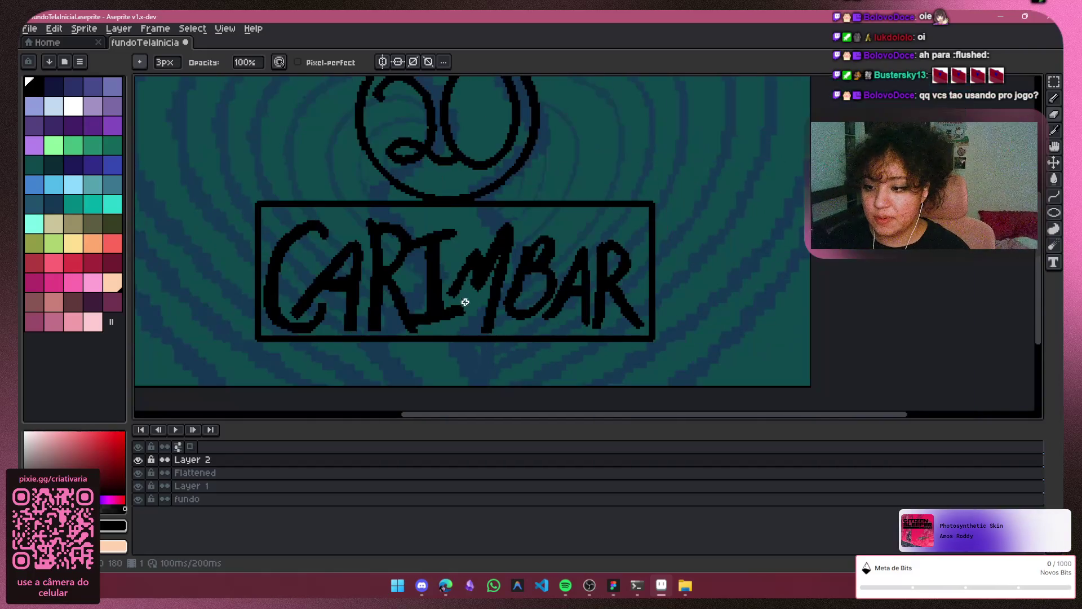
pyautogui.scroll(-3, 488, 340)
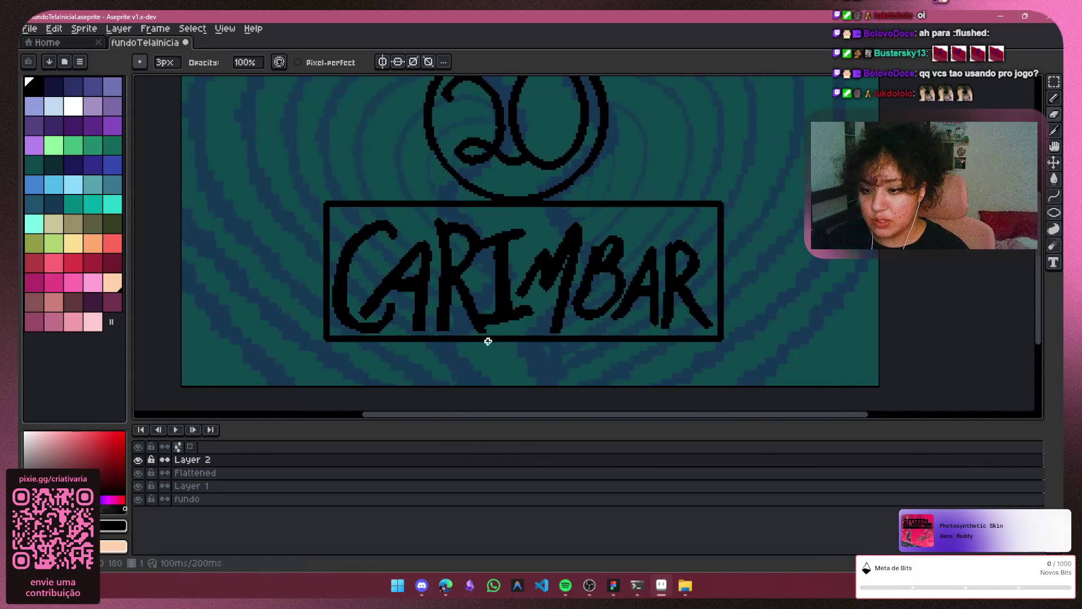
pyautogui.scroll(2, 512, 297)
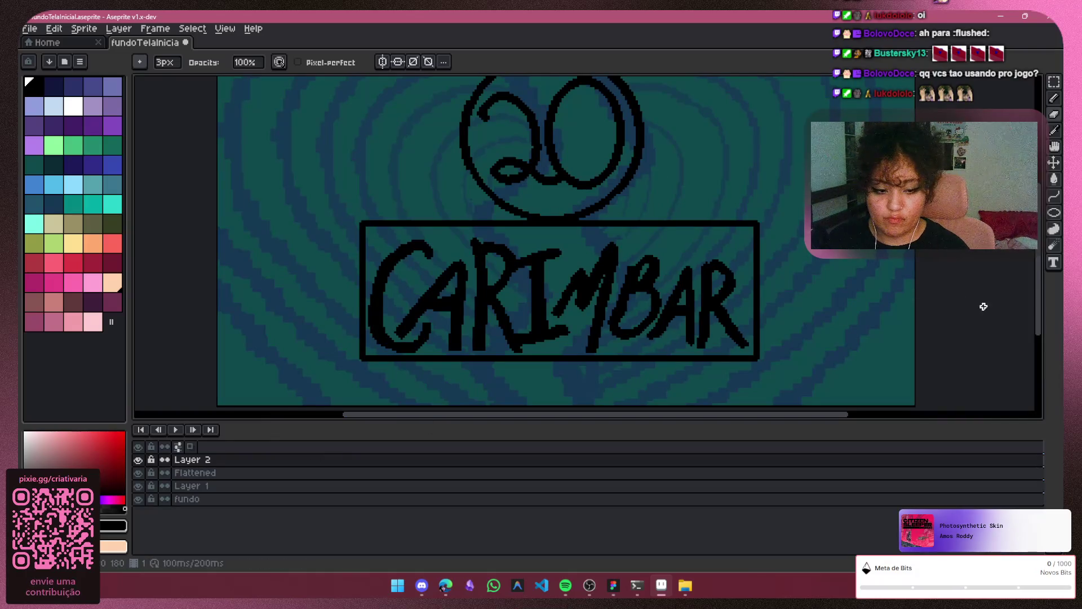
pyautogui.moveTo(1044, 311); pyautogui.dragTo(1030, 325)
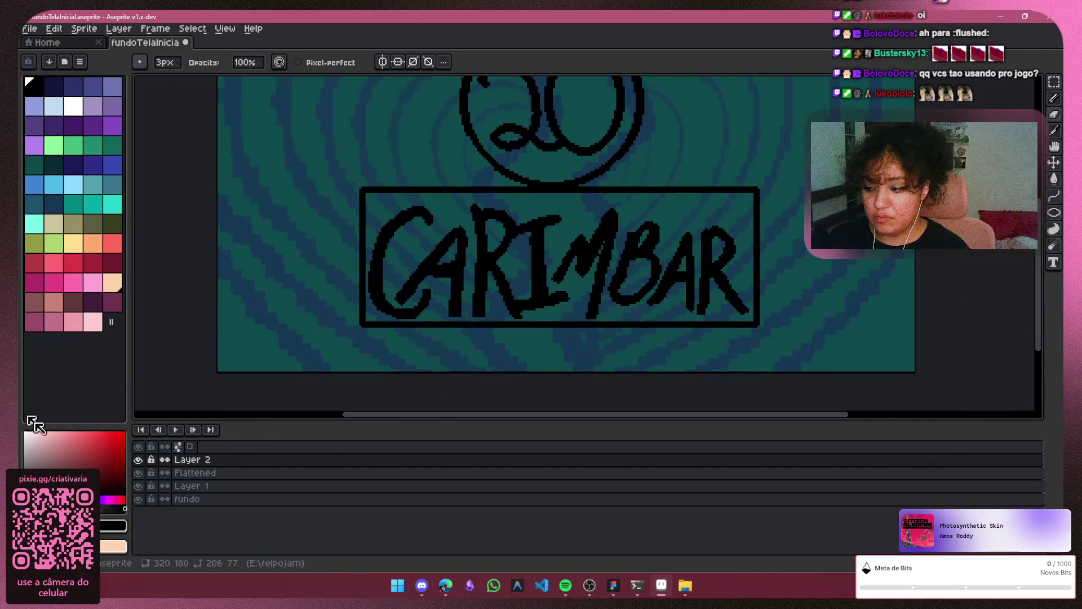
# Toggle layer visibility to find the lettering, circle and frame layers, and add a new Layer 3
pyautogui.click(139, 460)
pyautogui.click(138, 460)
pyautogui.click(139, 485)
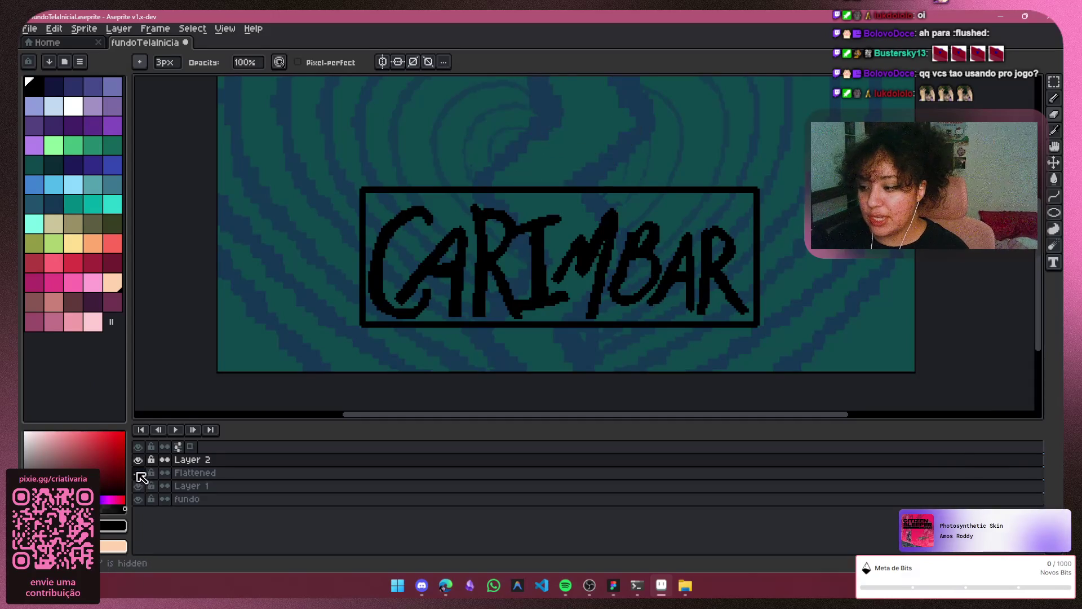
pyautogui.click(139, 485)
pyautogui.click(138, 472)
pyautogui.click(138, 473)
pyautogui.click(186, 486)
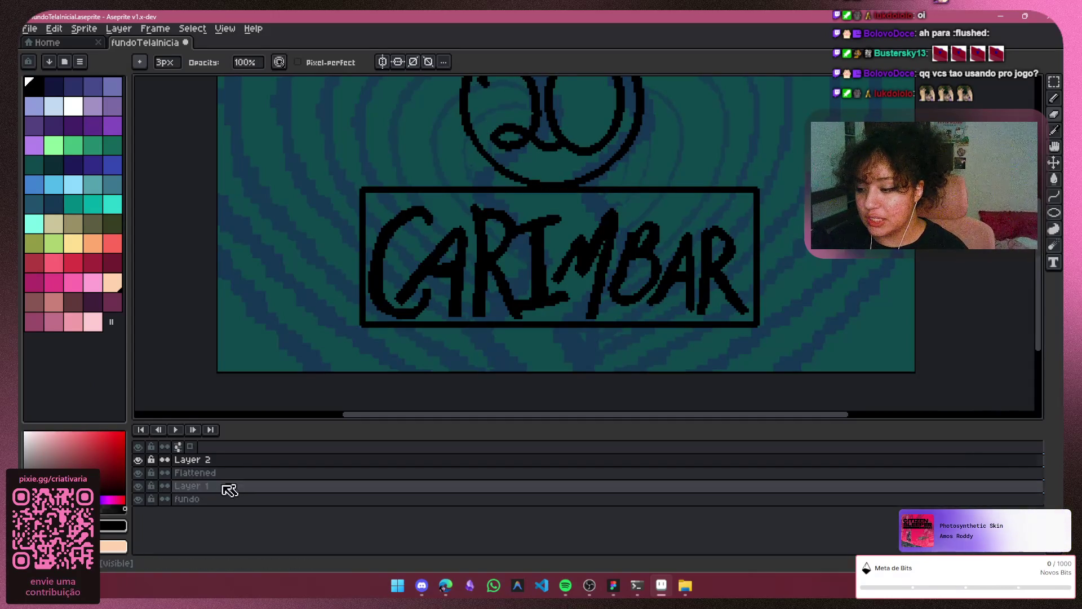
pyautogui.hotkey('shift', 'n')
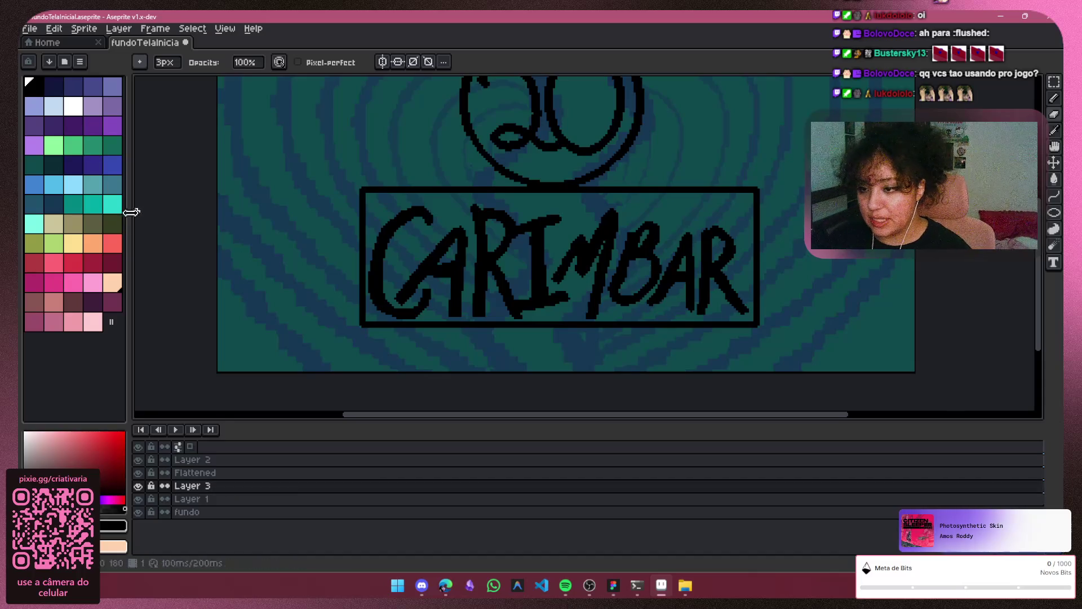
pyautogui.click(179, 473)
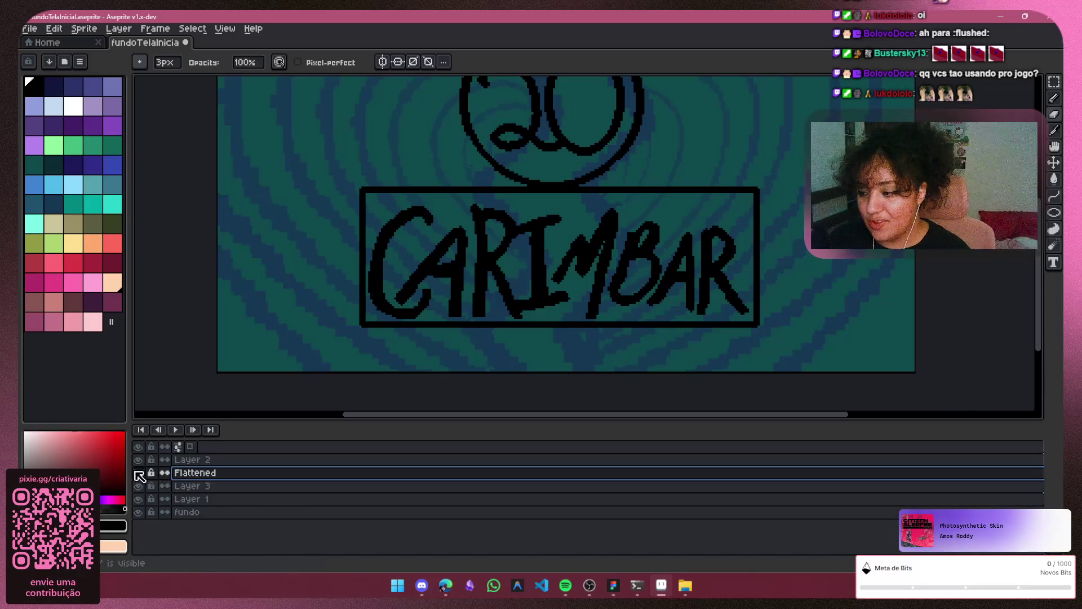
pyautogui.click(138, 473)
pyautogui.click(139, 473)
pyautogui.click(138, 459)
pyautogui.click(139, 460)
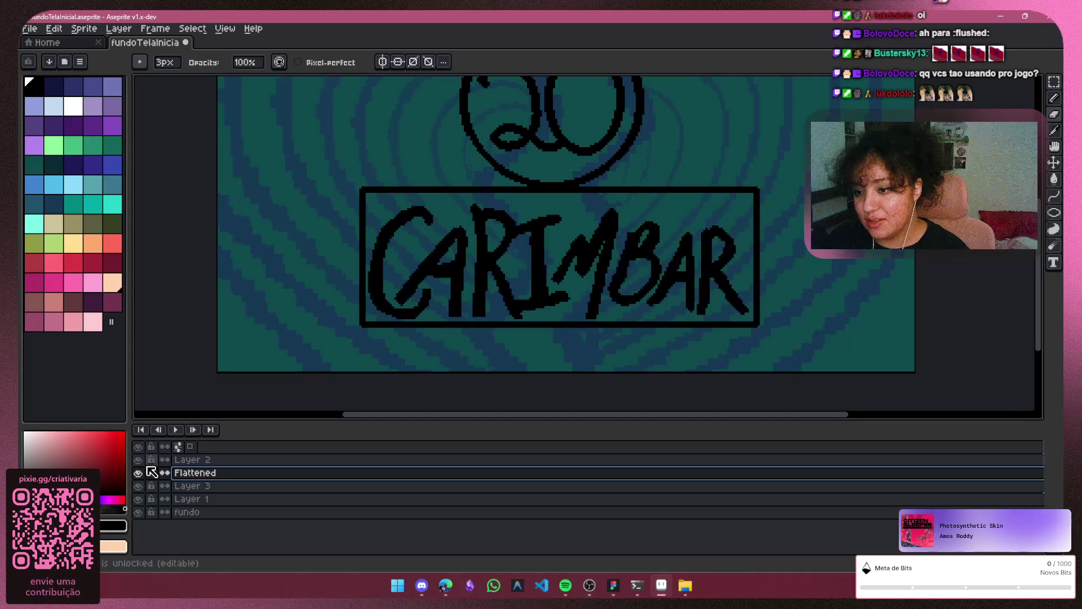
pyautogui.click(139, 473)
pyautogui.click(139, 473)
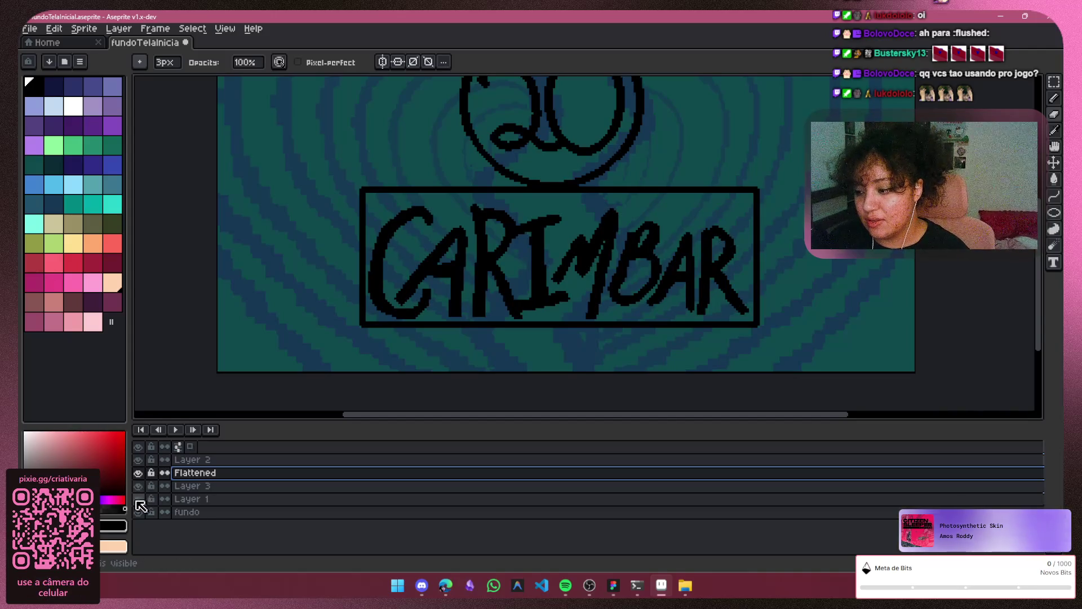
# Hide Layer 1 with the box frame and delete the unused Layer 3
pyautogui.doubleClick(138, 499)
pyautogui.click(189, 485)
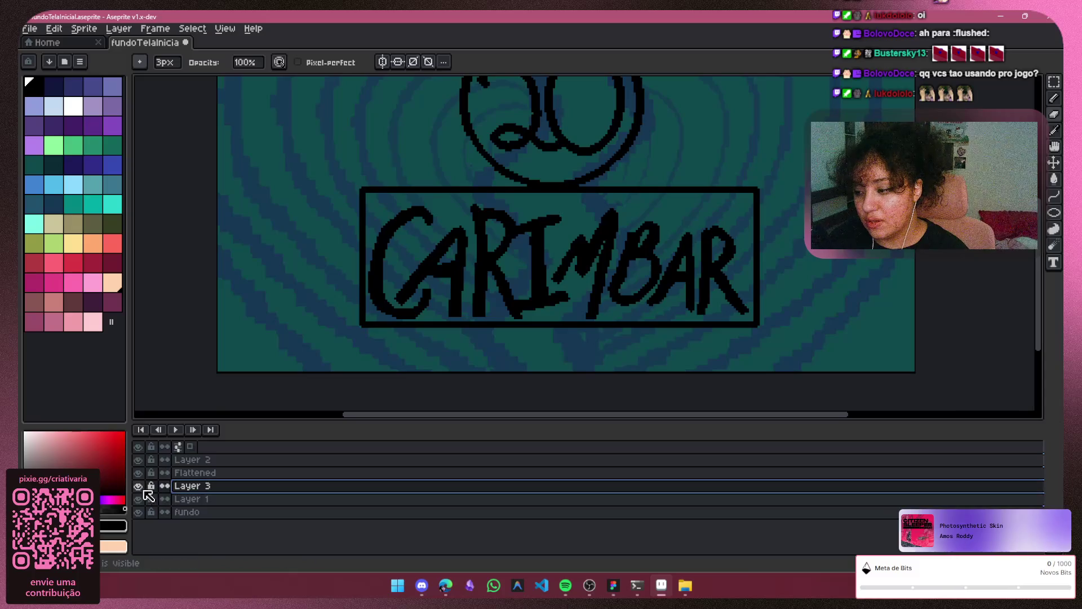
pyautogui.click(139, 499)
pyautogui.click(139, 499)
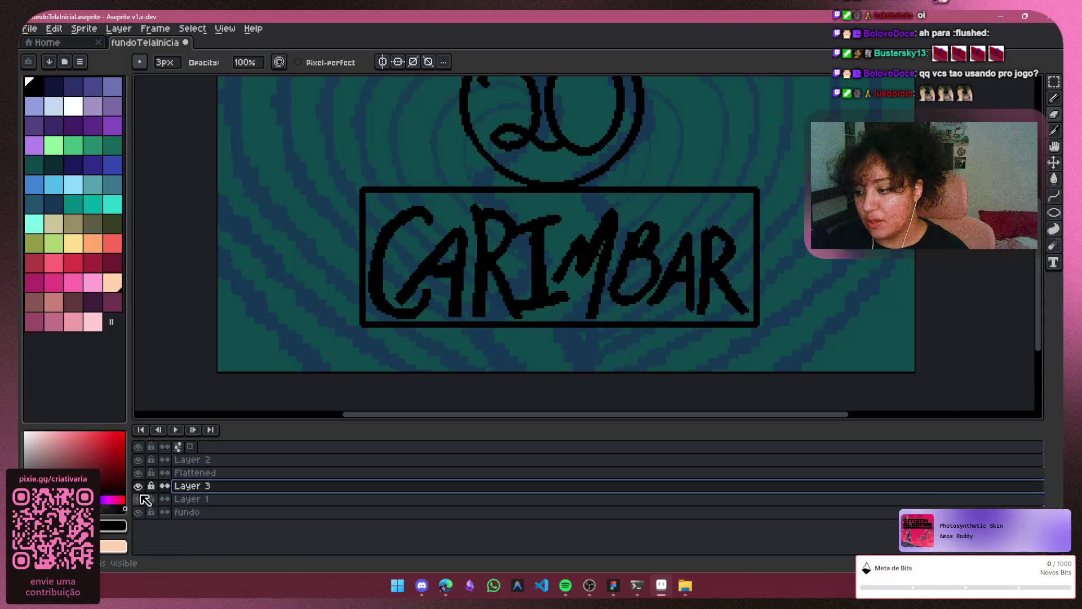
pyautogui.click(142, 500)
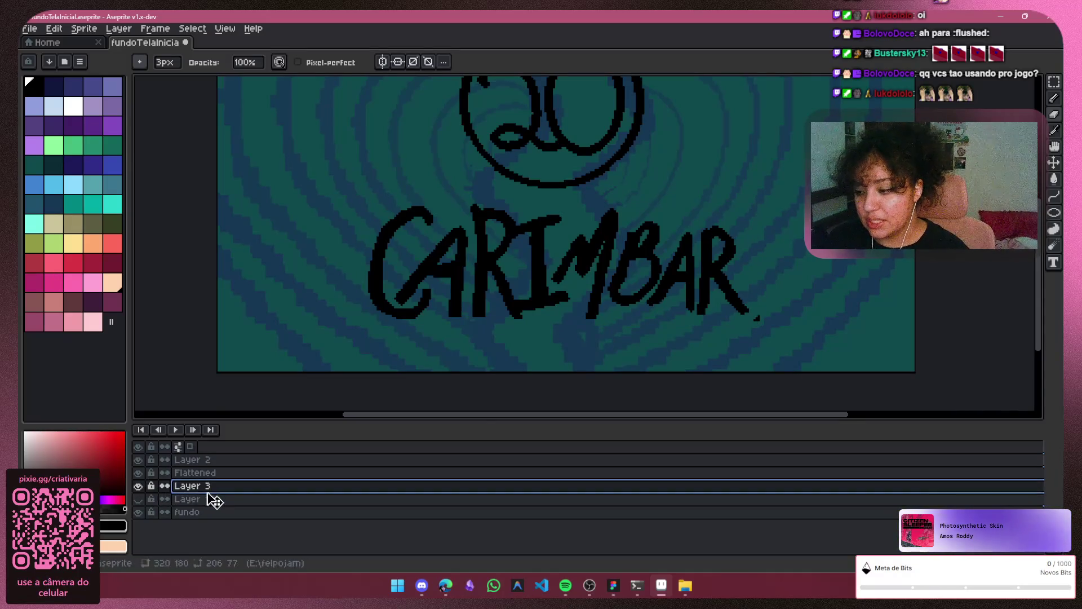
pyautogui.press('Delete')
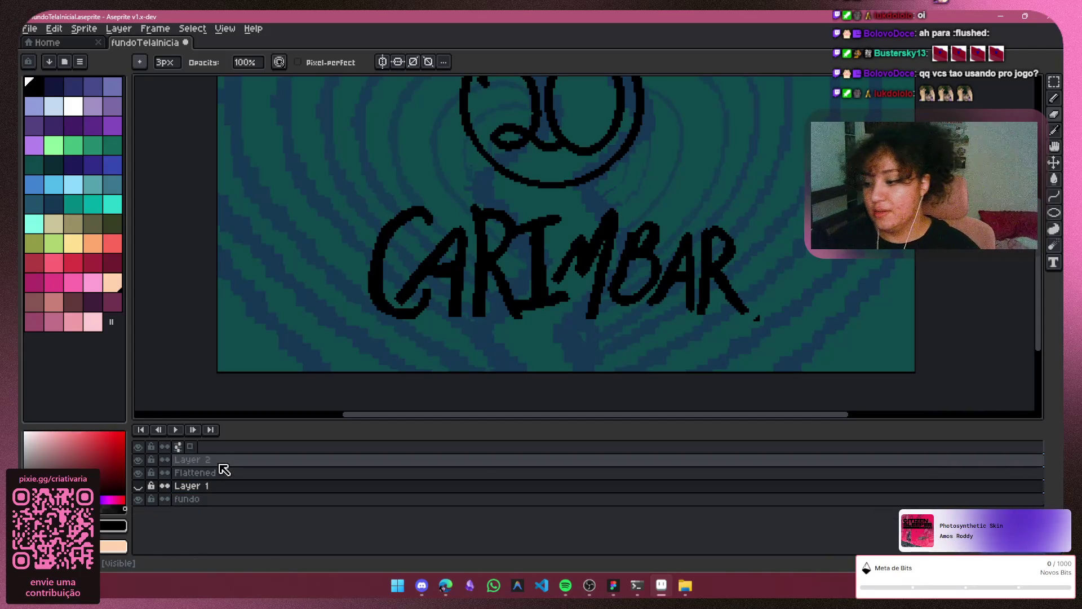
# Duplicate Layer 1 as a visible Layer 1 Copy and make it the active layer
pyautogui.rightClick(193, 486)
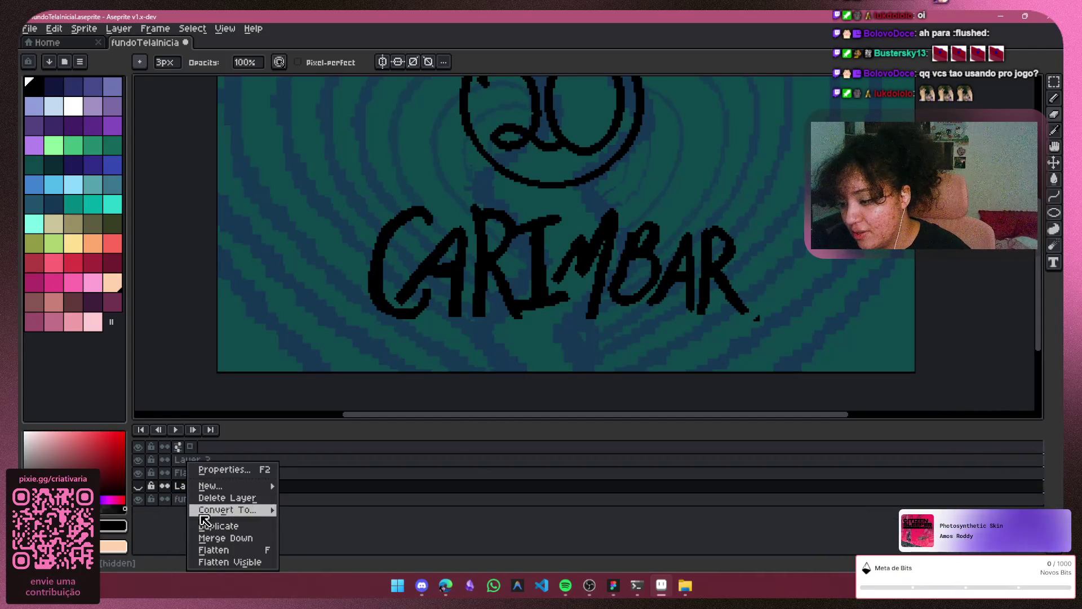
pyautogui.click(217, 525)
pyautogui.click(138, 486)
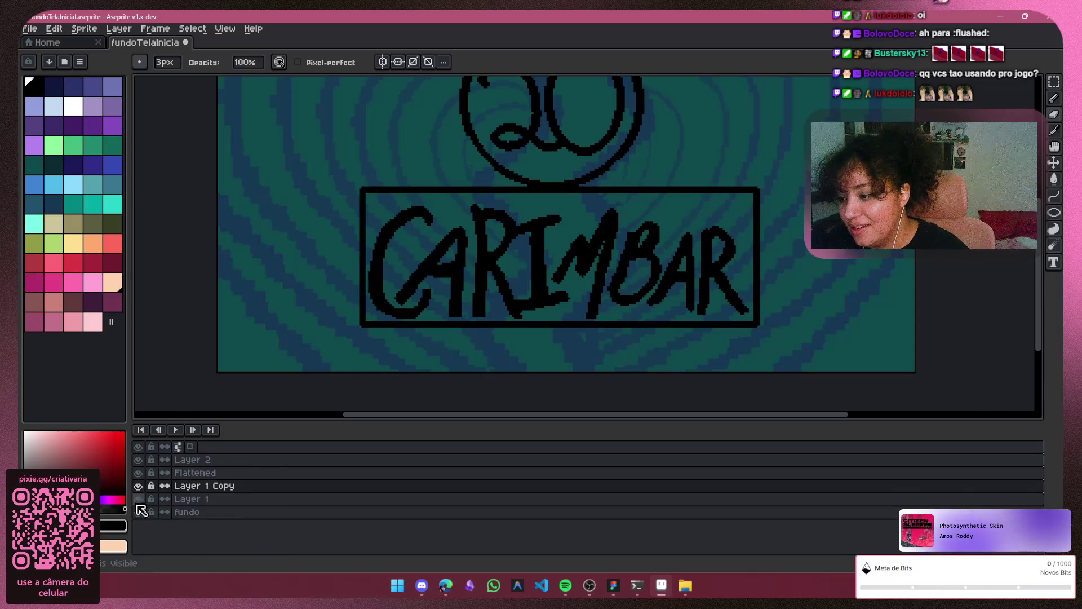
pyautogui.click(249, 488)
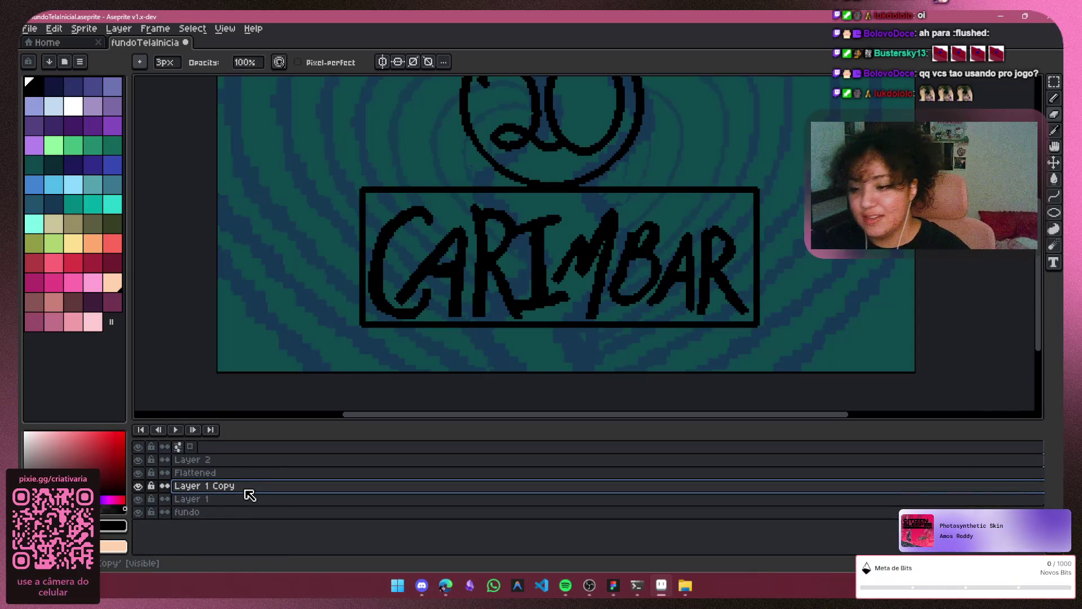
pyautogui.click(1050, 84)
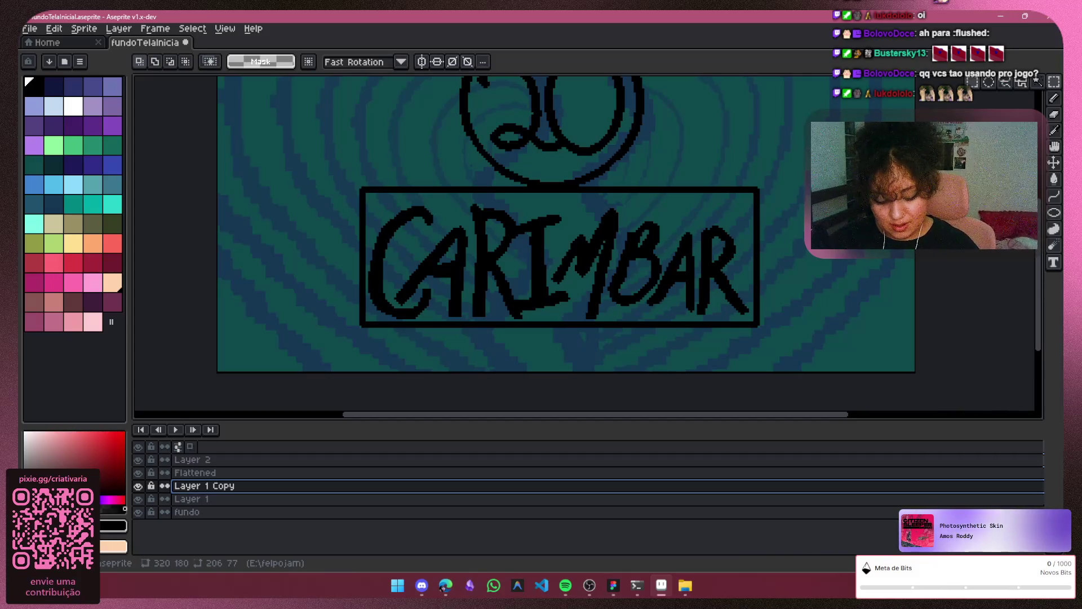
# Enlarge the copied box frame upward, right and left to about 208x90 and apply it
pyautogui.moveTo(787, 168)
pyautogui.mouseDown()
pyautogui.moveTo(769, 257)
pyautogui.moveTo(348, 345)
pyautogui.moveTo(330, 365)
pyautogui.moveTo(340, 356)
pyautogui.mouseUp()
pyautogui.moveTo(563, 166); pyautogui.dragTo(566, 155)
pyautogui.moveTo(791, 256)
pyautogui.mouseDown()
pyautogui.moveTo(812, 266)
pyautogui.moveTo(802, 262)
pyautogui.mouseUp()
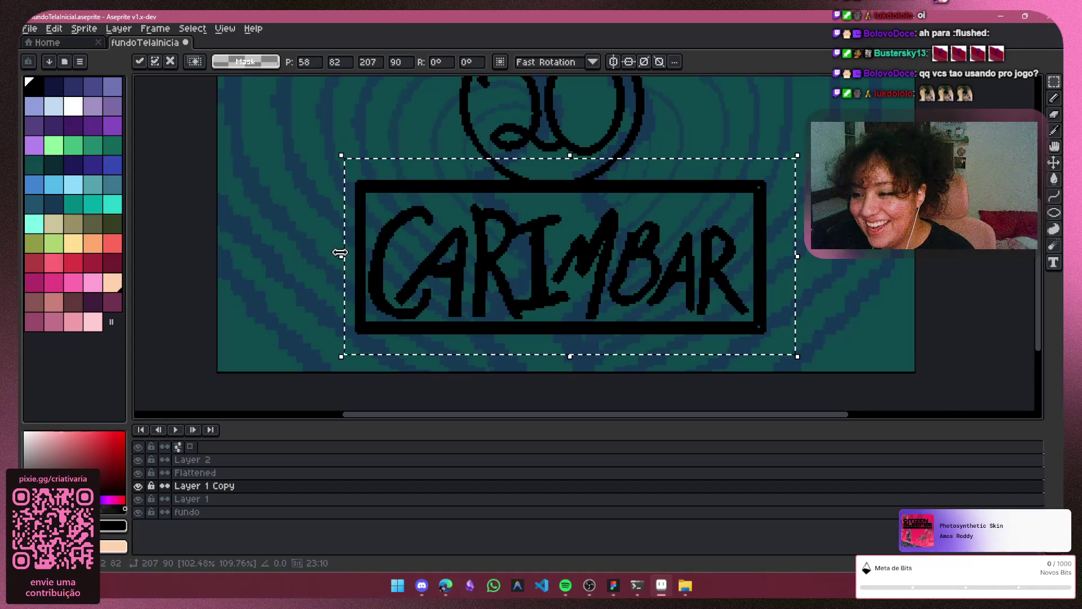
pyautogui.moveTo(340, 253); pyautogui.dragTo(339, 256)
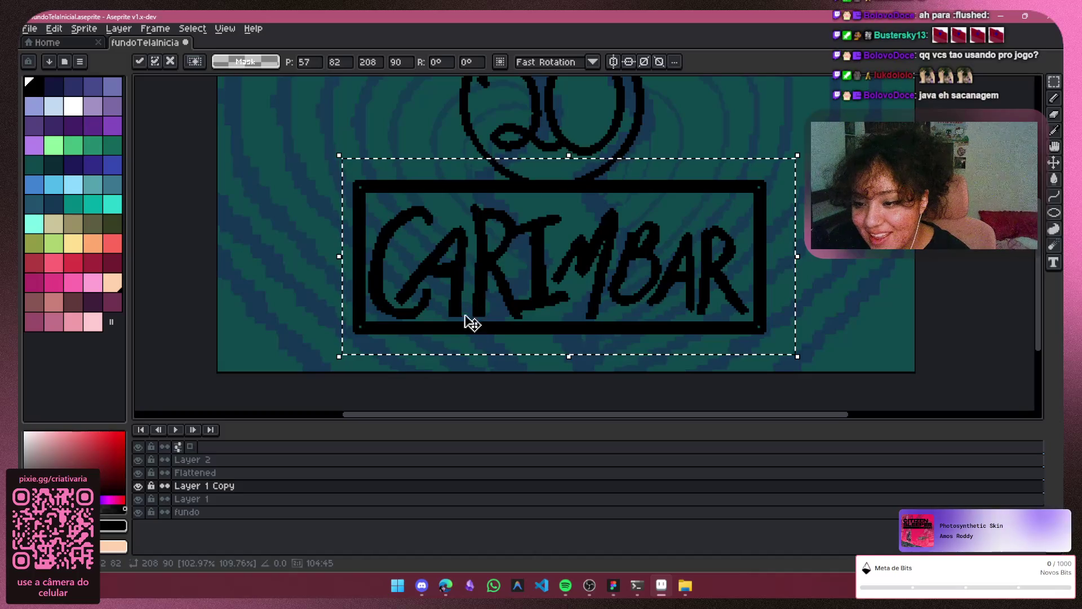
pyautogui.hotkey('ctrl', 'd')
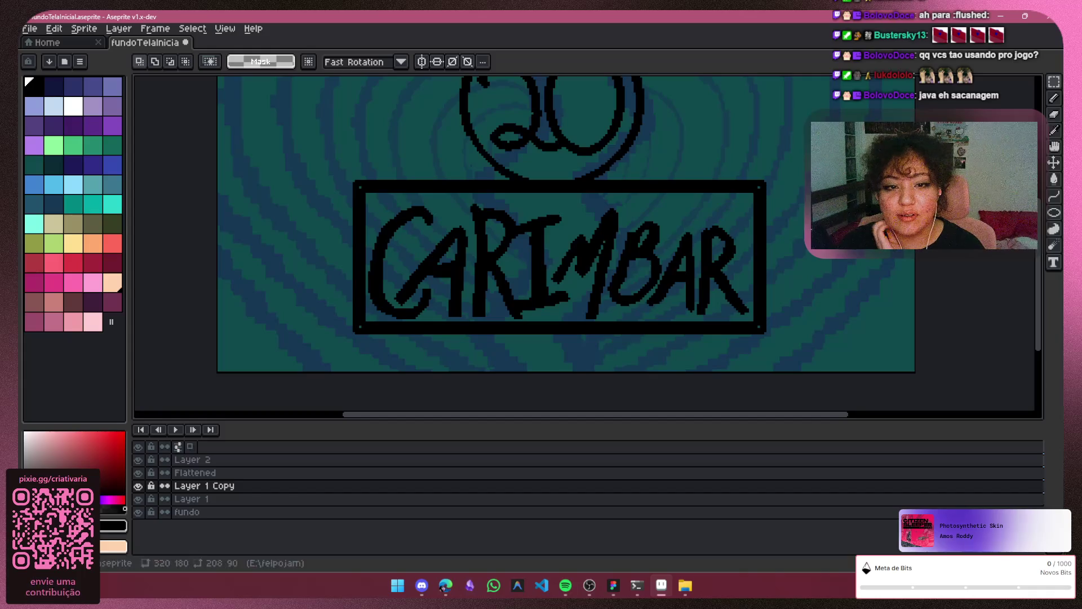
pyautogui.click(1053, 97)
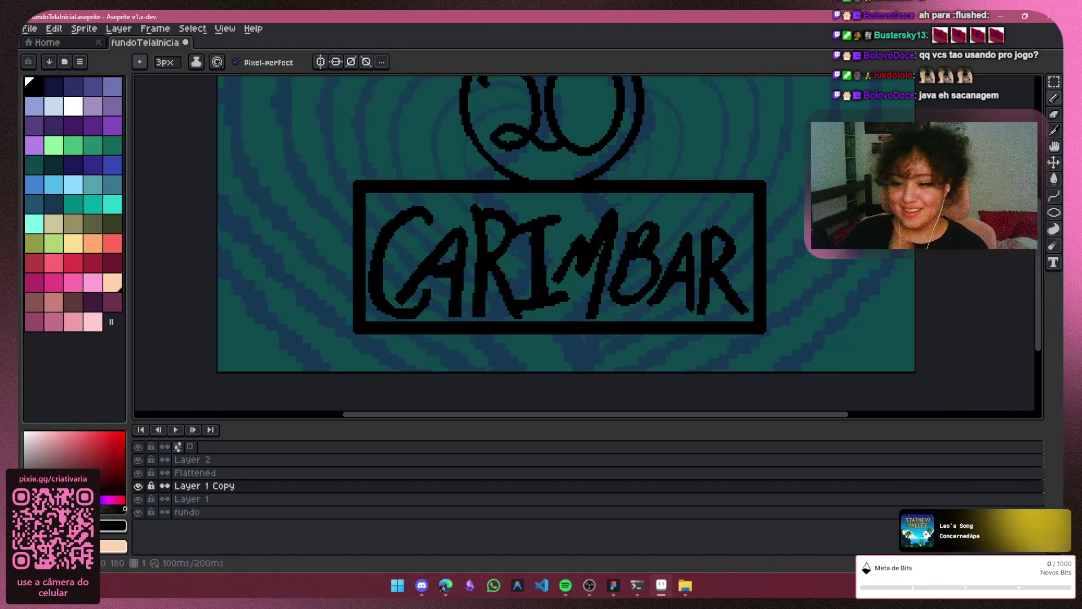
# Toggle the box copy, 20 circle, lettering and Layer 1 eyes to inspect each layer
pyautogui.scroll(-1, 807, 262)
pyautogui.scroll(1, 811, 262)
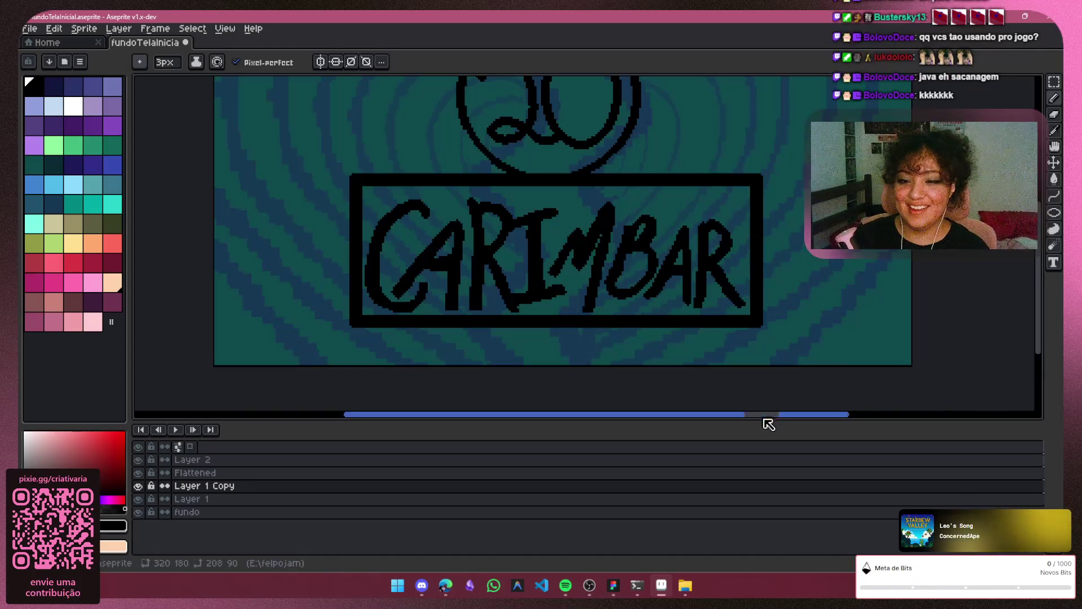
pyautogui.scroll(-1, 804, 417)
pyautogui.scroll(-2, 722, 286)
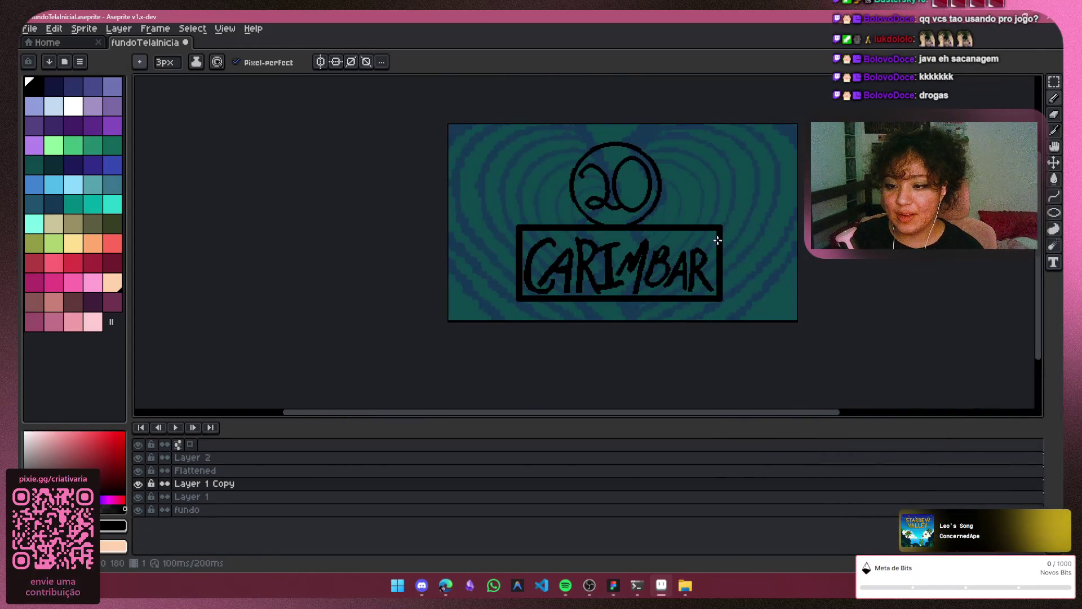
pyautogui.scroll(1, 722, 242)
pyautogui.scroll(-1, 756, 253)
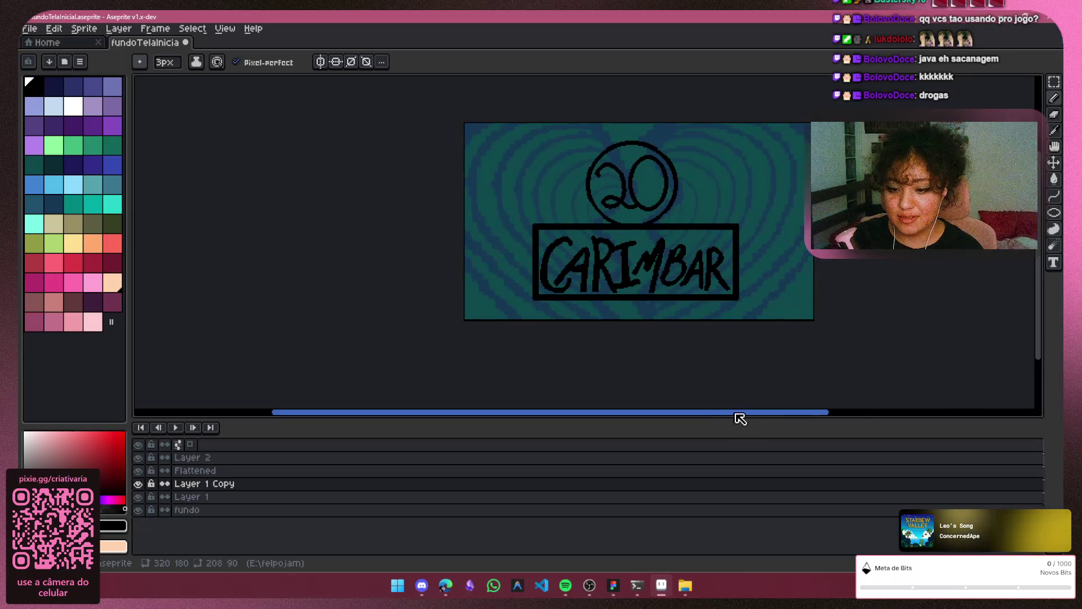
pyautogui.moveTo(740, 418); pyautogui.dragTo(785, 414)
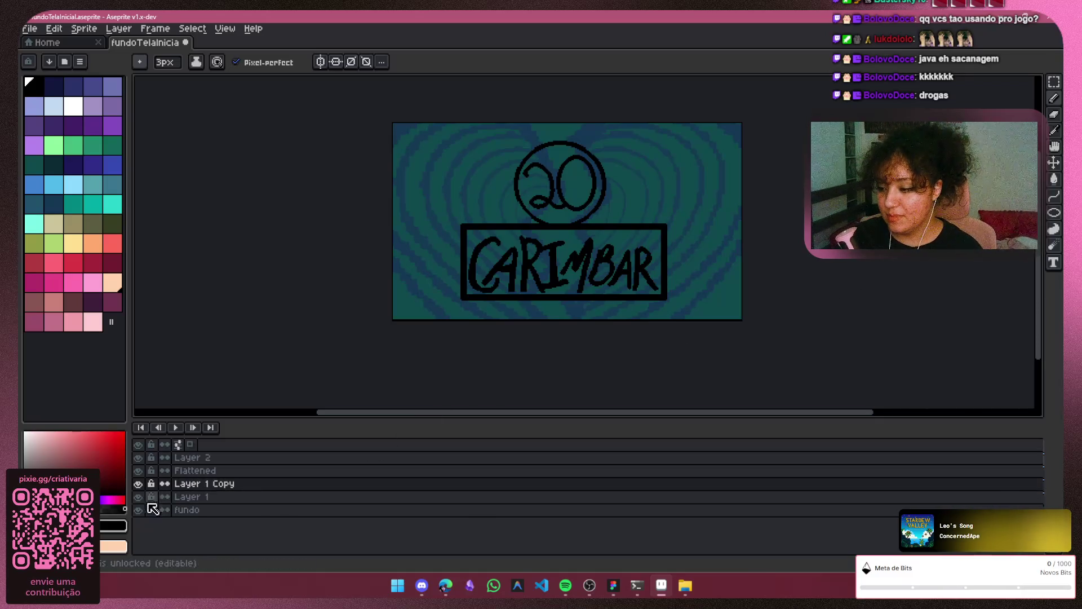
pyautogui.click(138, 484)
pyautogui.click(138, 483)
pyautogui.click(138, 483)
pyautogui.click(138, 484)
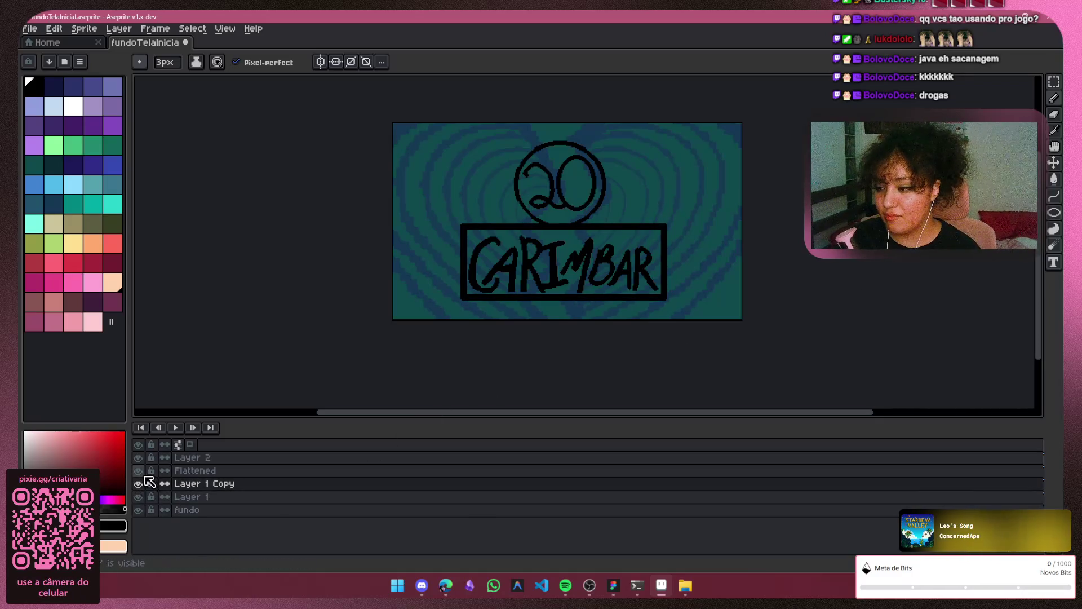
pyautogui.click(138, 470)
pyautogui.click(138, 471)
pyautogui.click(138, 458)
pyautogui.click(139, 458)
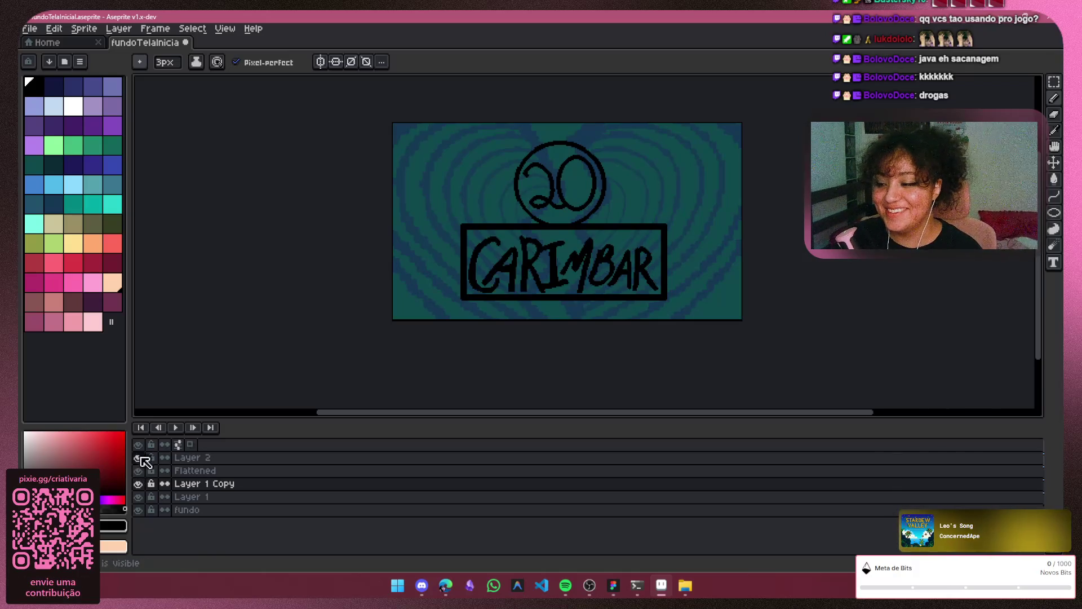
pyautogui.click(138, 470)
pyautogui.click(138, 470)
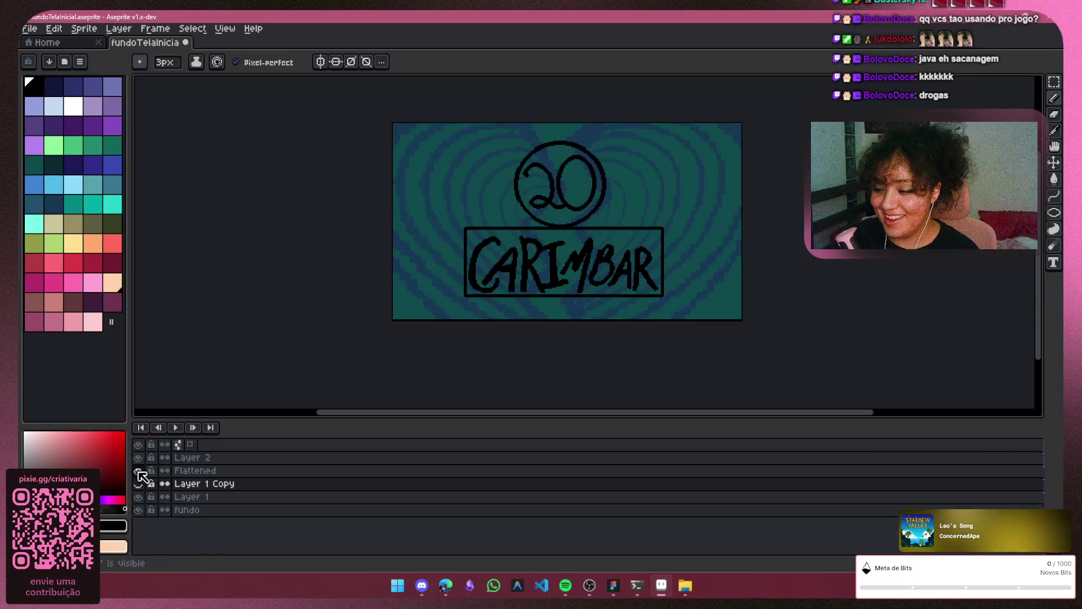
pyautogui.click(151, 484)
pyautogui.click(138, 497)
pyautogui.click(138, 497)
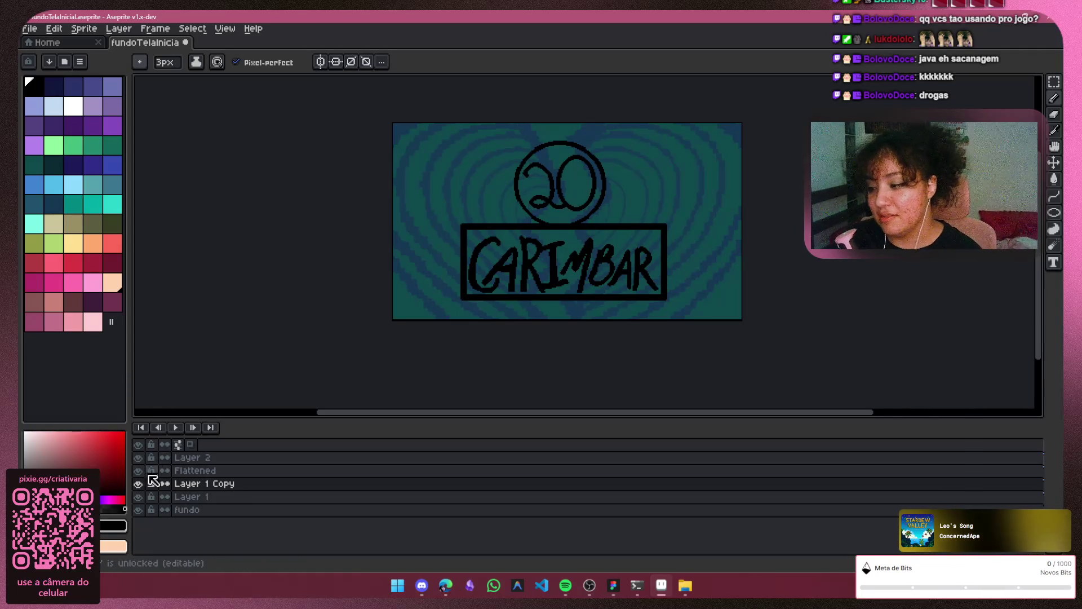
# Flip between Layer 1's thinner box and Layer 1 Copy's larger box to compare them
pyautogui.click(138, 497)
pyautogui.click(138, 497)
pyautogui.click(138, 496)
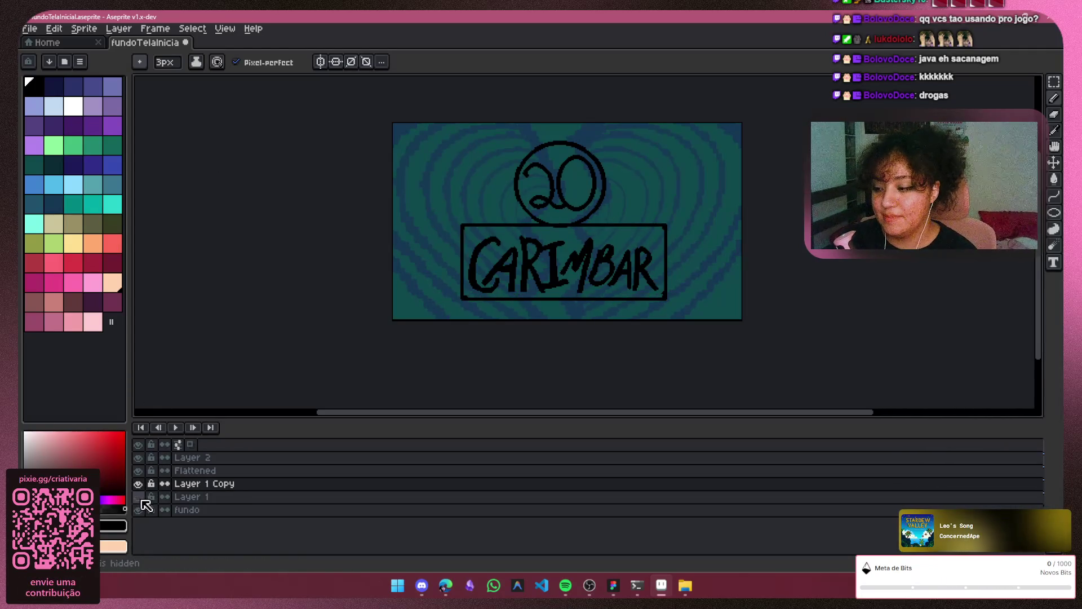
pyautogui.click(138, 497)
pyautogui.scroll(1, 768, 168)
pyautogui.scroll(-1, 768, 224)
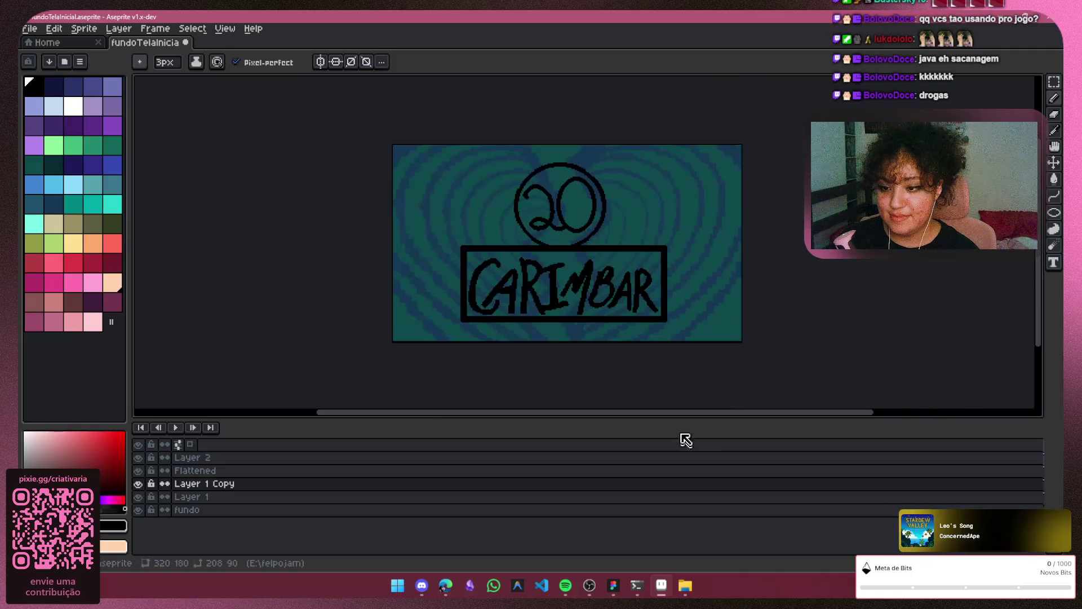
pyautogui.scroll(-1, 691, 417)
pyautogui.hscroll(1, 693, 415)
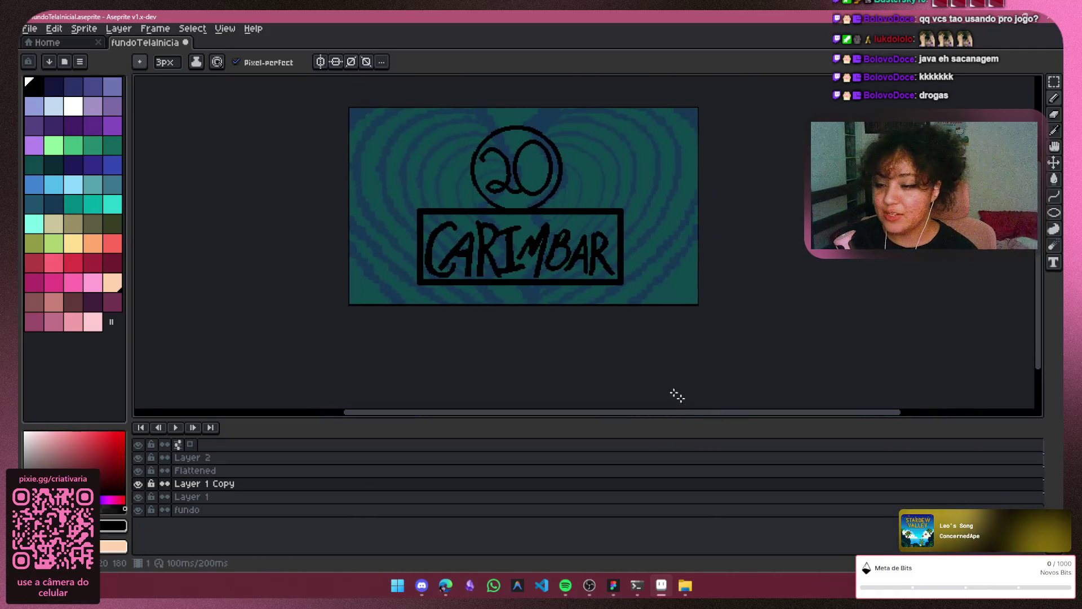
pyautogui.scroll(1, 648, 288)
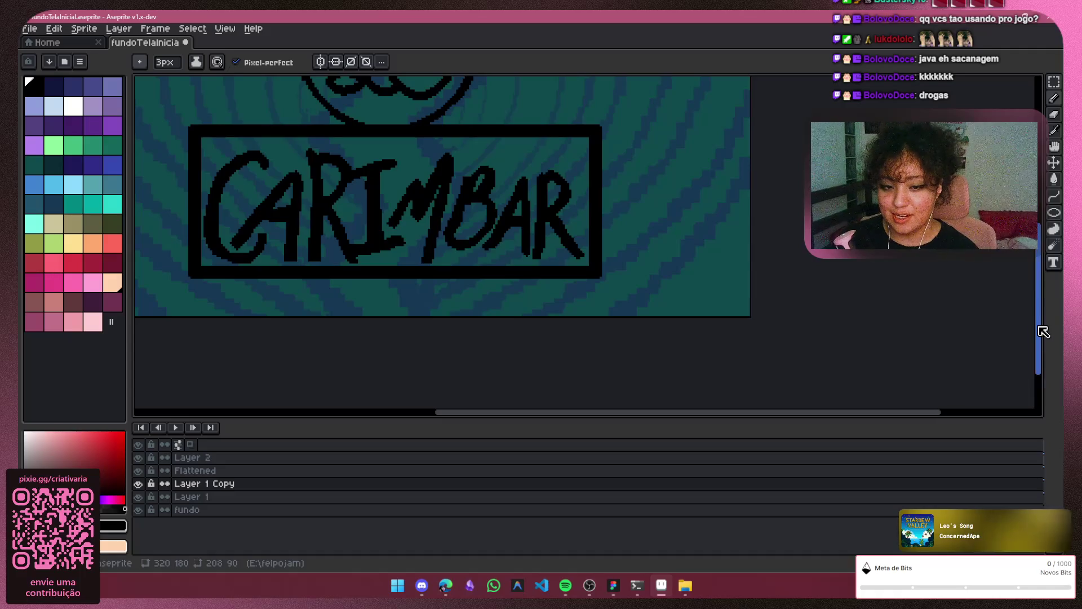
pyautogui.scroll(3, 1043, 332)
pyautogui.scroll(-1, 594, 261)
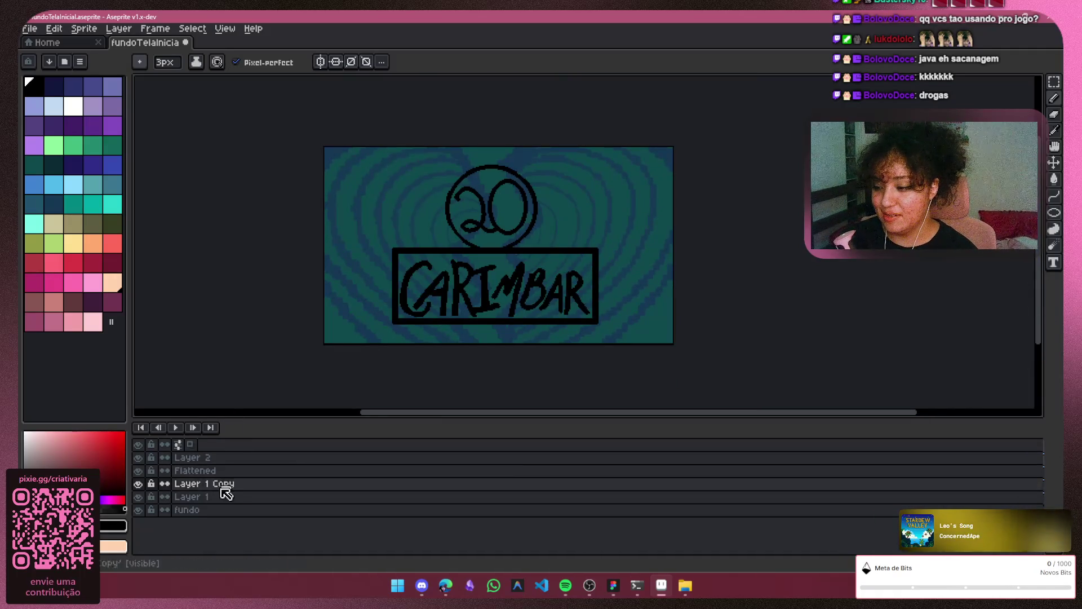
pyautogui.click(139, 487)
pyautogui.click(141, 498)
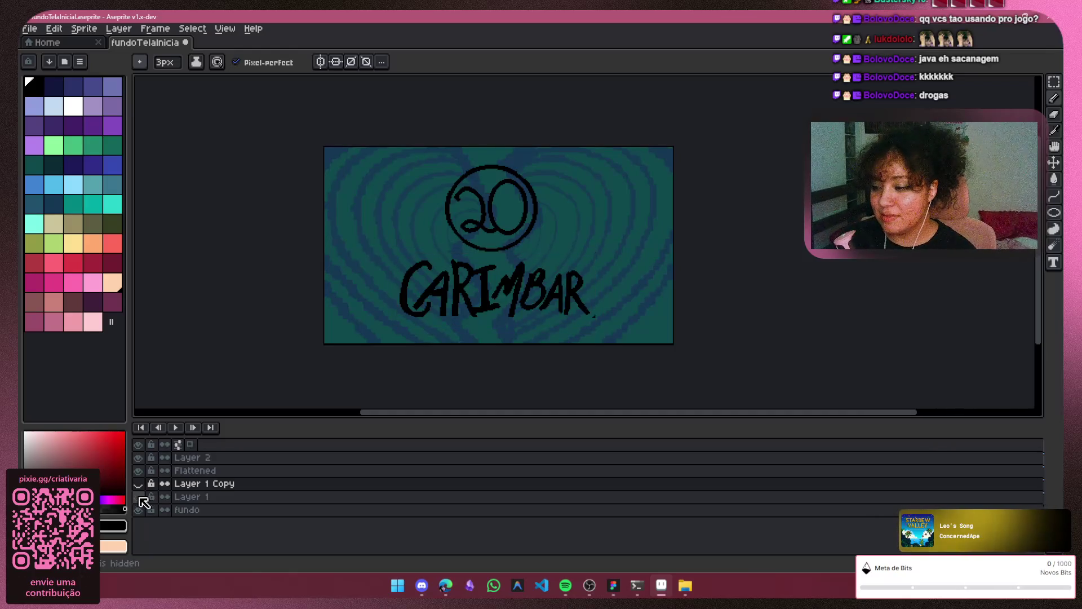
pyautogui.click(140, 494)
pyautogui.click(140, 486)
pyautogui.click(143, 488)
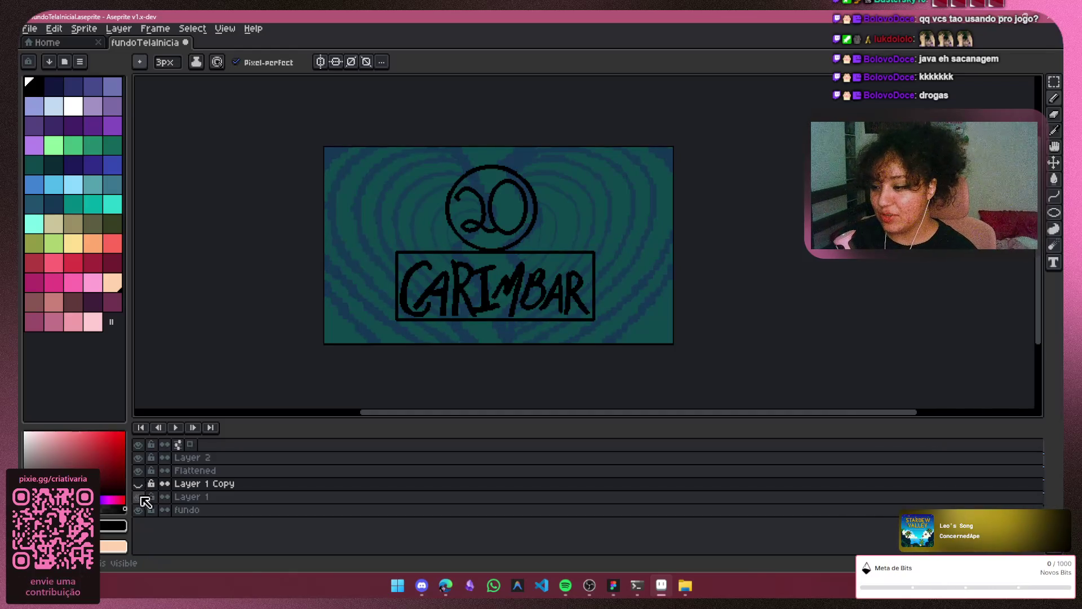
pyautogui.click(138, 496)
pyautogui.click(138, 484)
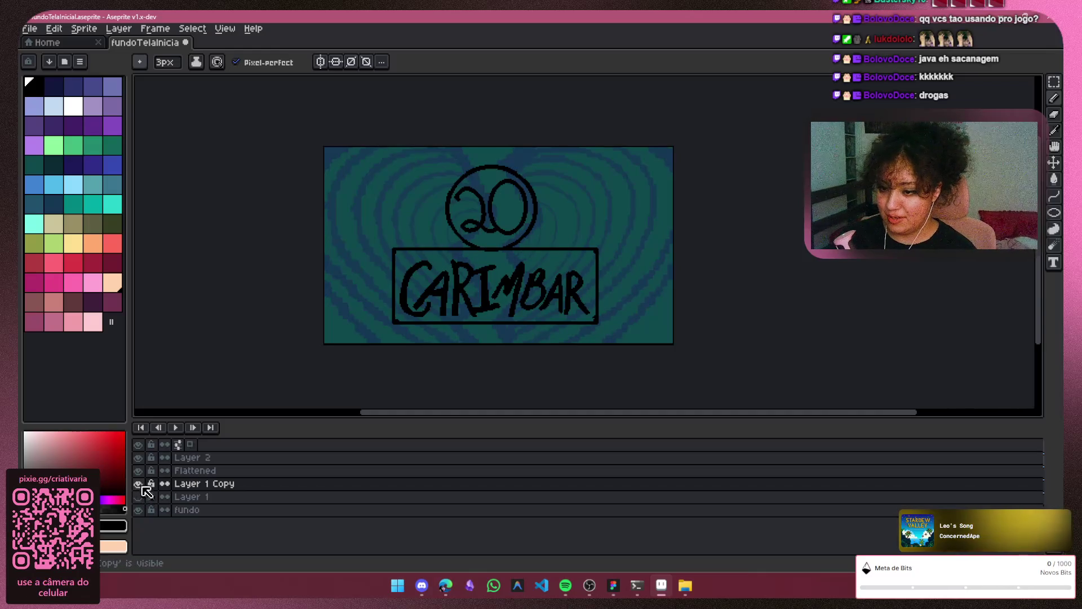
pyautogui.click(140, 488)
pyautogui.click(141, 496)
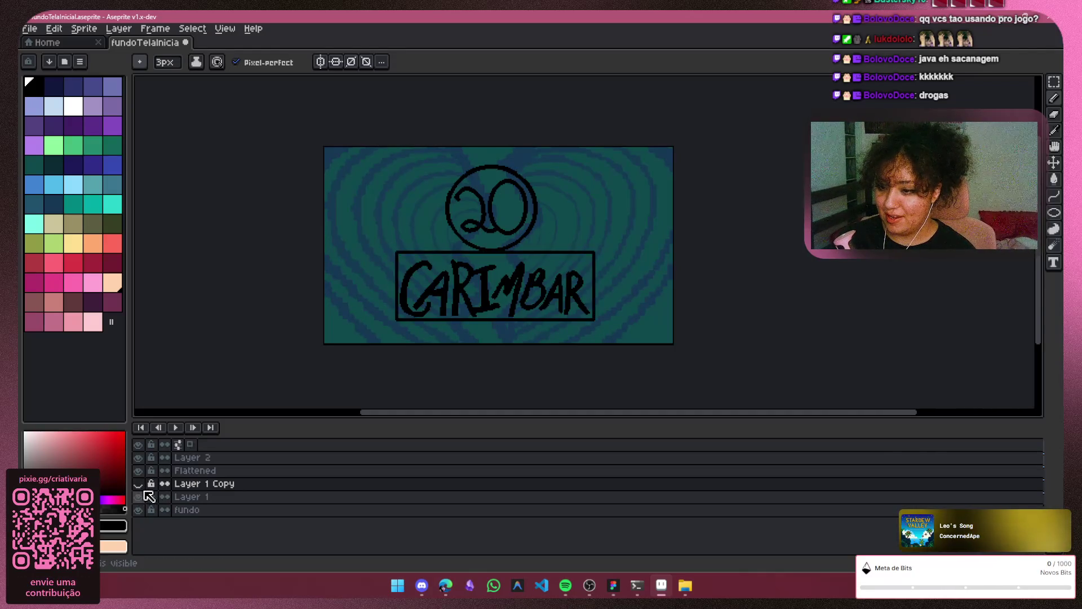
pyautogui.click(142, 485)
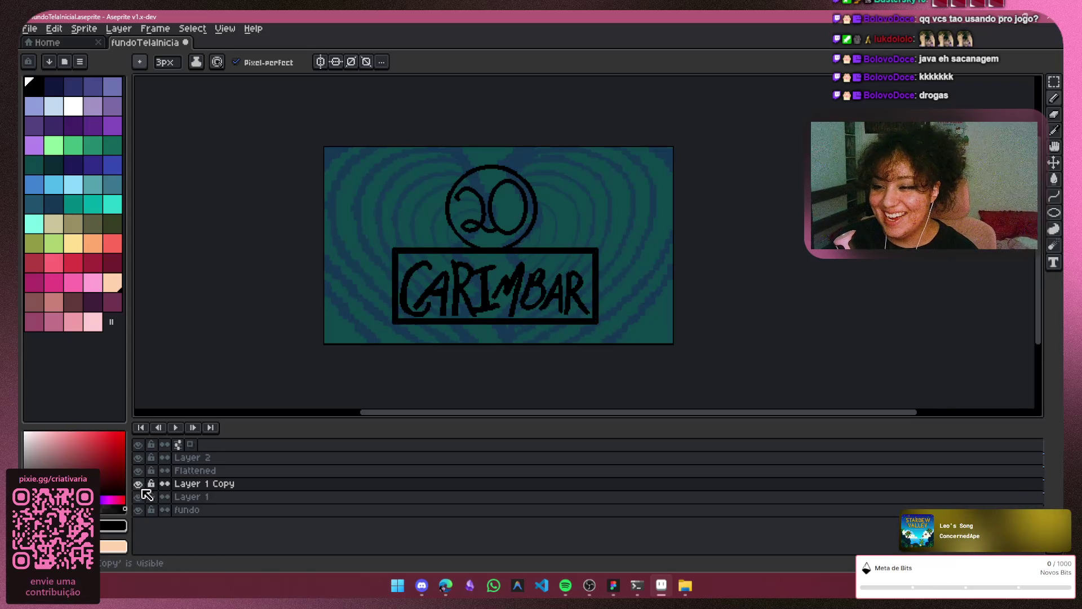
pyautogui.click(142, 486)
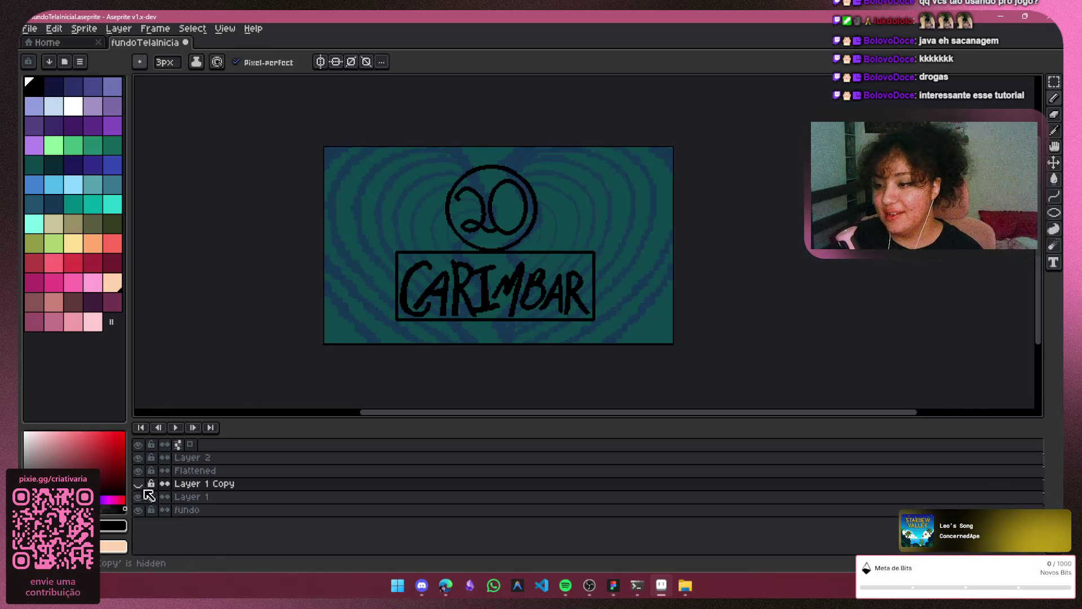
# Make Layer 1 Copy's cels continuous, leaving Layer 1 visible and Layer 1 Copy hidden
pyautogui.click(166, 486)
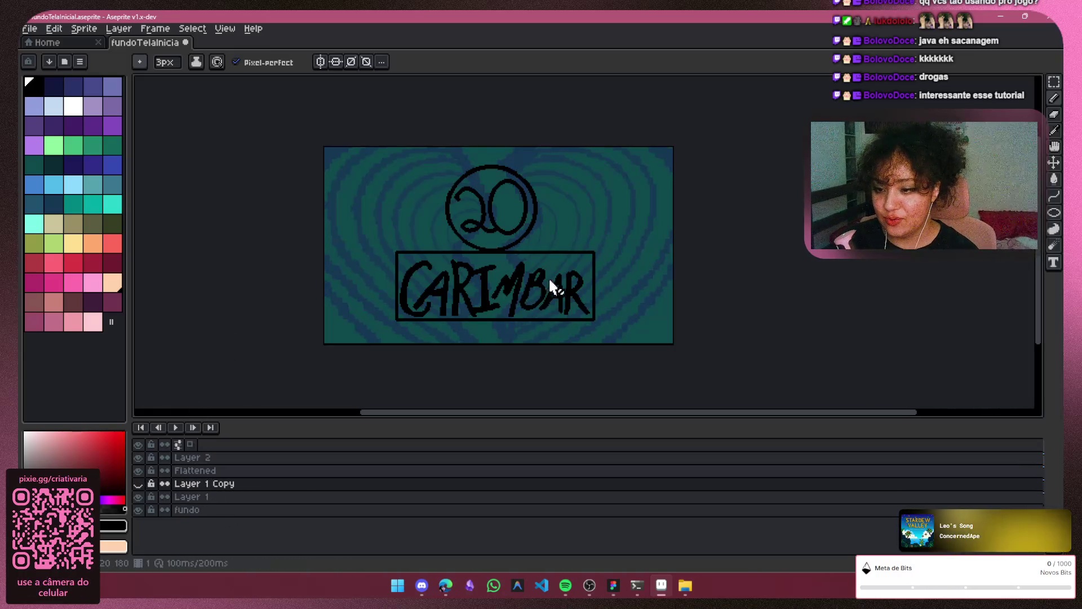
pyautogui.click(138, 484)
pyautogui.click(138, 483)
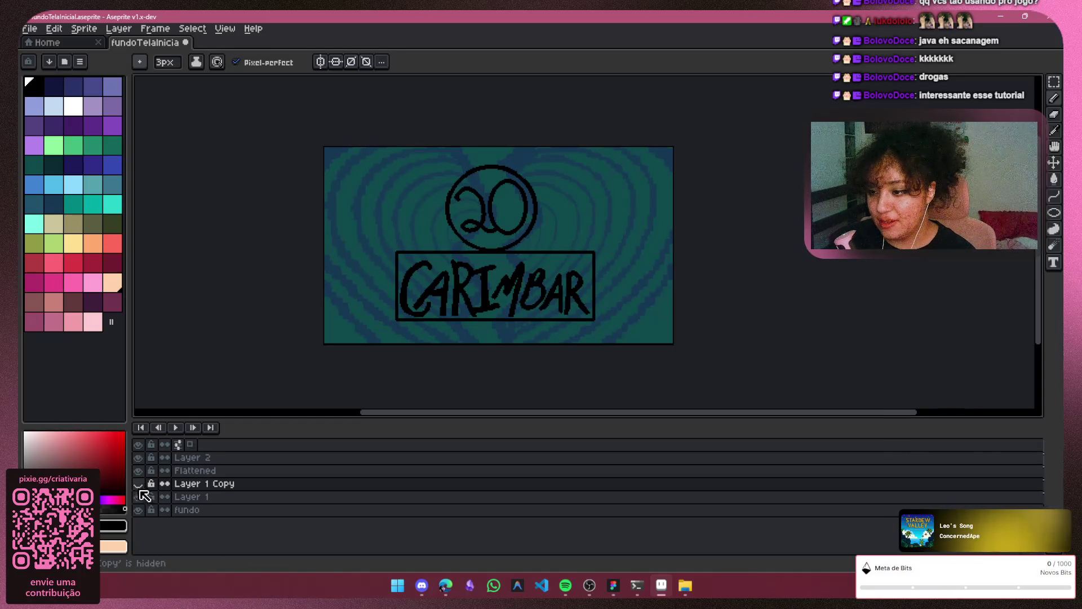
pyautogui.click(138, 496)
pyautogui.click(139, 483)
pyautogui.click(140, 483)
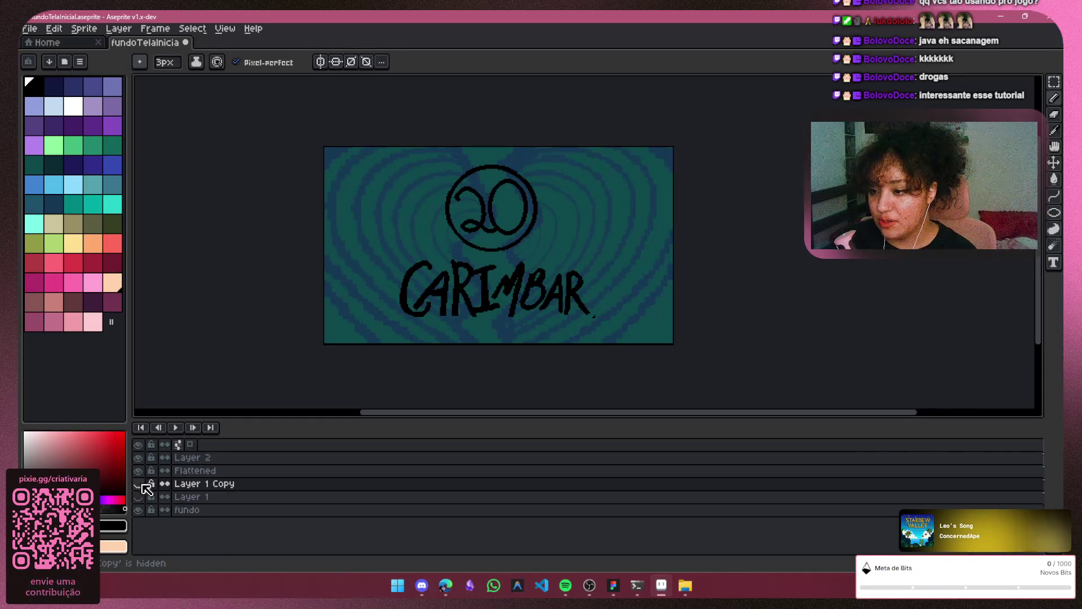
pyautogui.click(141, 485)
pyautogui.click(138, 496)
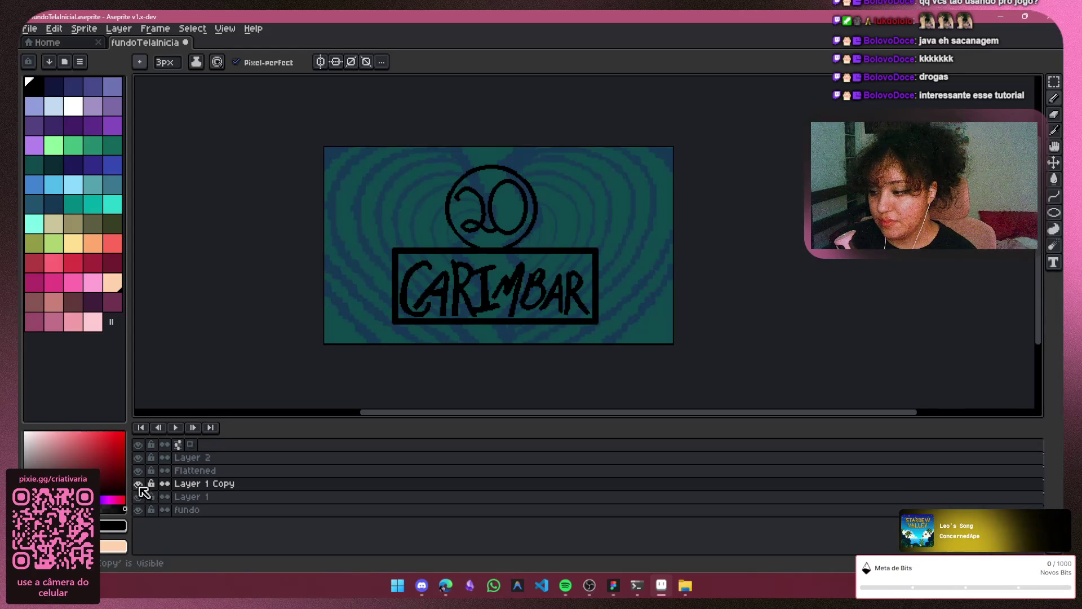
pyautogui.click(138, 484)
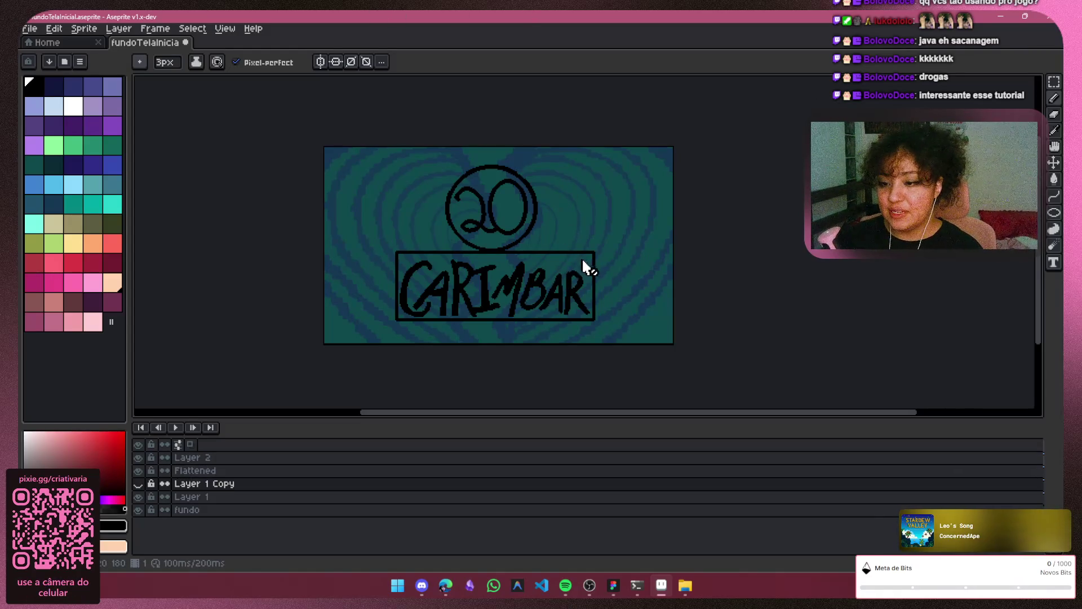
# Select the final R on Layer 2 and drag its top edge up a few pixels
pyautogui.scroll(1, 582, 299)
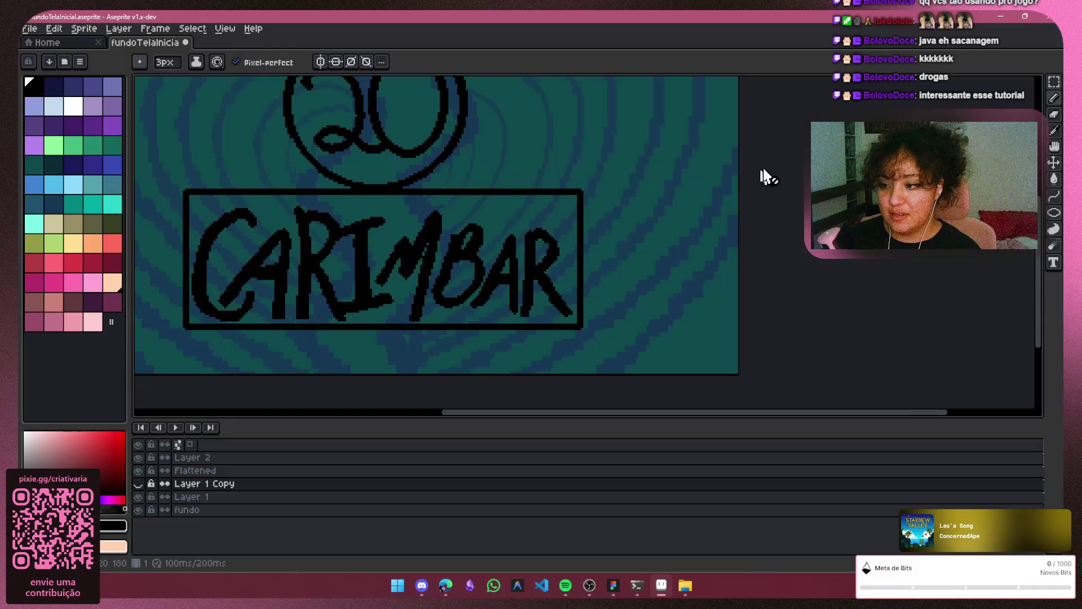
pyautogui.press('m')
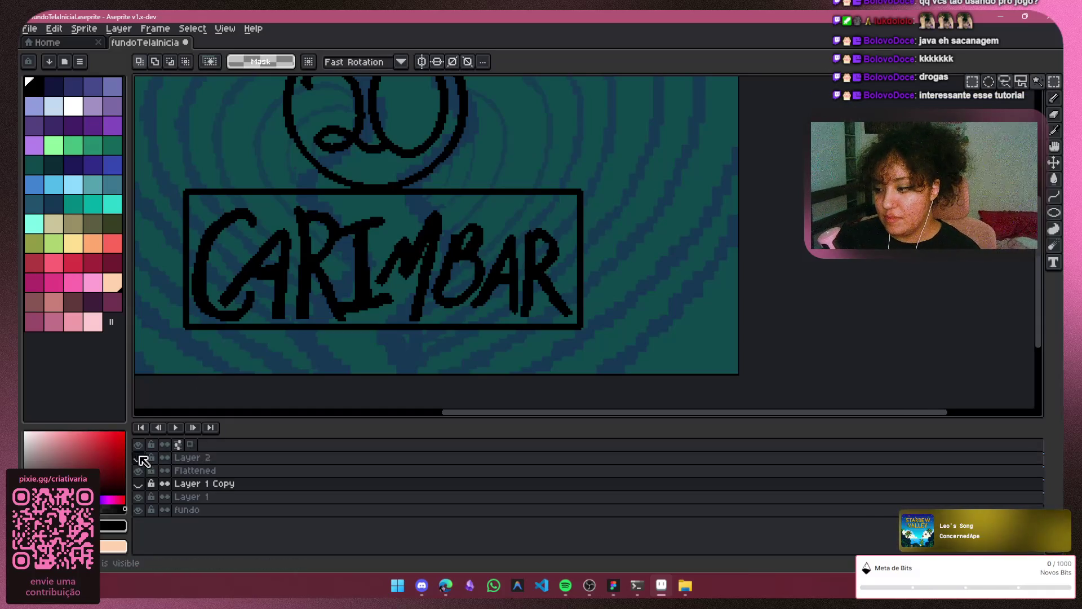
pyautogui.moveTo(525, 209)
pyautogui.mouseDown()
pyautogui.moveTo(526, 316)
pyautogui.moveTo(588, 325)
pyautogui.mouseUp()
pyautogui.click(608, 226)
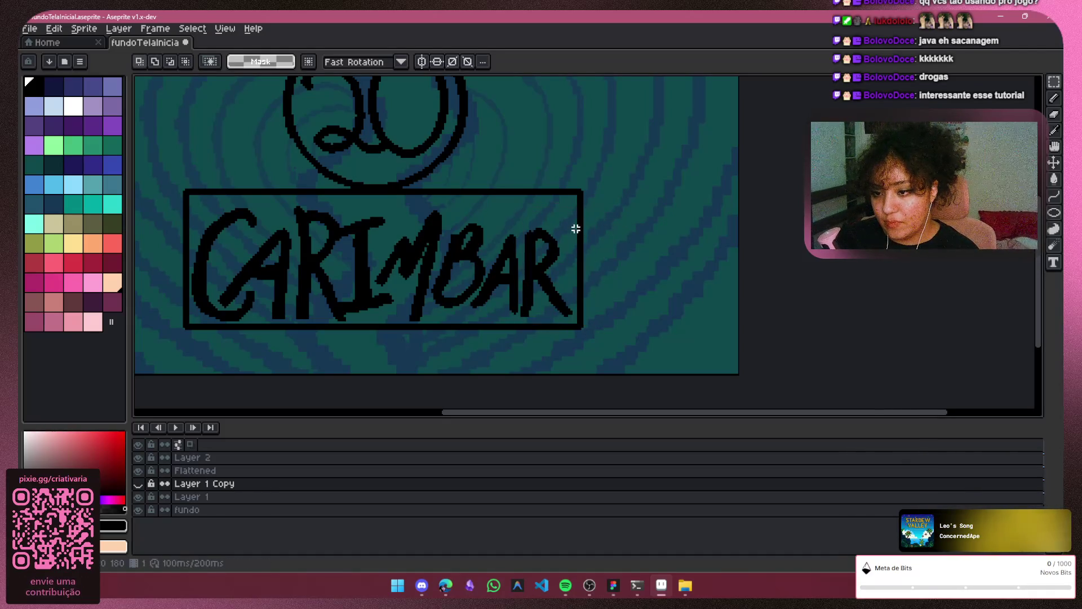
pyautogui.moveTo(571, 218)
pyautogui.mouseDown()
pyautogui.moveTo(576, 317)
pyautogui.moveTo(518, 326)
pyautogui.mouseUp()
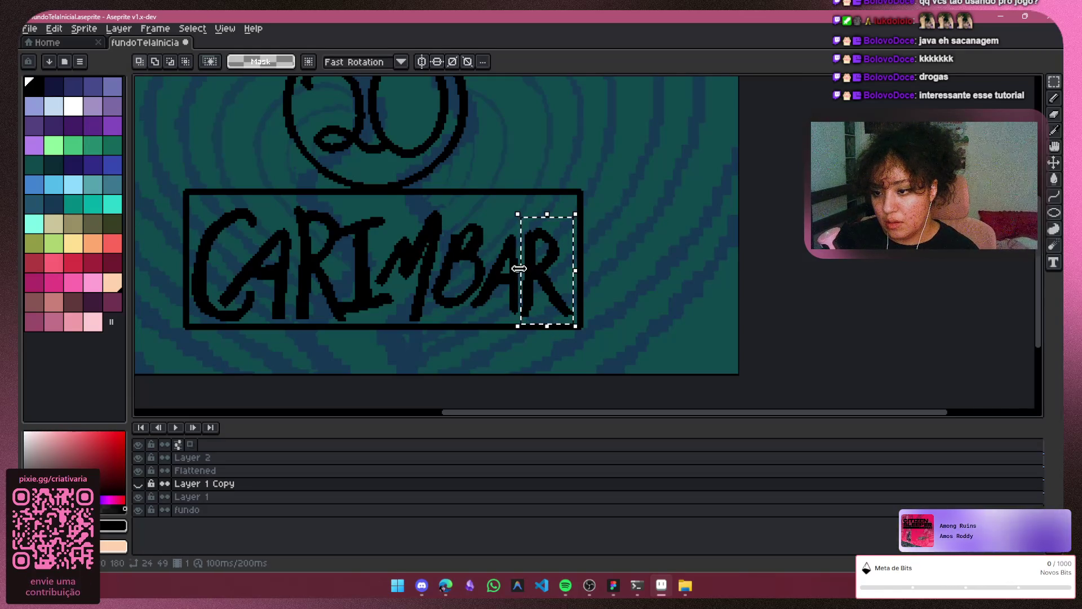
pyautogui.click(285, 457)
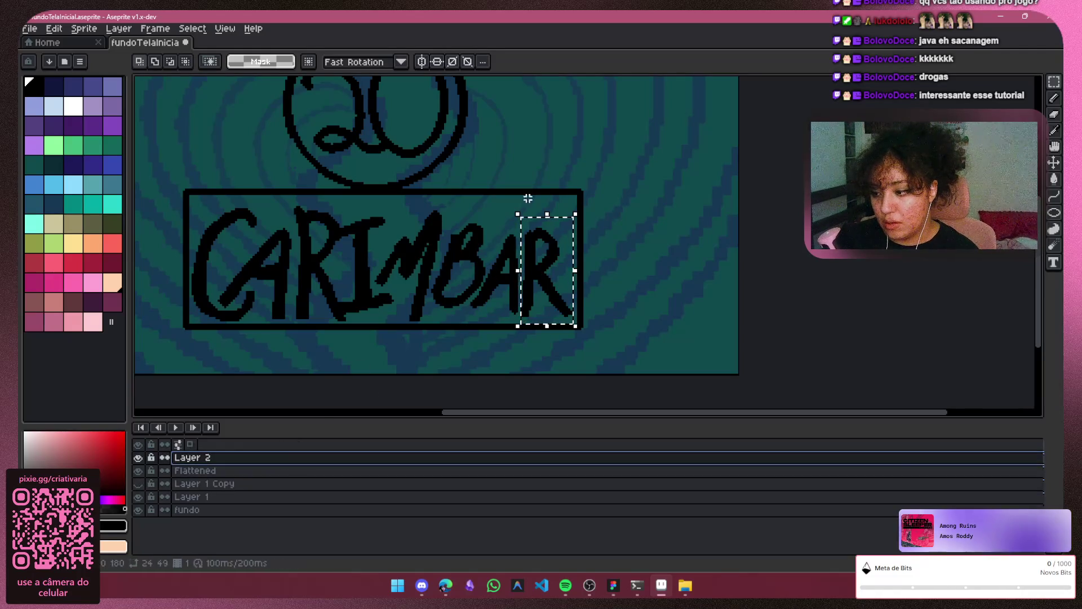
pyautogui.click(554, 223)
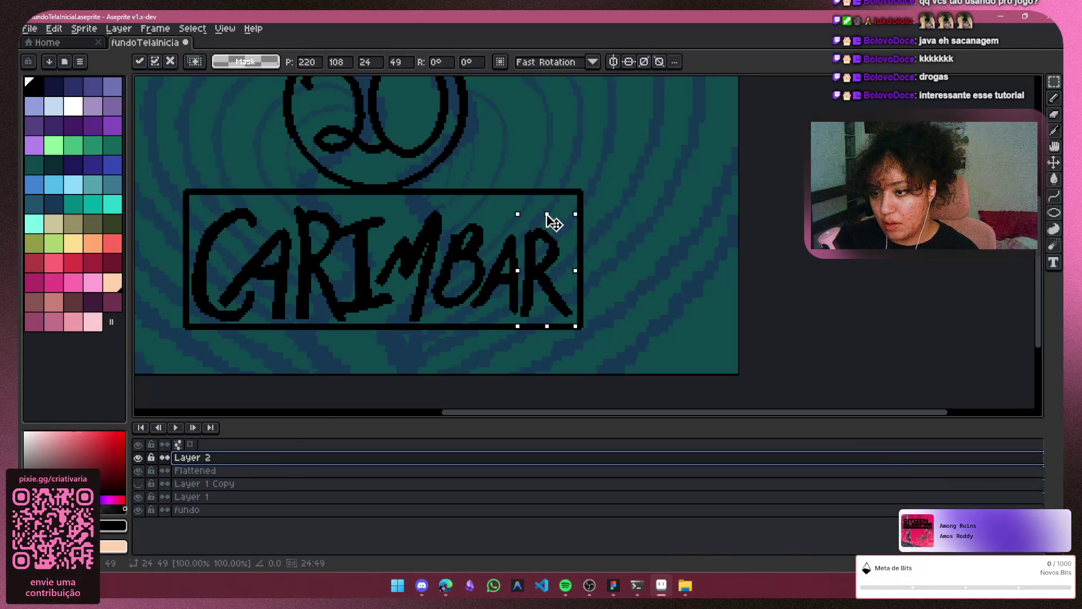
pyautogui.moveTo(551, 201); pyautogui.dragTo(551, 197)
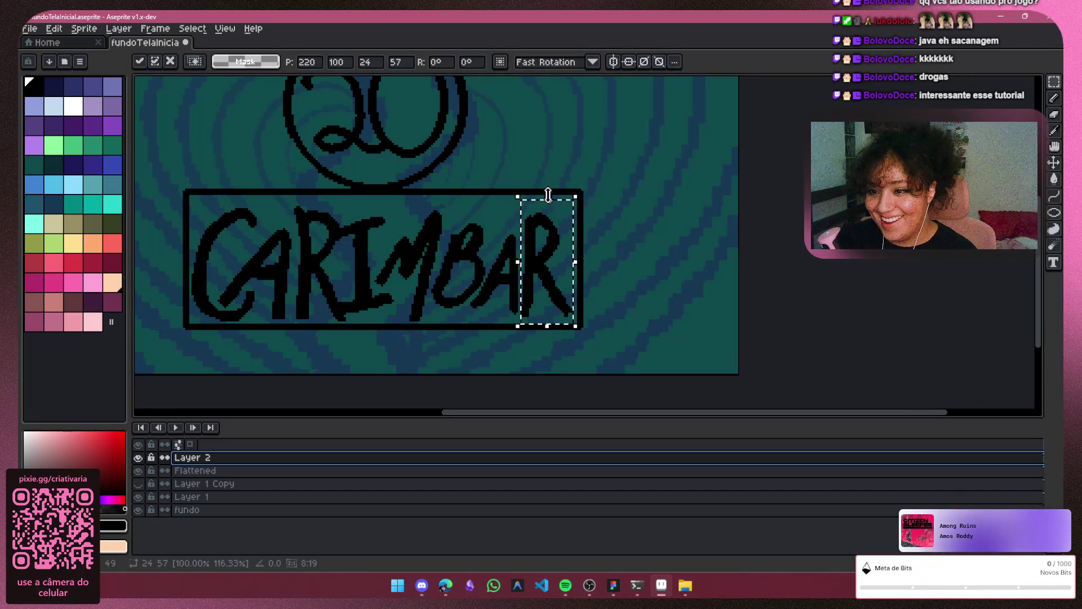
pyautogui.moveTo(547, 194); pyautogui.dragTo(546, 192)
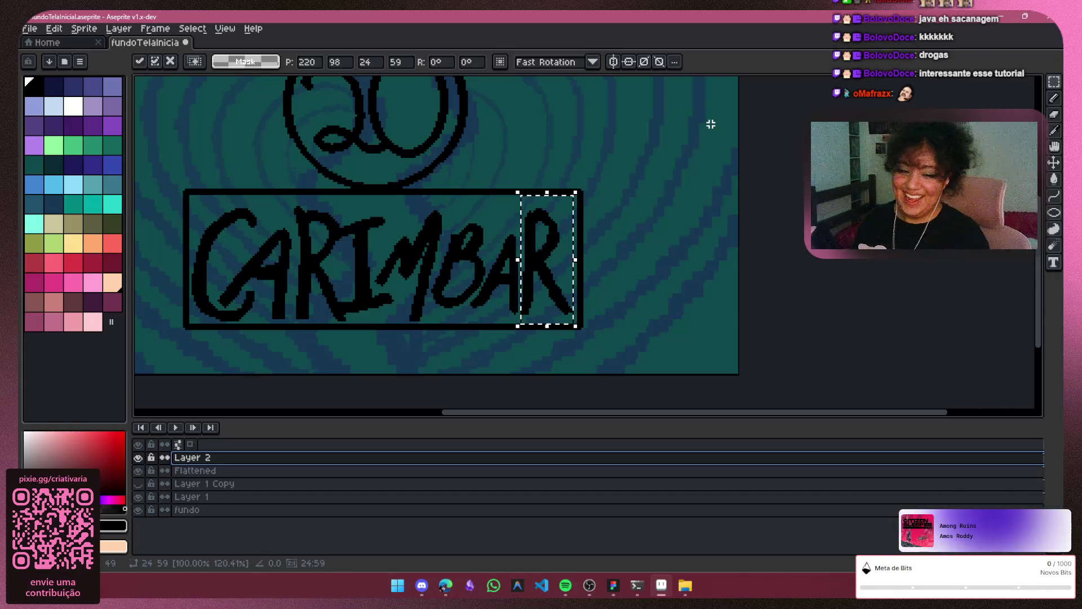
# Apply the pending stretch, then toggle Layer 1 Copy's visibility to compare its thicker box
pyautogui.click(667, 273)
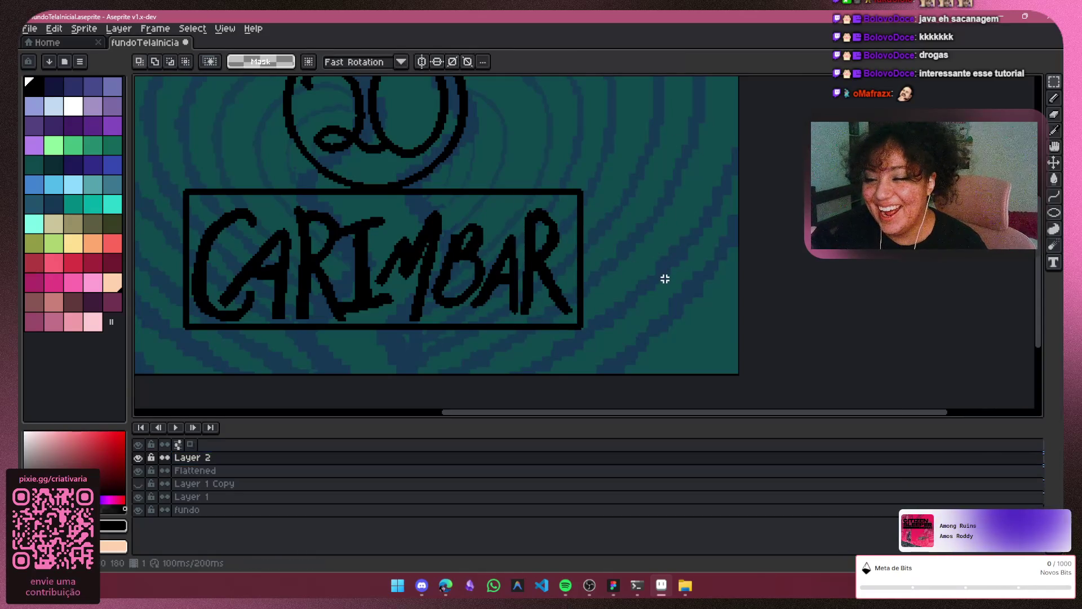
pyautogui.scroll(-3, 523, 279)
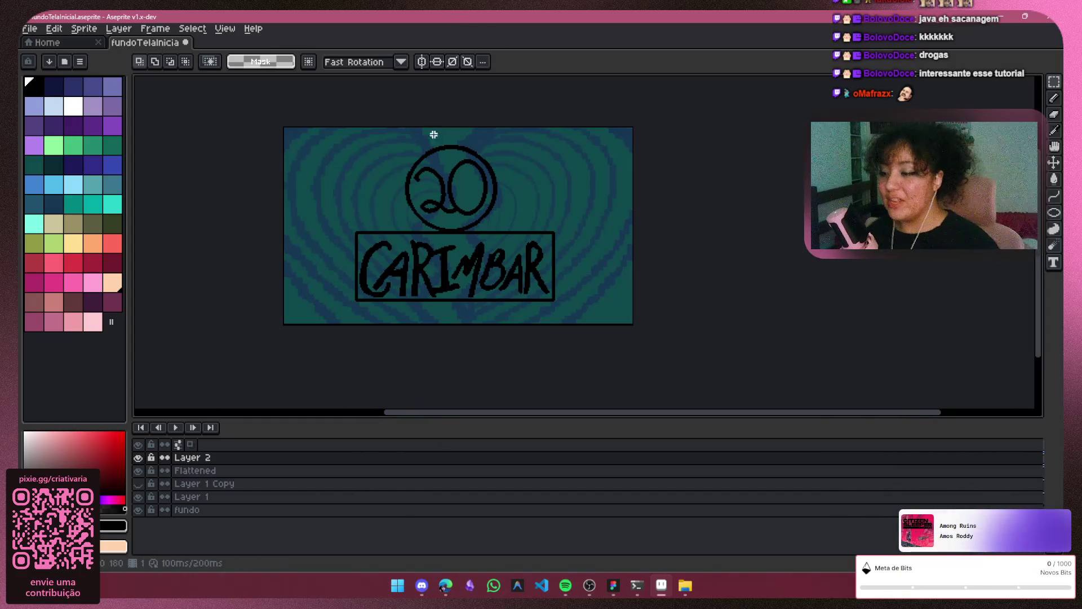
pyautogui.click(138, 483)
pyautogui.click(139, 483)
pyautogui.click(138, 470)
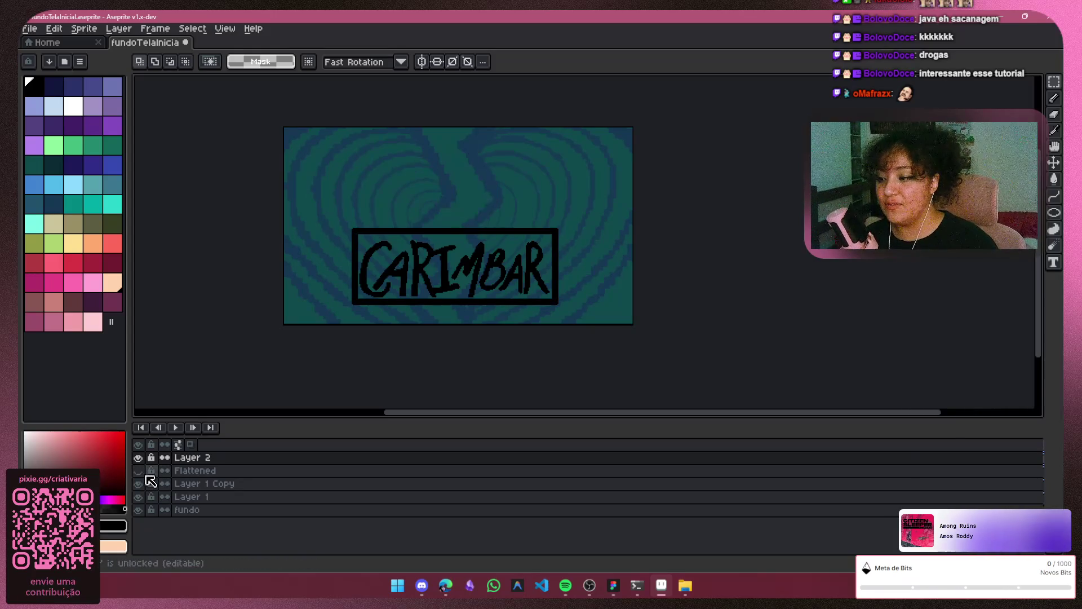
pyautogui.click(138, 470)
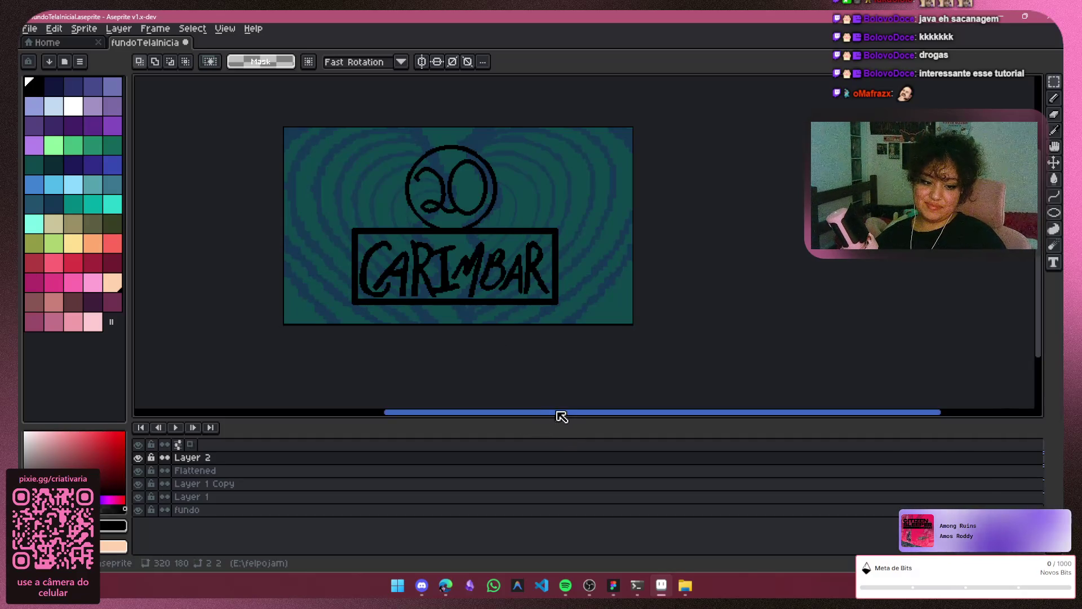
pyautogui.moveTo(583, 416); pyautogui.dragTo(547, 415)
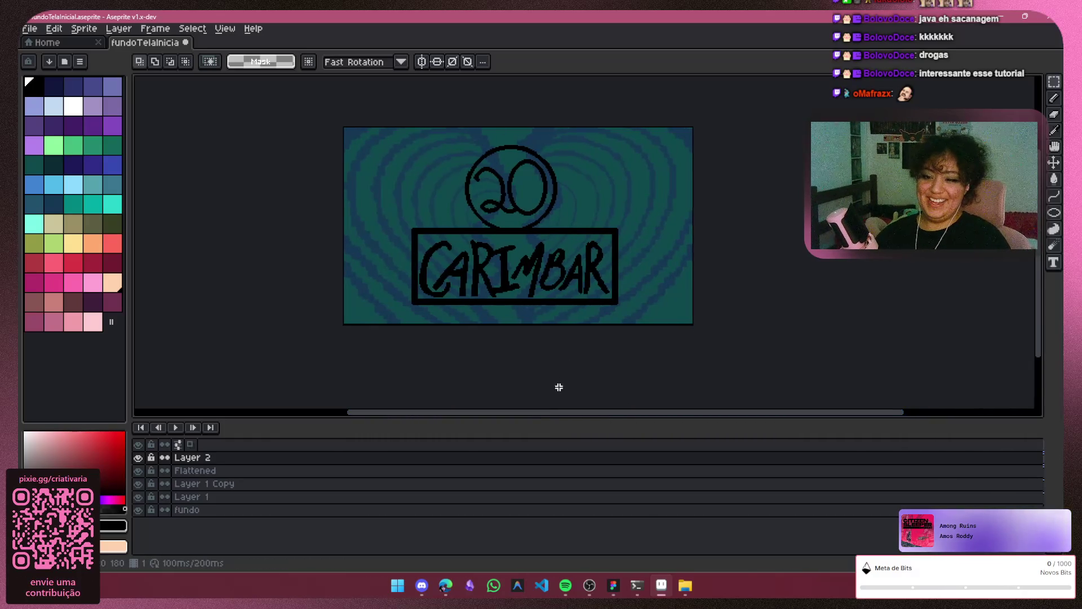
pyautogui.click(138, 470)
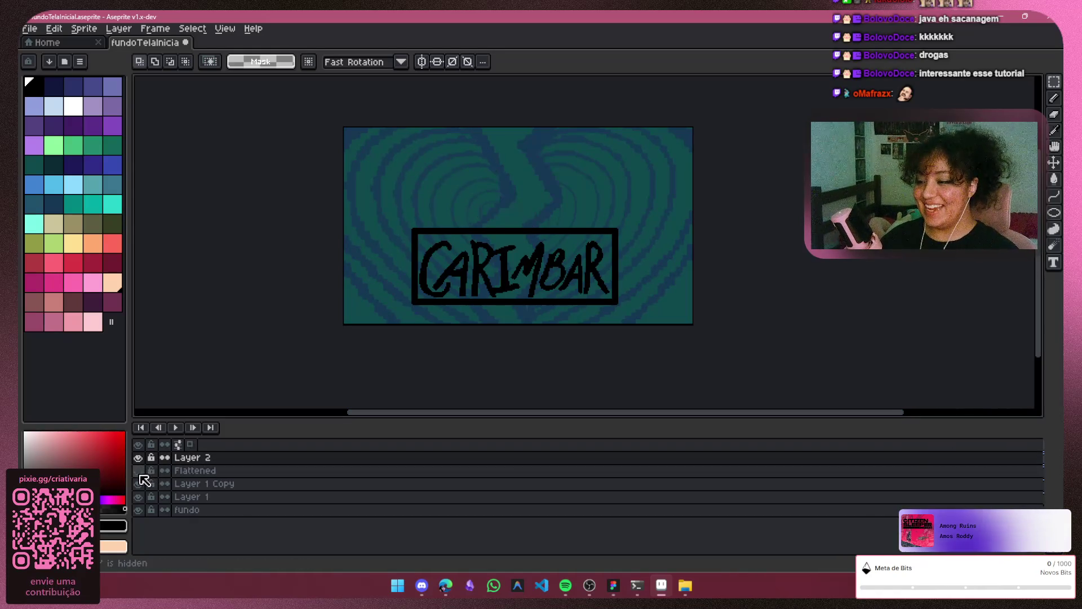
pyautogui.click(138, 470)
pyautogui.click(138, 483)
# Select the Layer 1 Copy layer and delete it
pyautogui.click(139, 485)
pyautogui.click(138, 485)
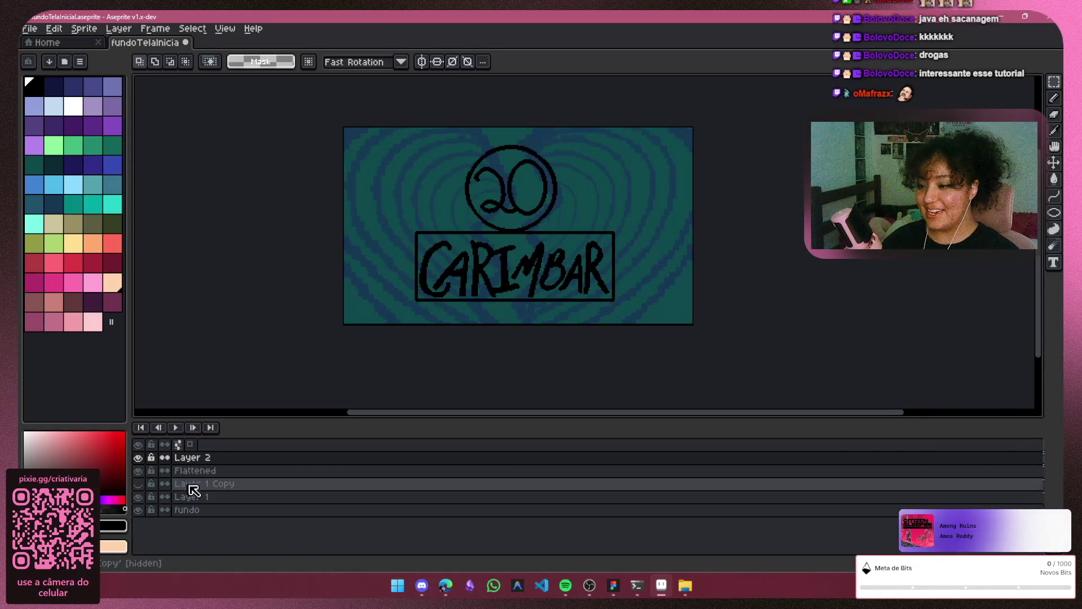
pyautogui.click(203, 484)
pyautogui.press('Delete')
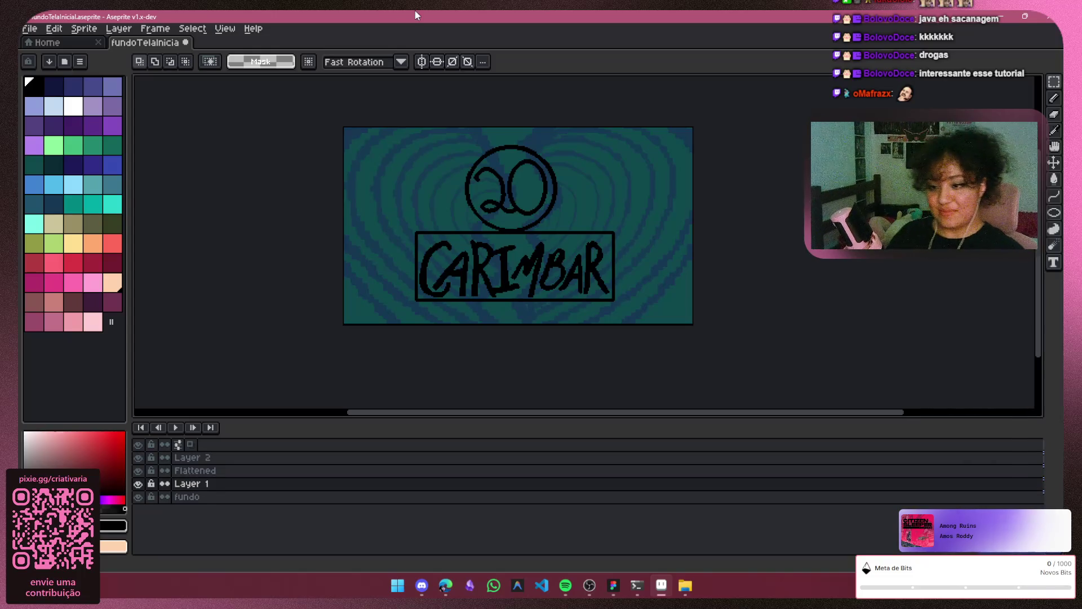
# Toggle Layer 1 and the circle layer's visibility to check what remains
pyautogui.click(237, 457)
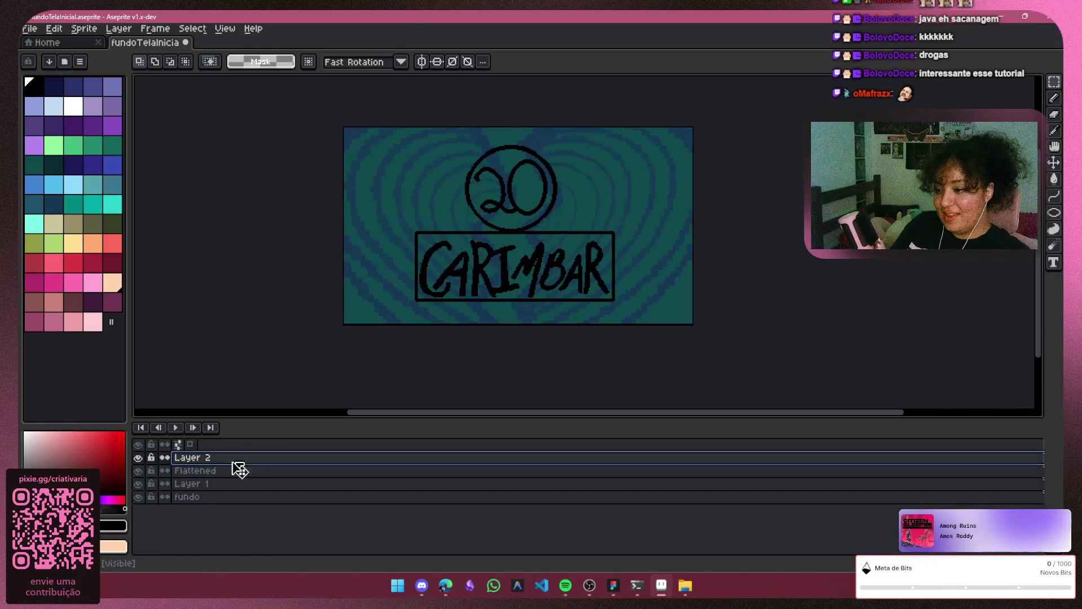
pyautogui.click(138, 483)
pyautogui.click(138, 483)
pyautogui.click(138, 470)
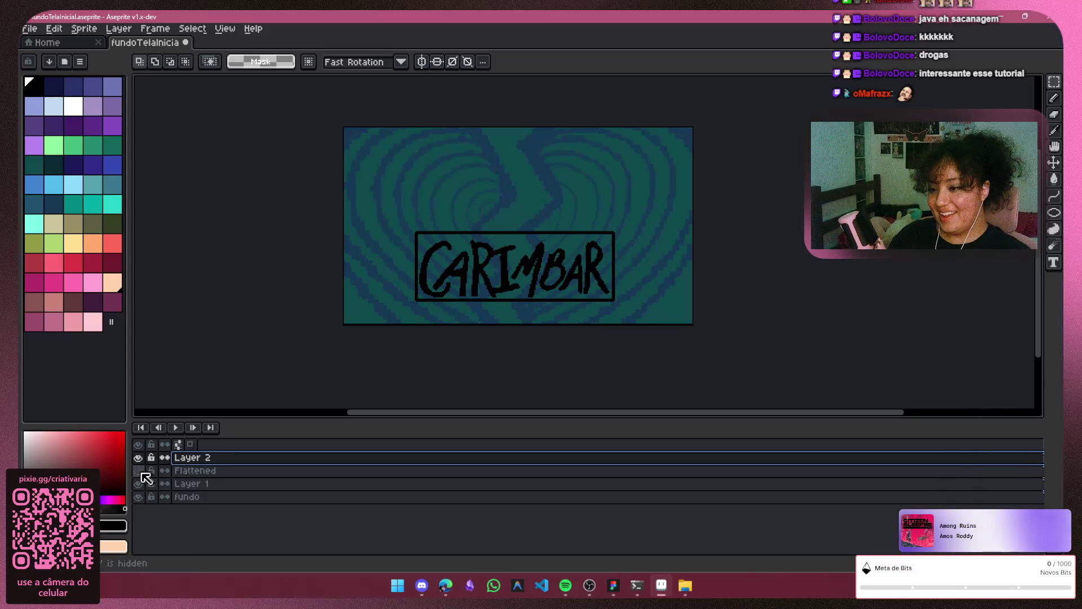
pyautogui.click(138, 470)
pyautogui.scroll(2, 472, 165)
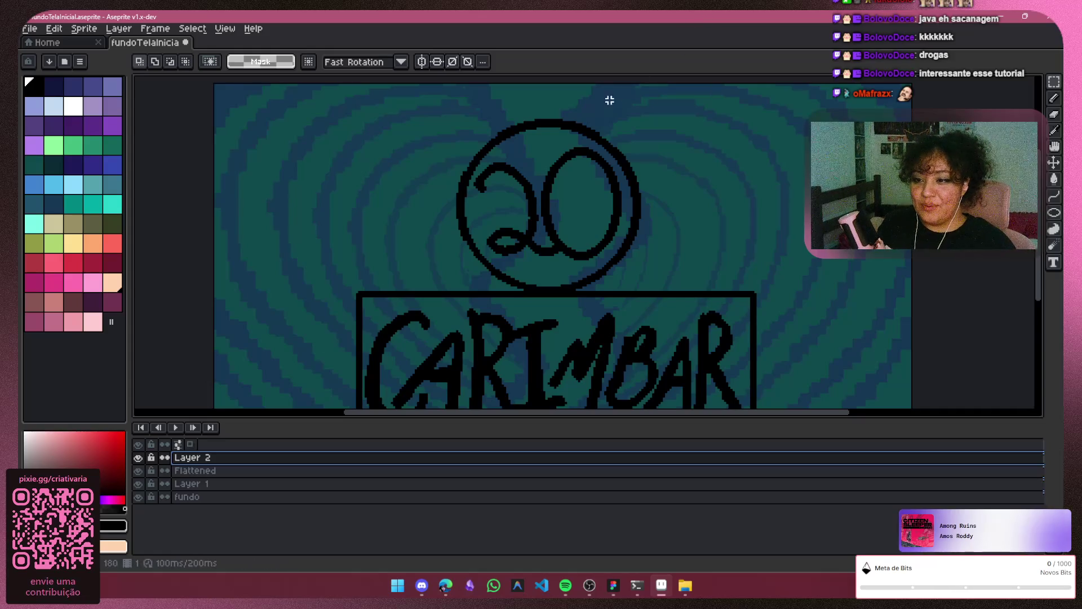
pyautogui.scroll(-2, 601, 110)
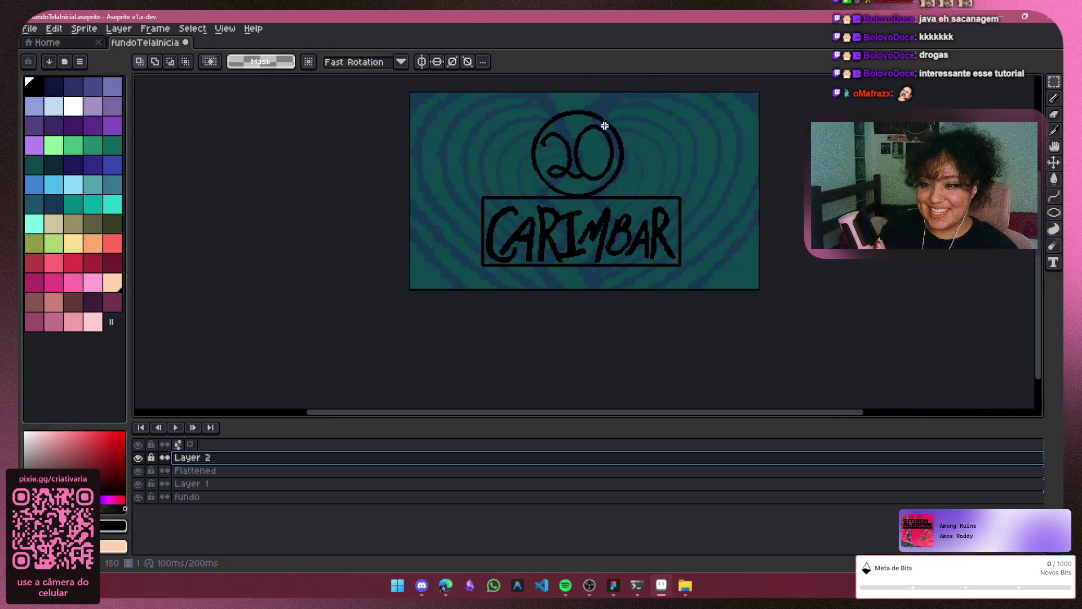
pyautogui.scroll(1, 997, 271)
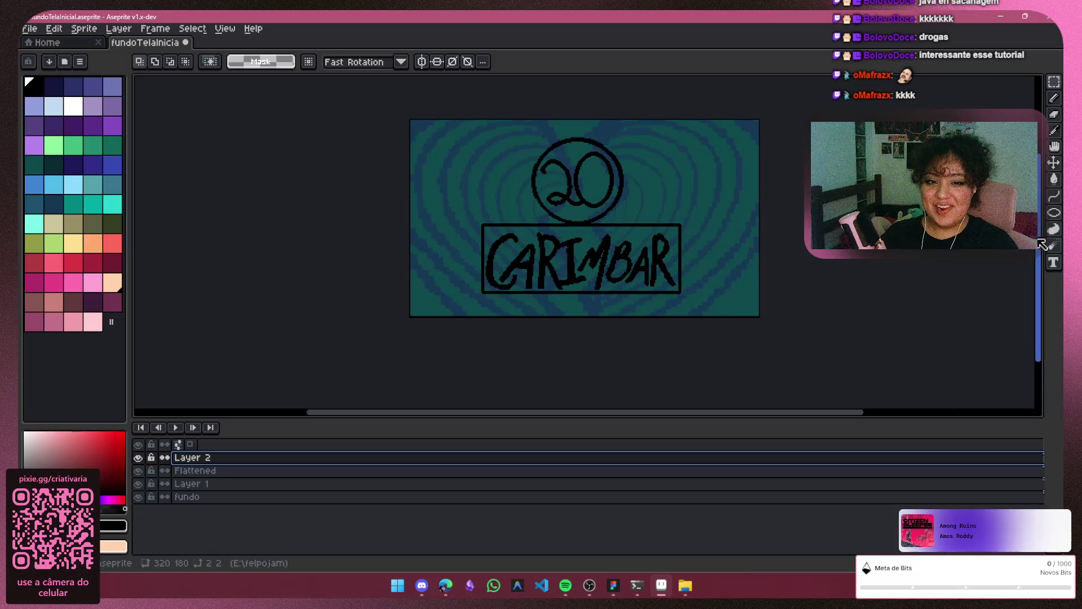
pyautogui.moveTo(1041, 238); pyautogui.dragTo(1040, 225)
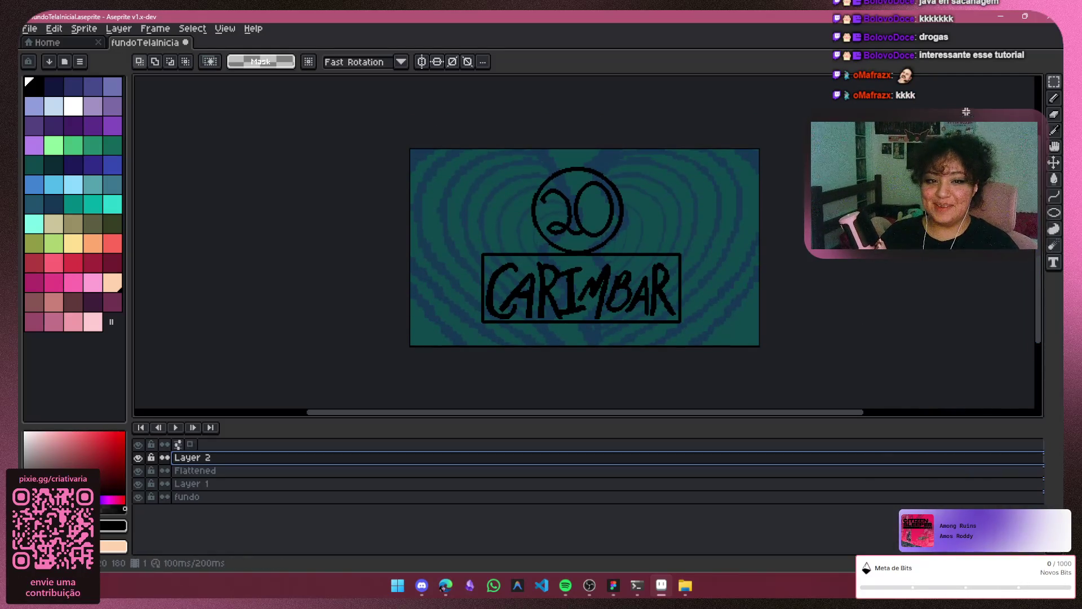
pyautogui.click(1055, 197)
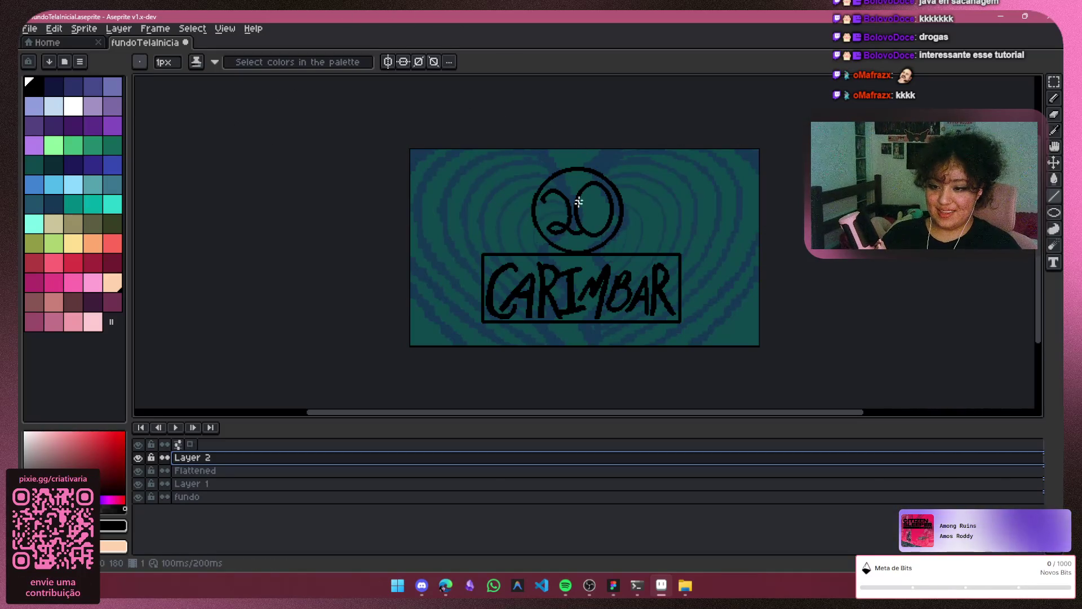
pyautogui.moveTo(667, 412); pyautogui.dragTo(682, 412)
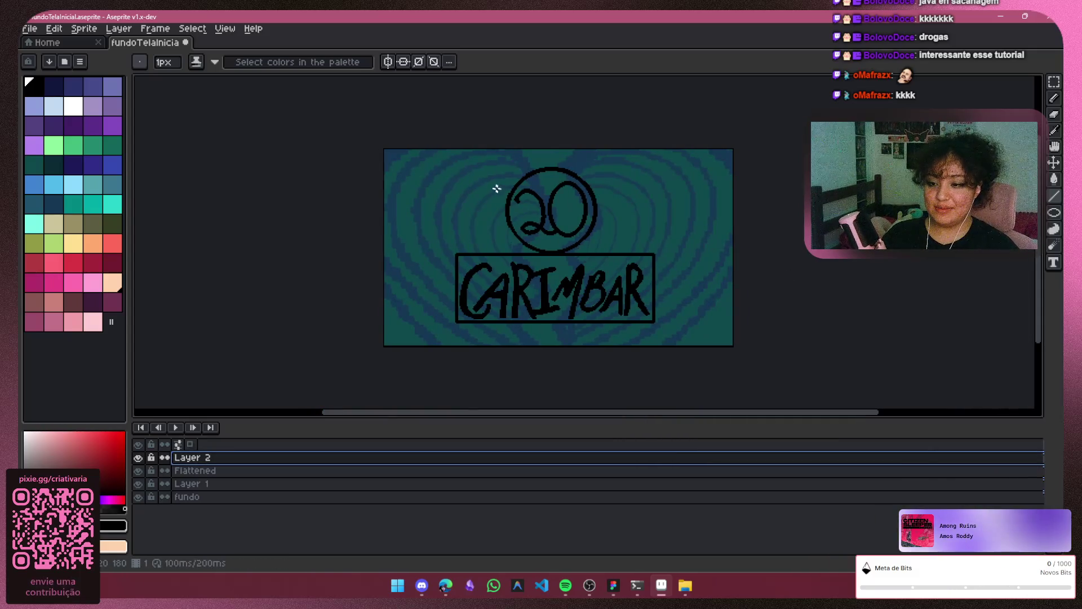
pyautogui.scroll(2, 602, 174)
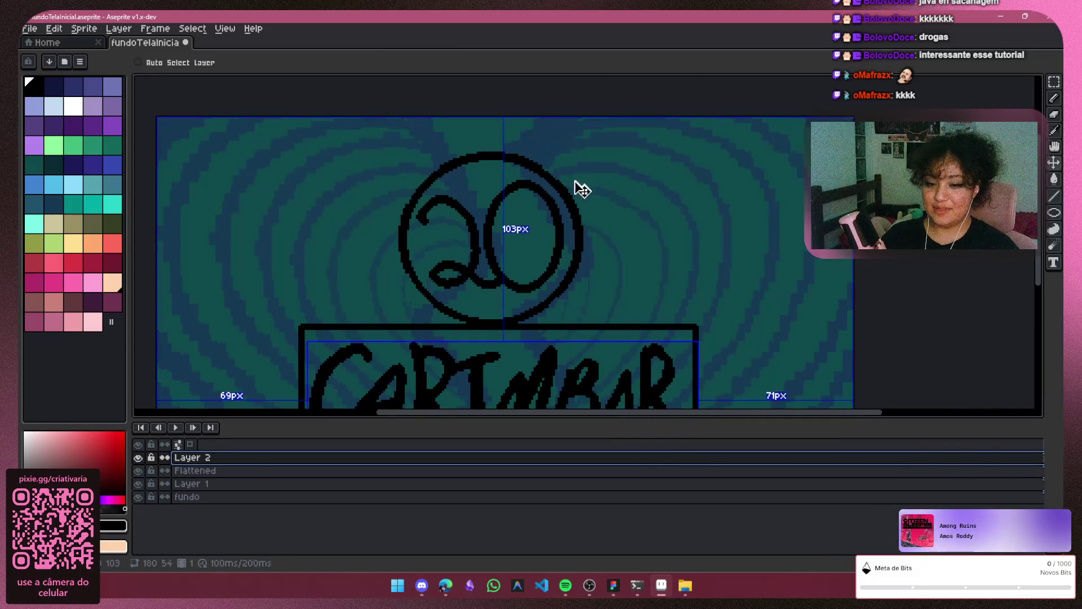
pyautogui.scroll(-2, 644, 224)
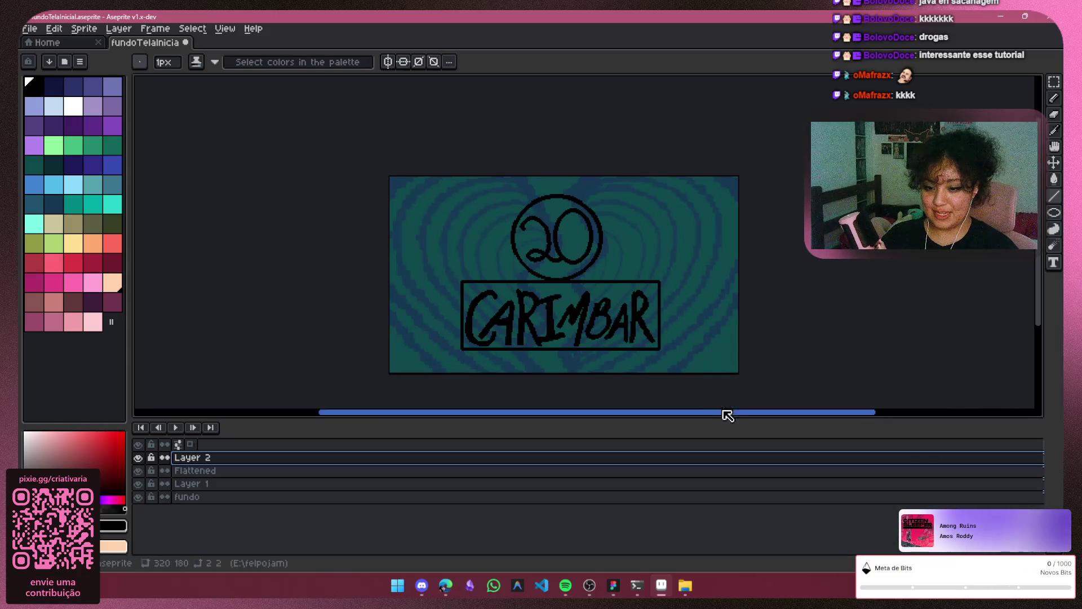
pyautogui.moveTo(716, 416)
pyautogui.mouseDown()
pyautogui.moveTo(696, 415)
pyautogui.moveTo(719, 415)
pyautogui.mouseUp()
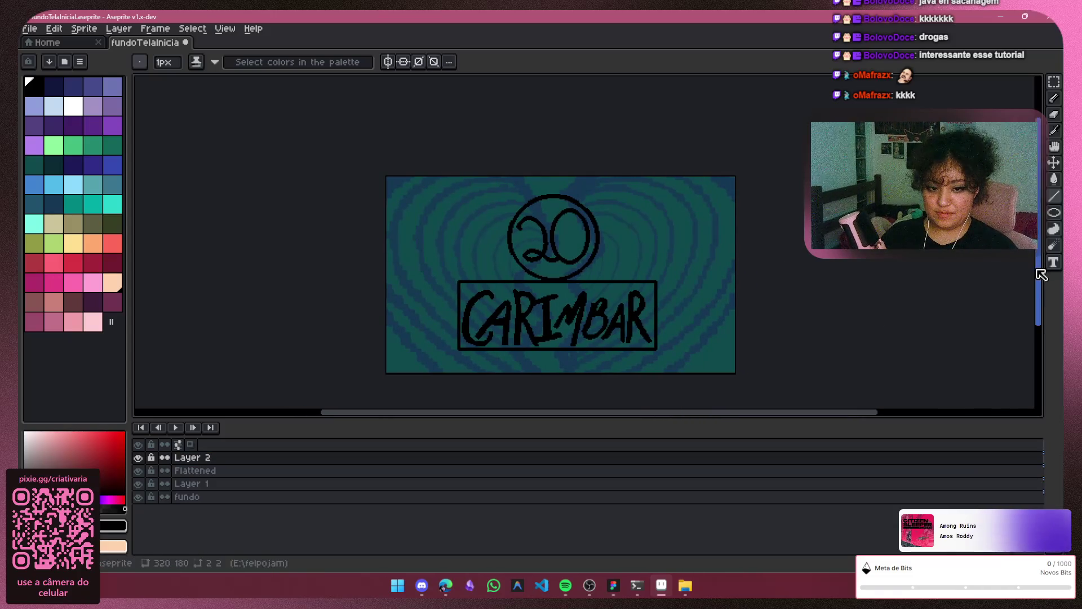
pyautogui.moveTo(1031, 267); pyautogui.dragTo(1030, 290)
pyautogui.scroll(1, 538, 274)
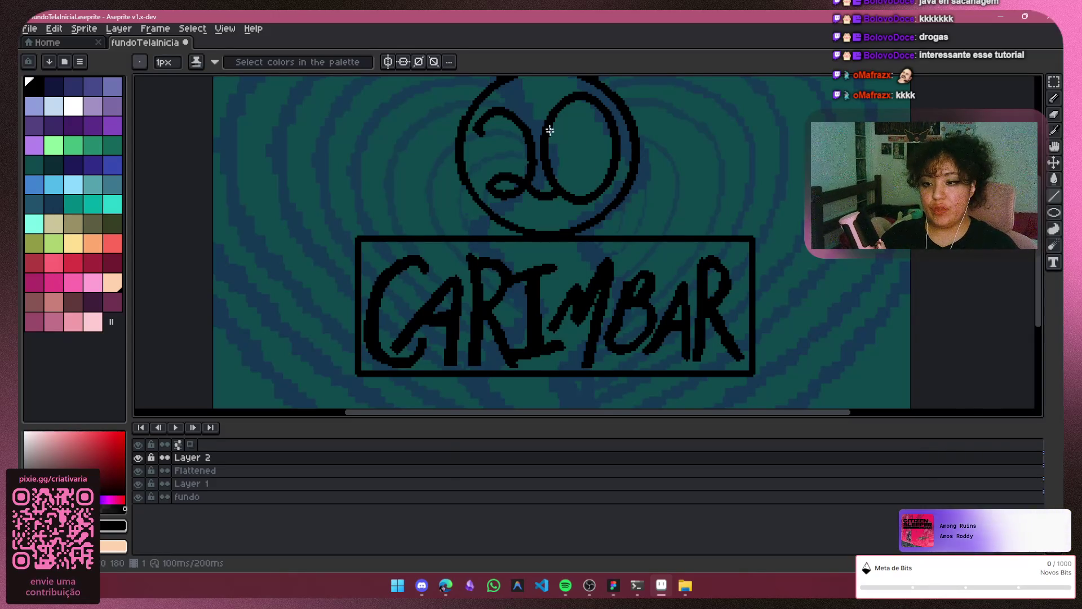
pyautogui.scroll(-2, 608, 152)
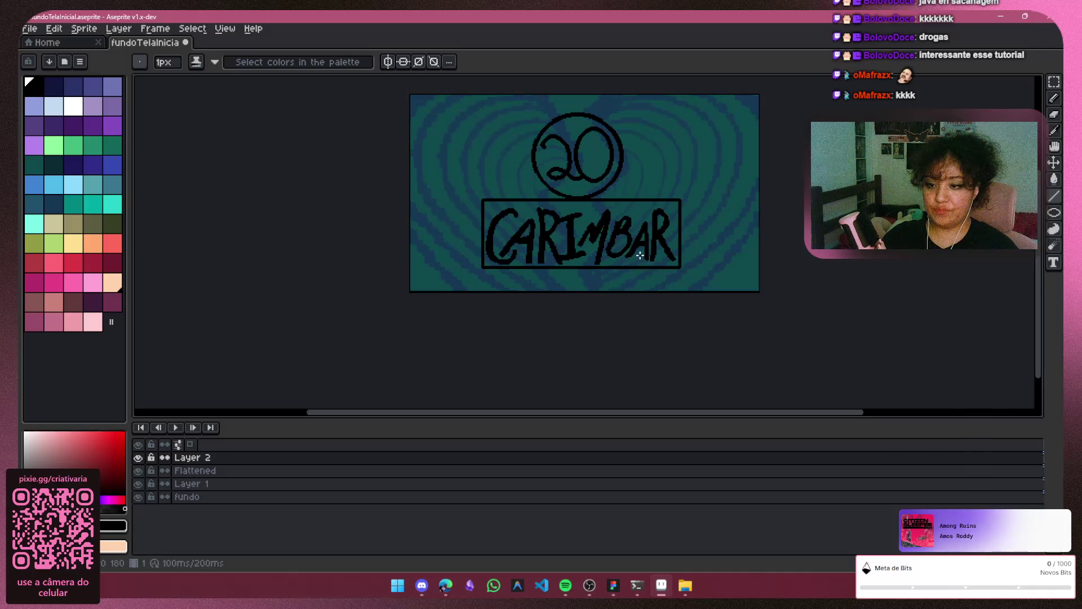
pyautogui.moveTo(746, 413)
pyautogui.mouseDown()
pyautogui.moveTo(761, 417)
pyautogui.moveTo(749, 415)
pyautogui.mouseUp()
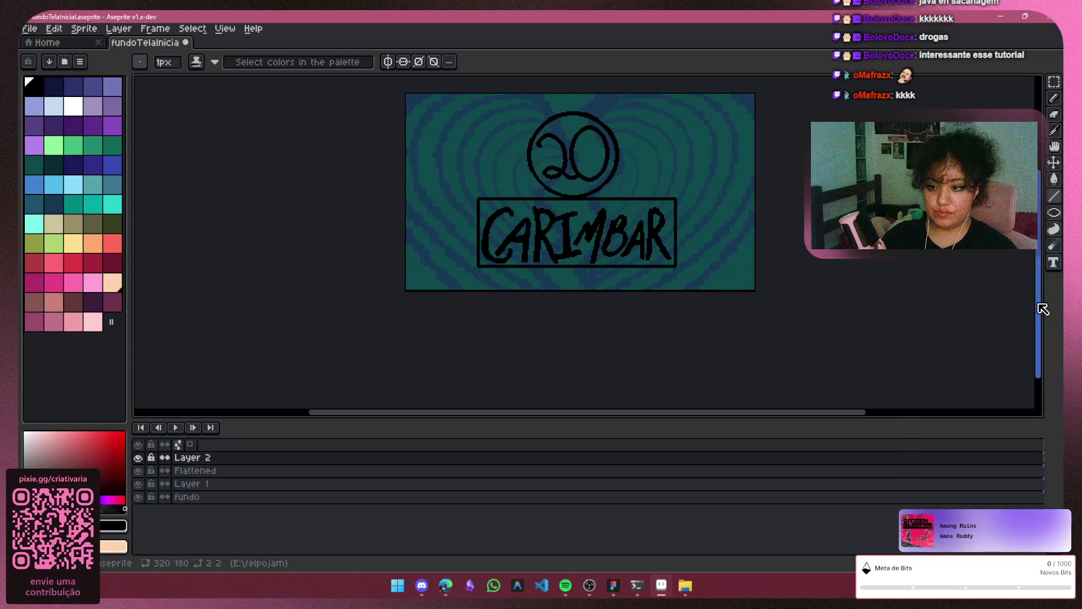
pyautogui.moveTo(1043, 307); pyautogui.dragTo(1042, 294)
pyautogui.scroll(2, 598, 208)
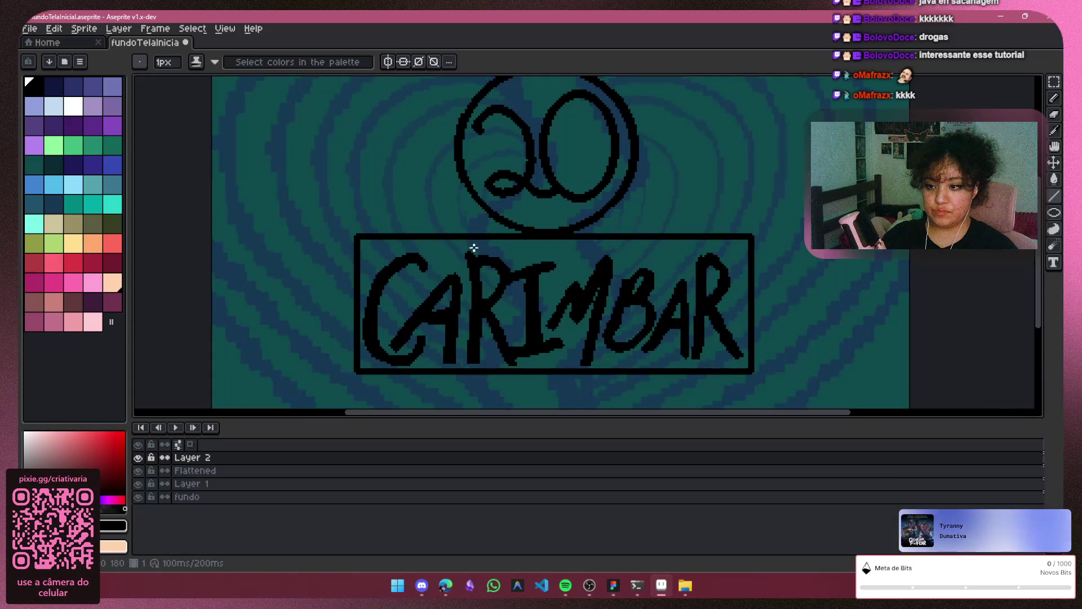
pyautogui.scroll(1, 657, 220)
pyautogui.scroll(-1, 594, 226)
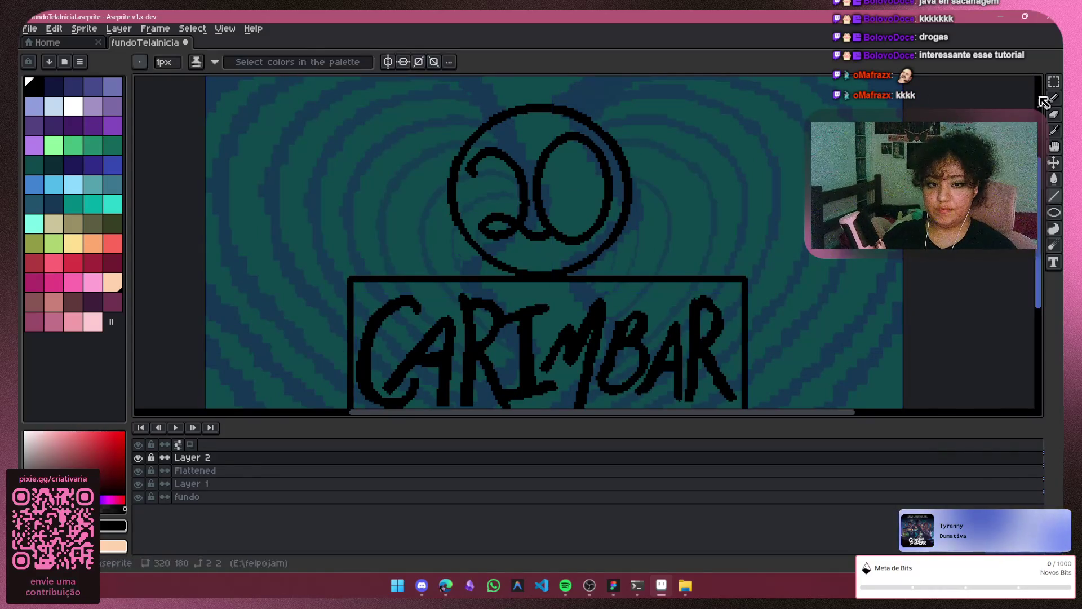
pyautogui.press('q')
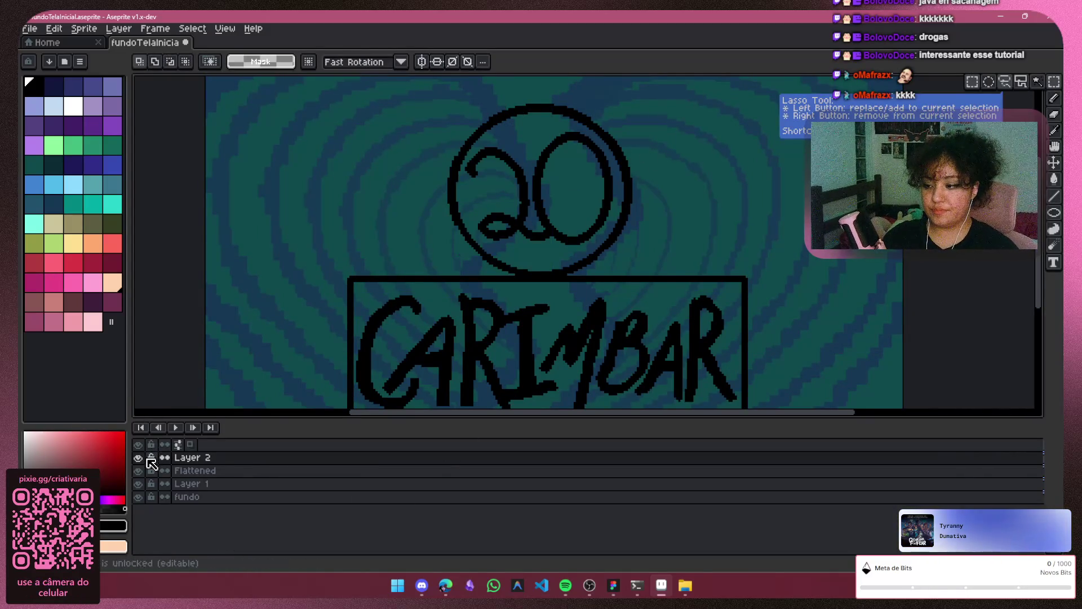
pyautogui.click(138, 457)
pyautogui.click(138, 457)
pyautogui.click(144, 473)
pyautogui.click(145, 473)
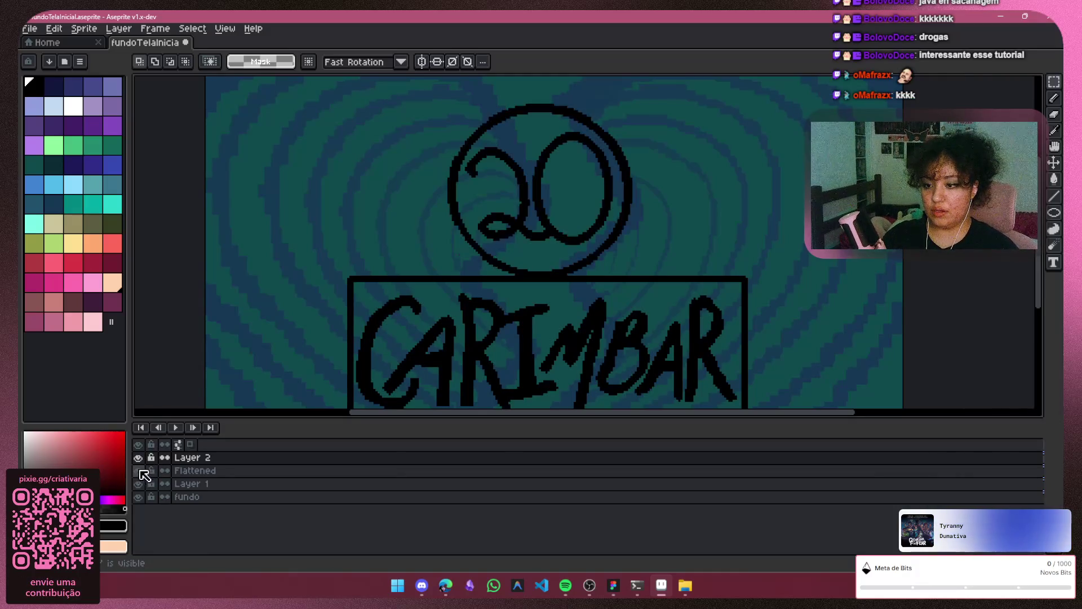
pyautogui.click(145, 473)
pyautogui.click(144, 473)
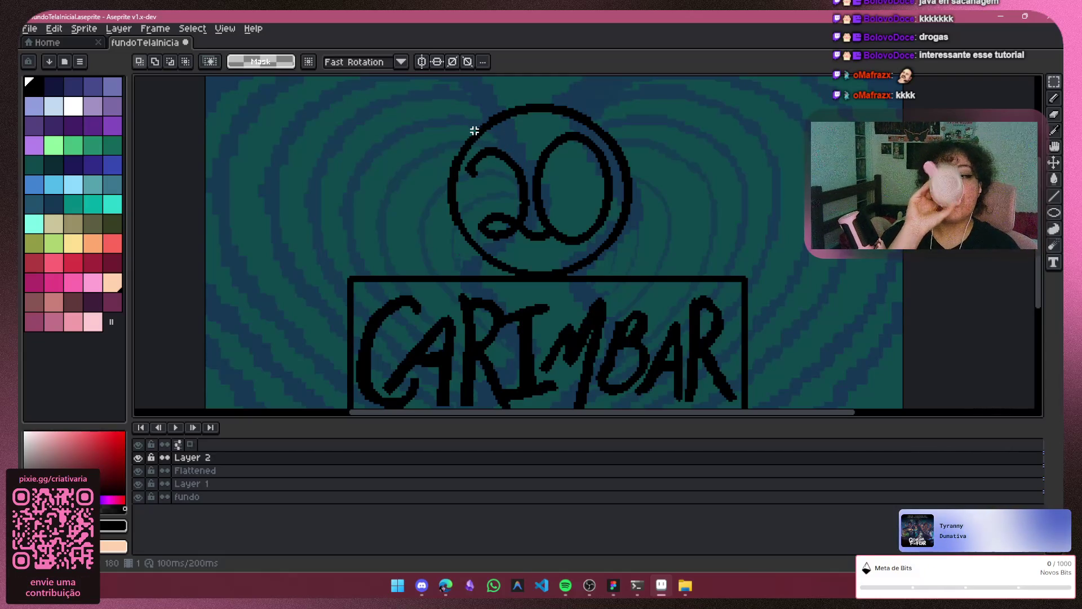
# Select a box around the 20 circle and make Flattened the active layer
pyautogui.moveTo(665, 91)
pyautogui.mouseDown()
pyautogui.moveTo(683, 210)
pyautogui.moveTo(502, 283)
pyautogui.moveTo(432, 284)
pyautogui.mouseUp()
pyautogui.click(510, 208)
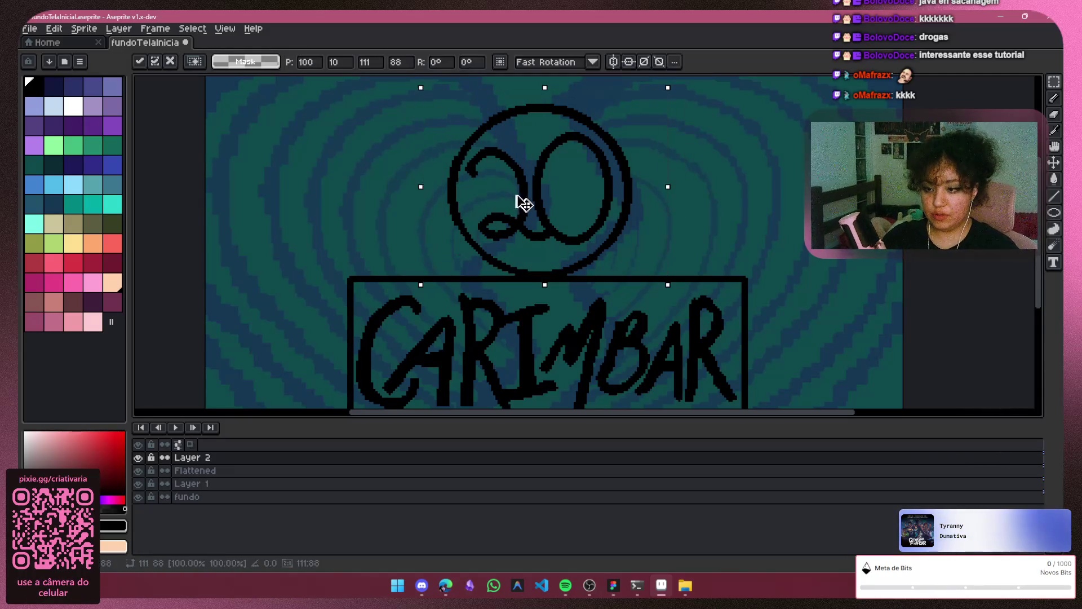
pyautogui.moveTo(533, 203); pyautogui.dragTo(519, 204)
pyautogui.click(139, 471)
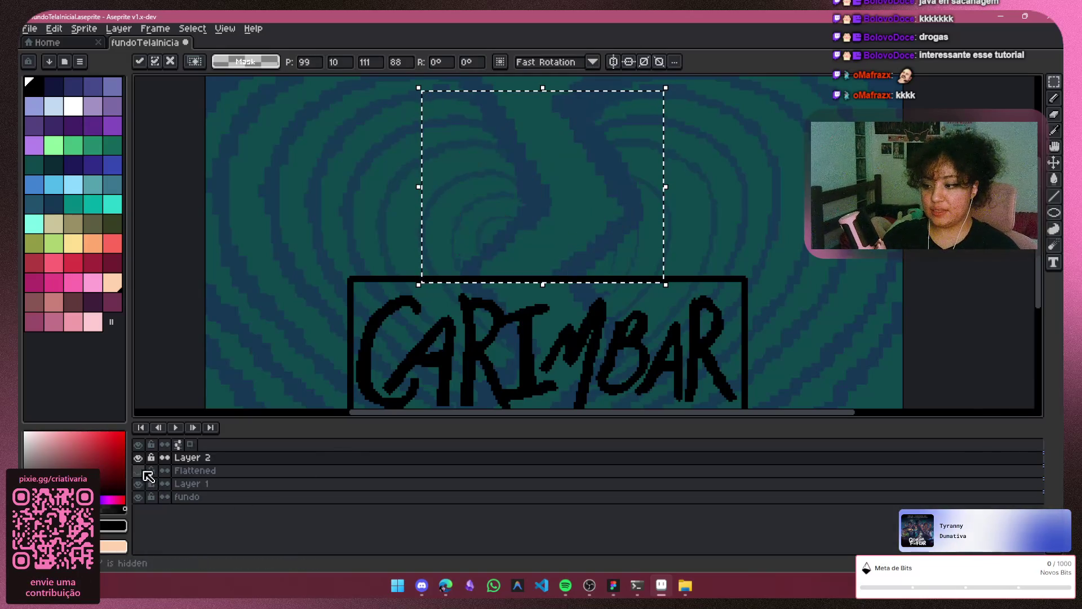
pyautogui.click(138, 471)
pyautogui.click(181, 470)
# Shift the circle a few pixels left and down, commit it and deselect
pyautogui.moveTo(544, 171)
pyautogui.mouseDown()
pyautogui.moveTo(563, 175)
pyautogui.moveTo(552, 180)
pyautogui.mouseUp()
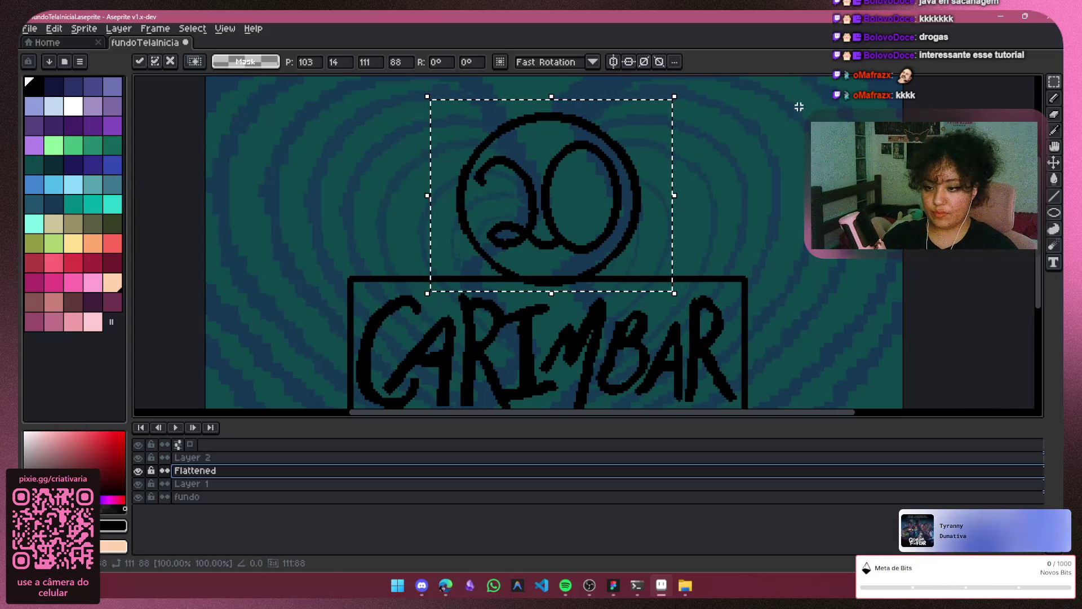
pyautogui.press('Return')
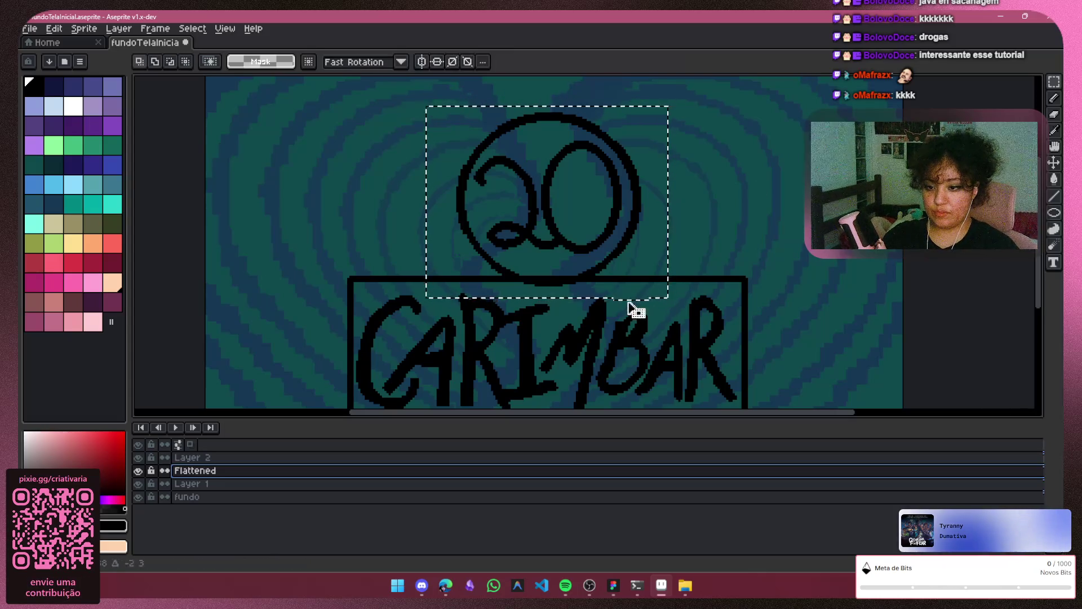
pyautogui.moveTo(567, 294)
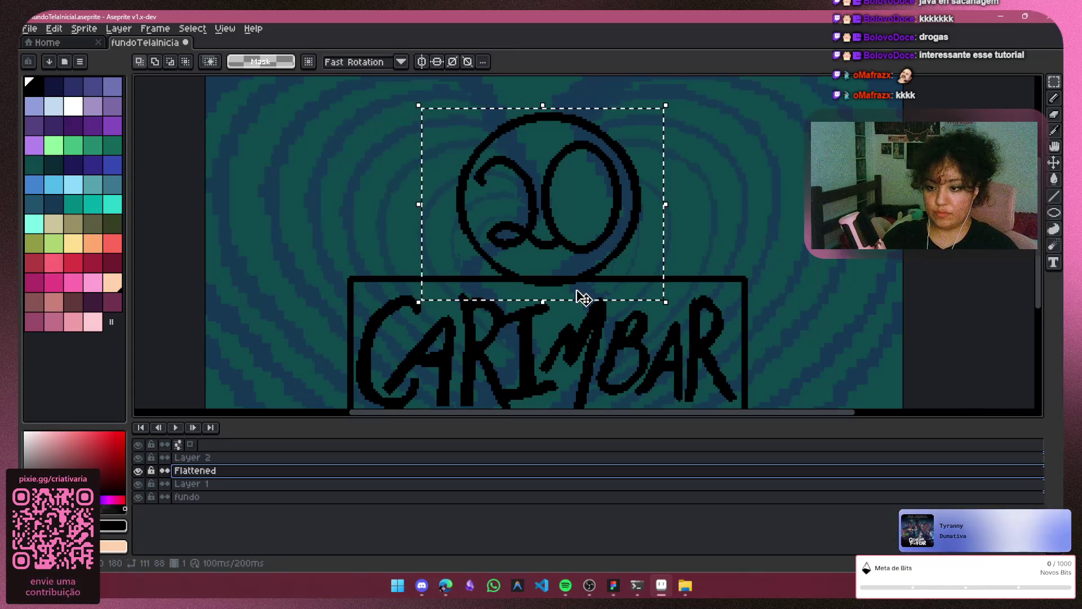
pyautogui.click(584, 297)
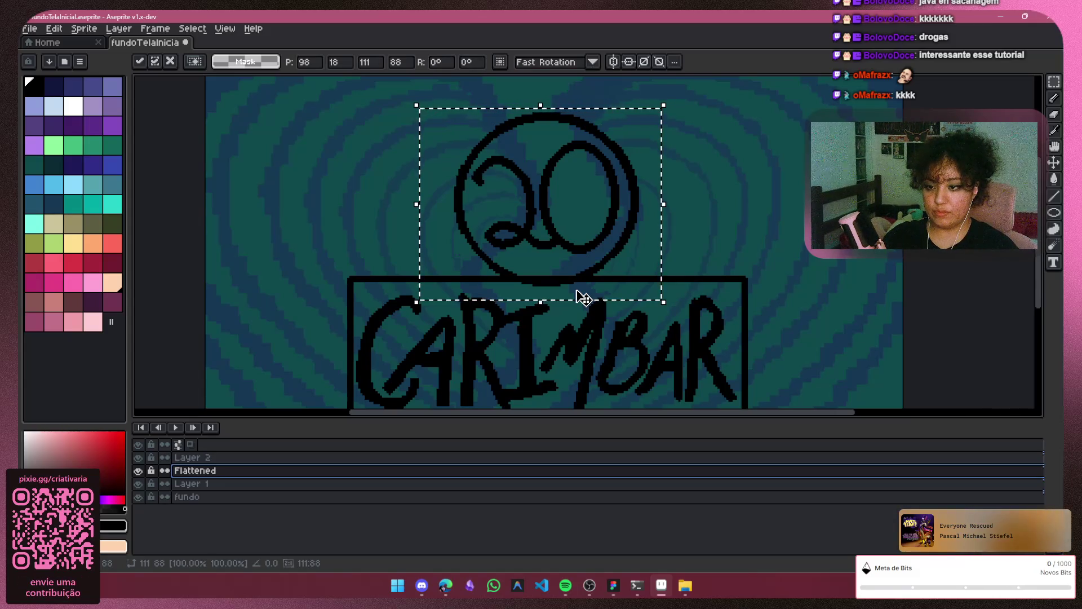
pyautogui.hotkey('ctrl', 'd')
pyautogui.scroll(-2, 729, 113)
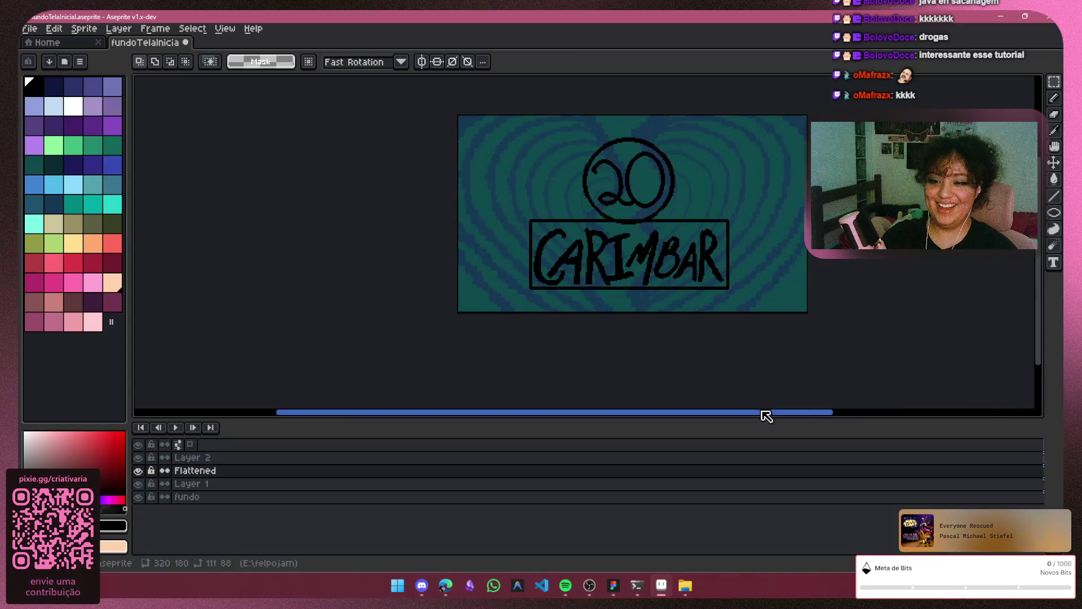
# Toggle the fundo and Layer 1 visibility to inspect what each layer holds
pyautogui.moveTo(780, 412); pyautogui.dragTo(826, 411)
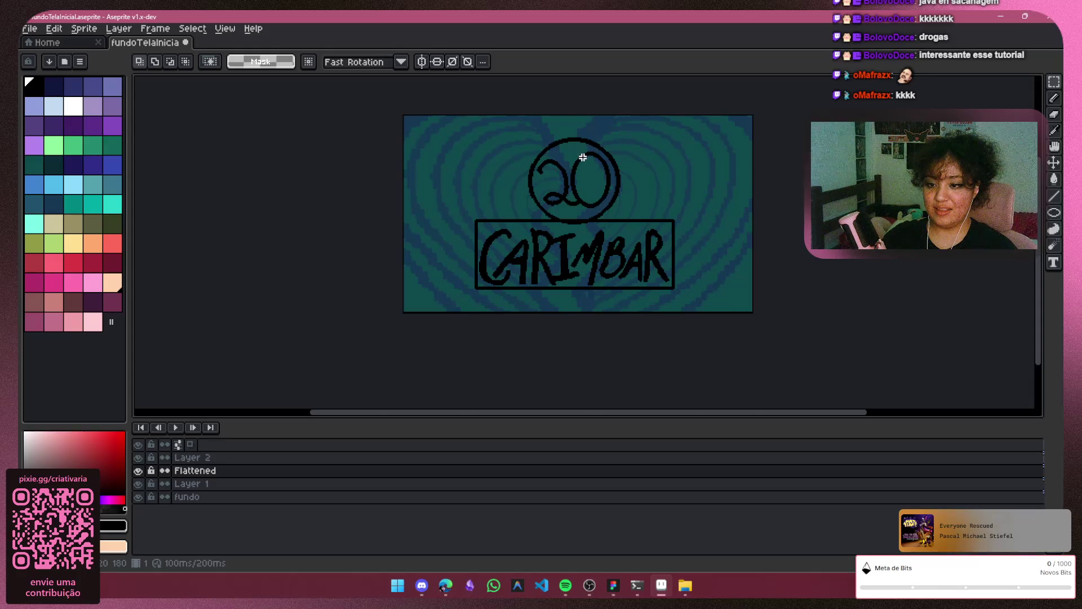
pyautogui.scroll(2, 582, 158)
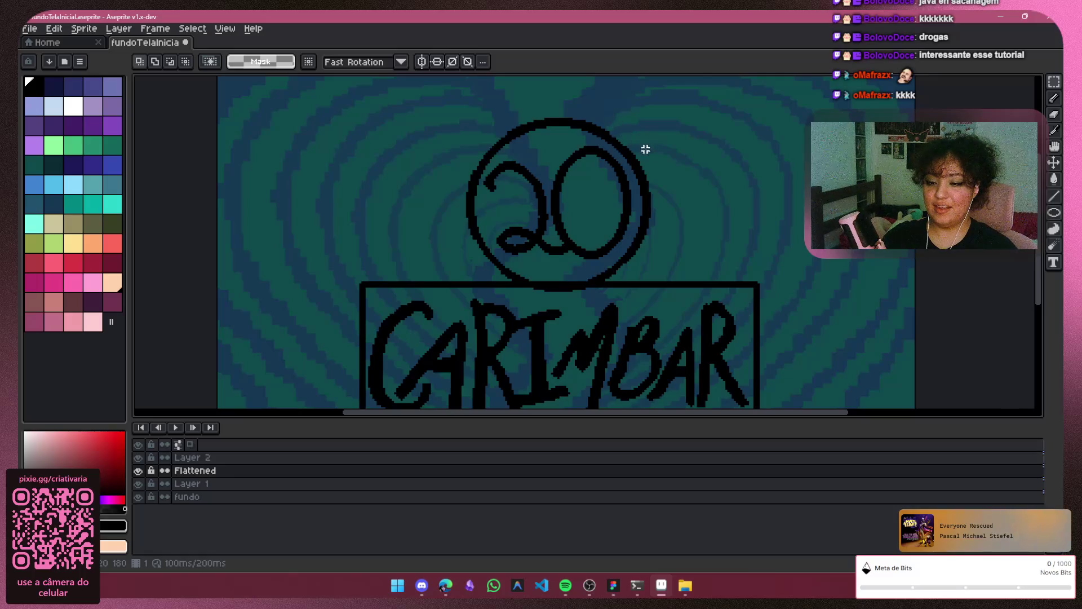
pyautogui.scroll(-2, 663, 200)
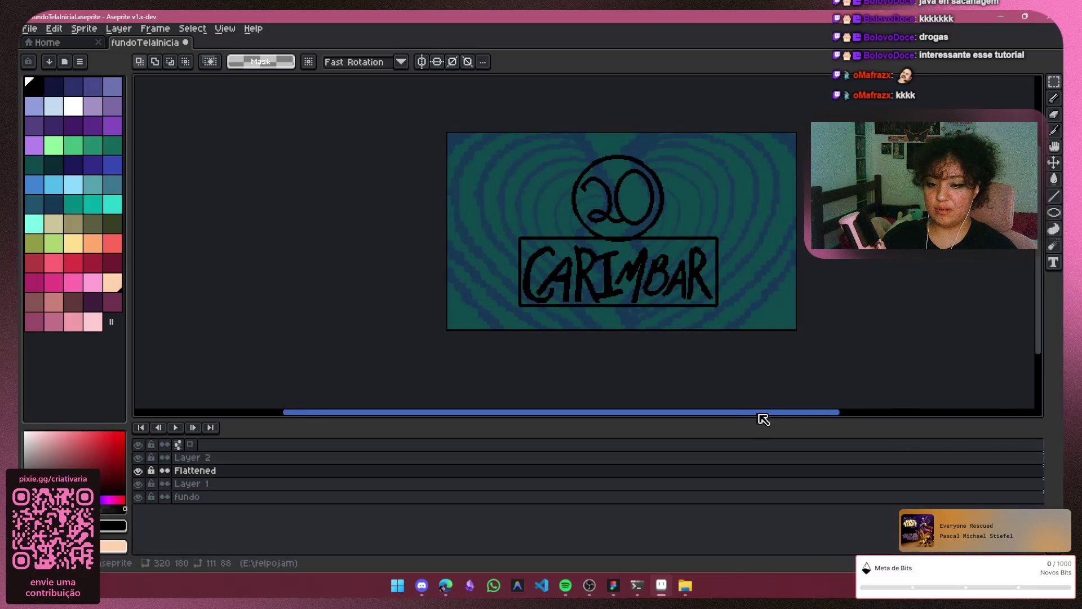
pyautogui.moveTo(763, 413); pyautogui.dragTo(804, 413)
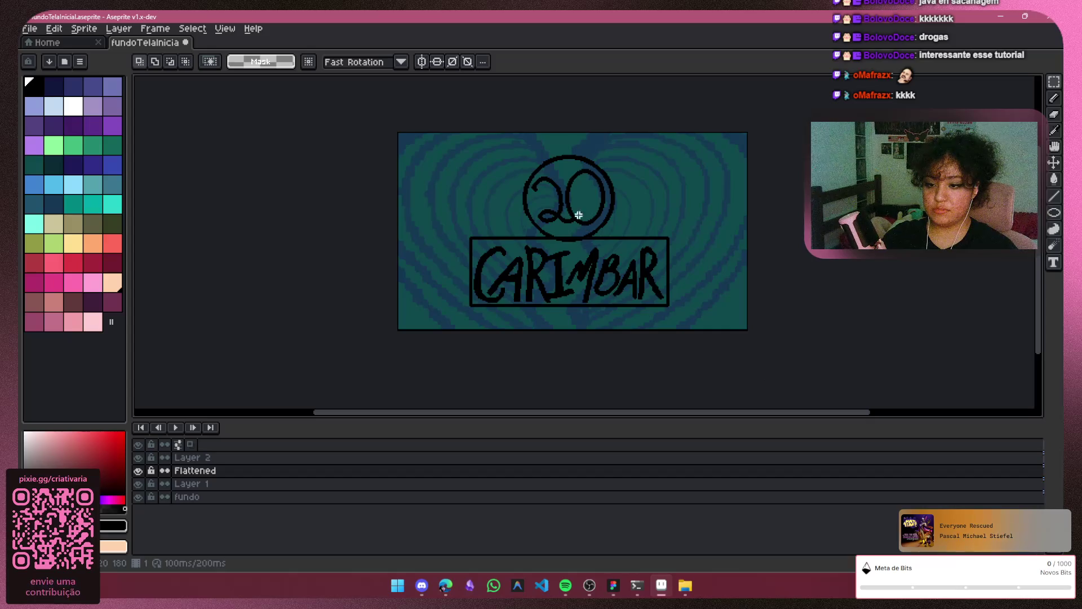
pyautogui.click(139, 496)
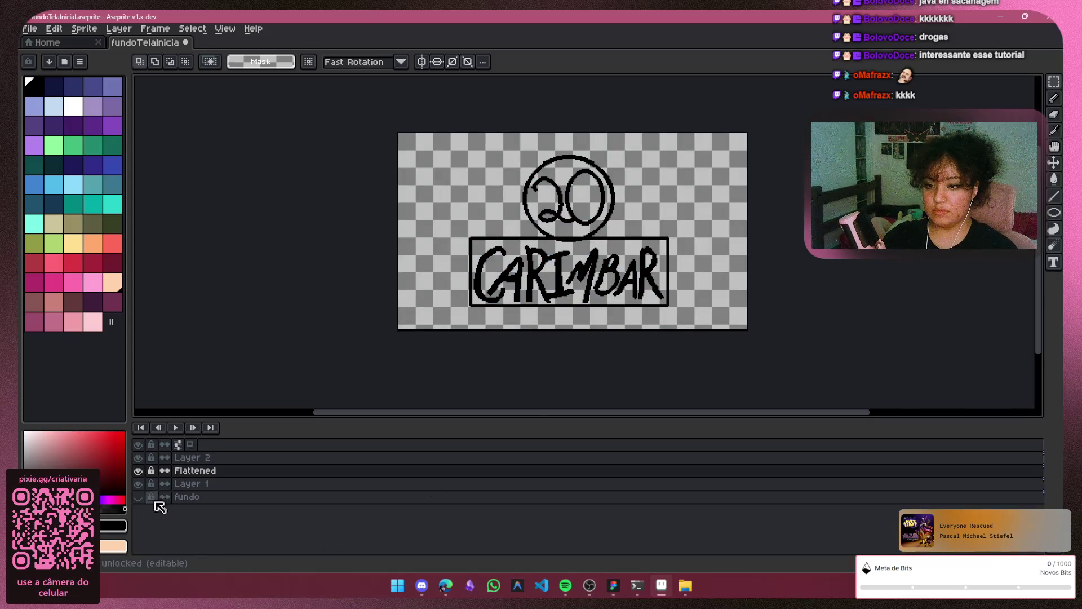
pyautogui.click(138, 497)
pyautogui.click(138, 483)
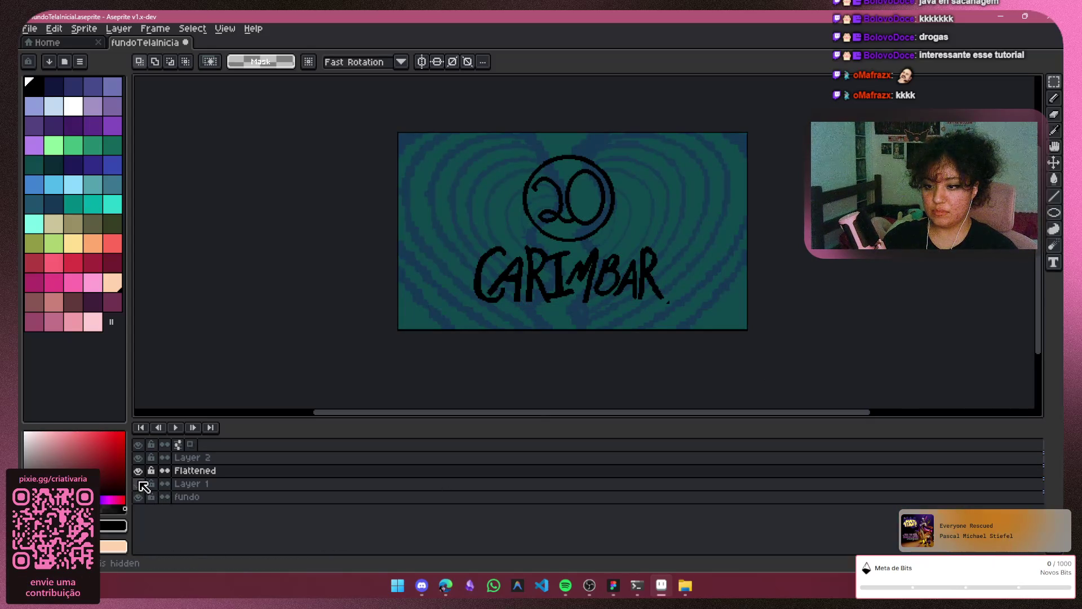
pyautogui.click(138, 483)
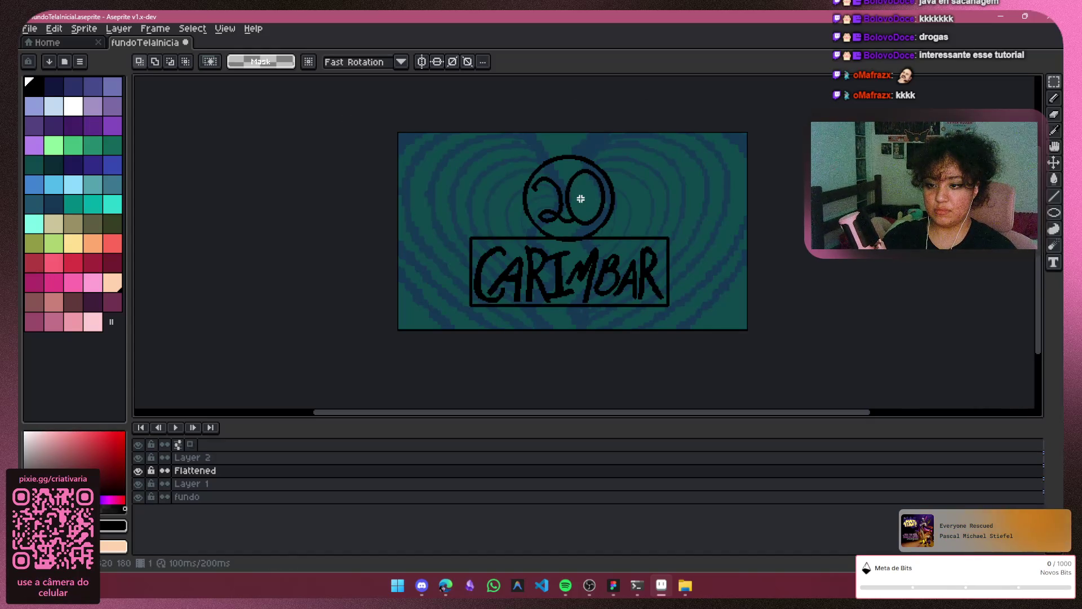
# Choose the Eraser, make Layer 2 active, and recheck the layers above it
pyautogui.scroll(1, 580, 199)
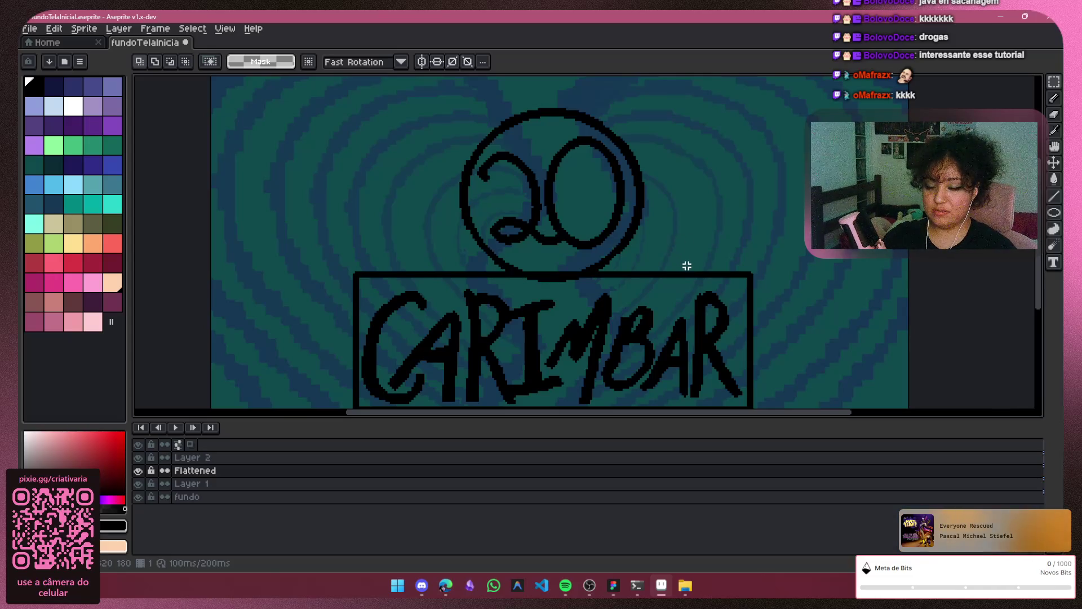
pyautogui.click(1054, 119)
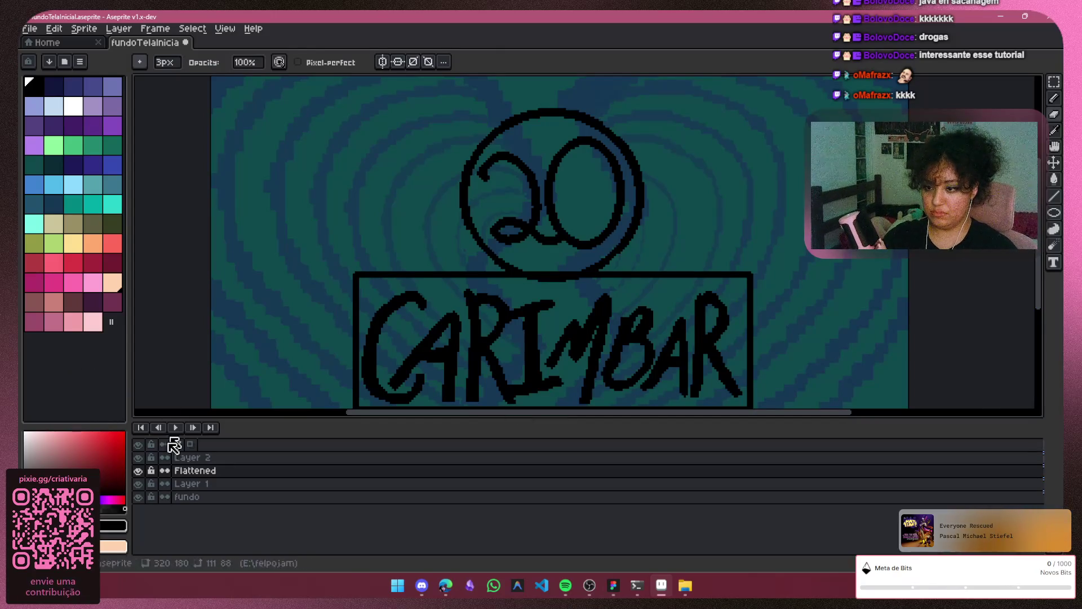
pyautogui.click(178, 461)
pyautogui.click(138, 457)
pyautogui.click(138, 457)
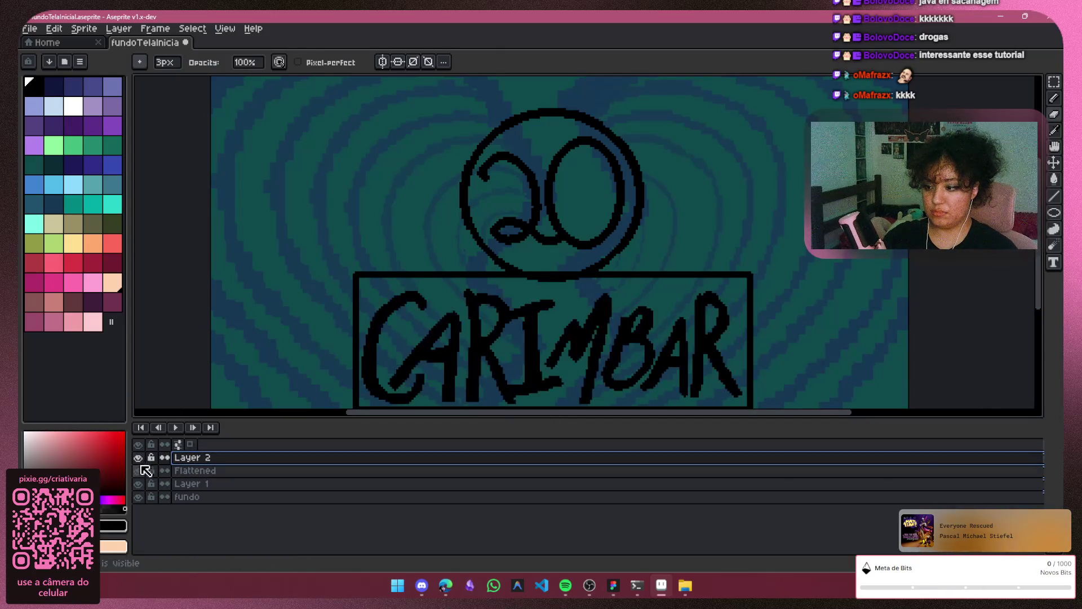
pyautogui.click(138, 470)
pyautogui.click(139, 470)
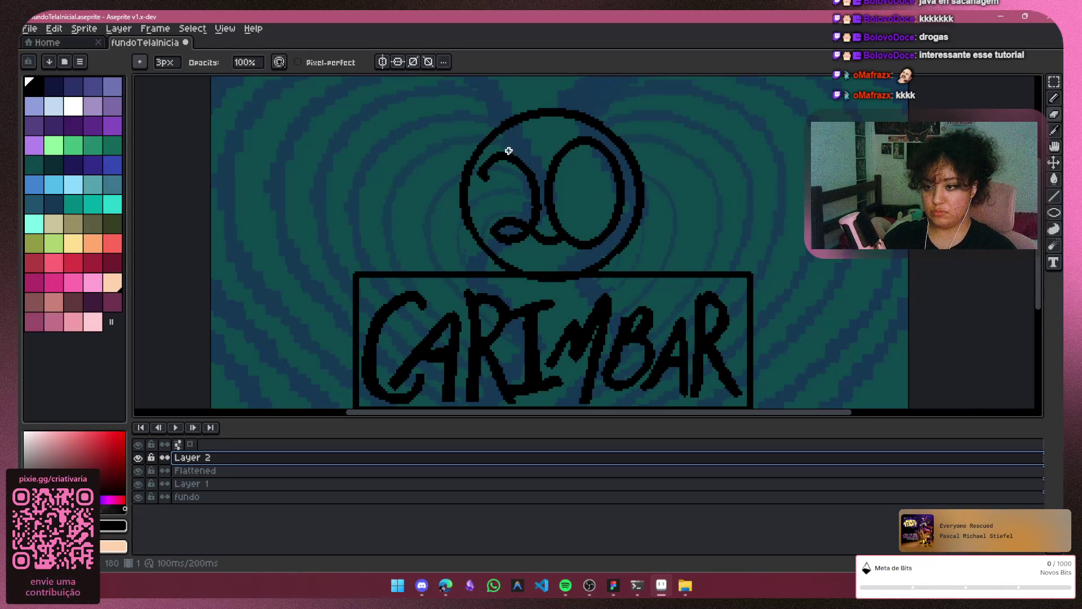
# Lasso-select the 2 inside the circle and widen it slightly leftward
pyautogui.scroll(2, 541, 187)
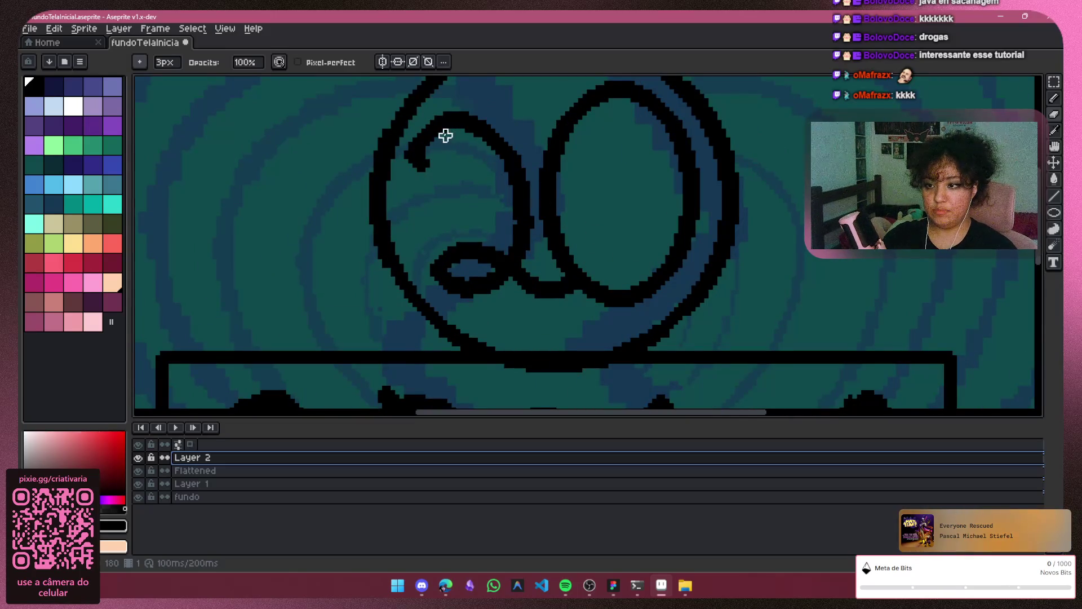
pyautogui.click(1053, 81)
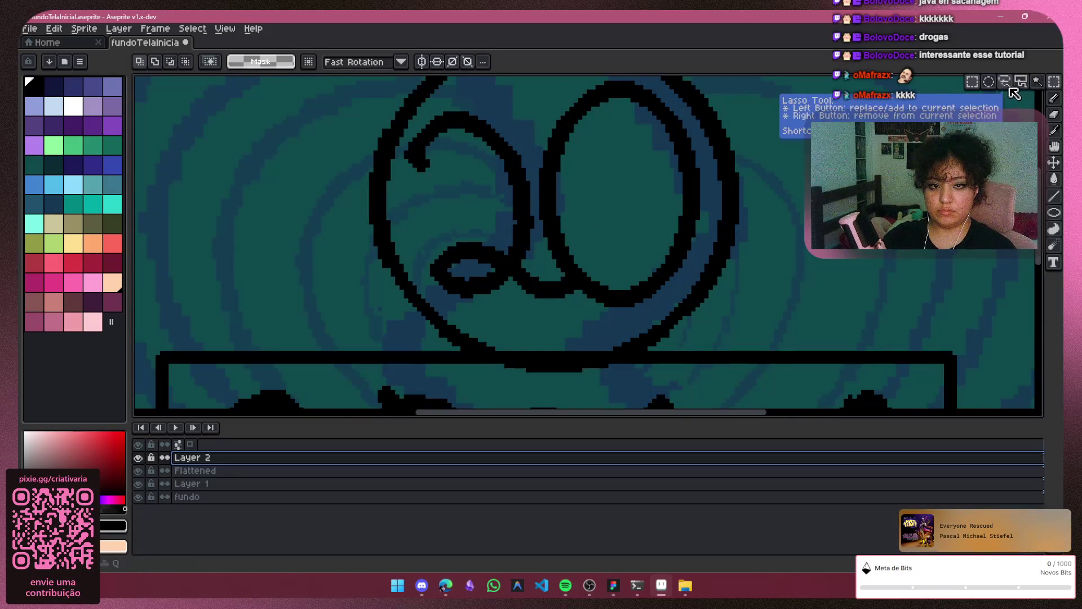
pyautogui.click(1004, 82)
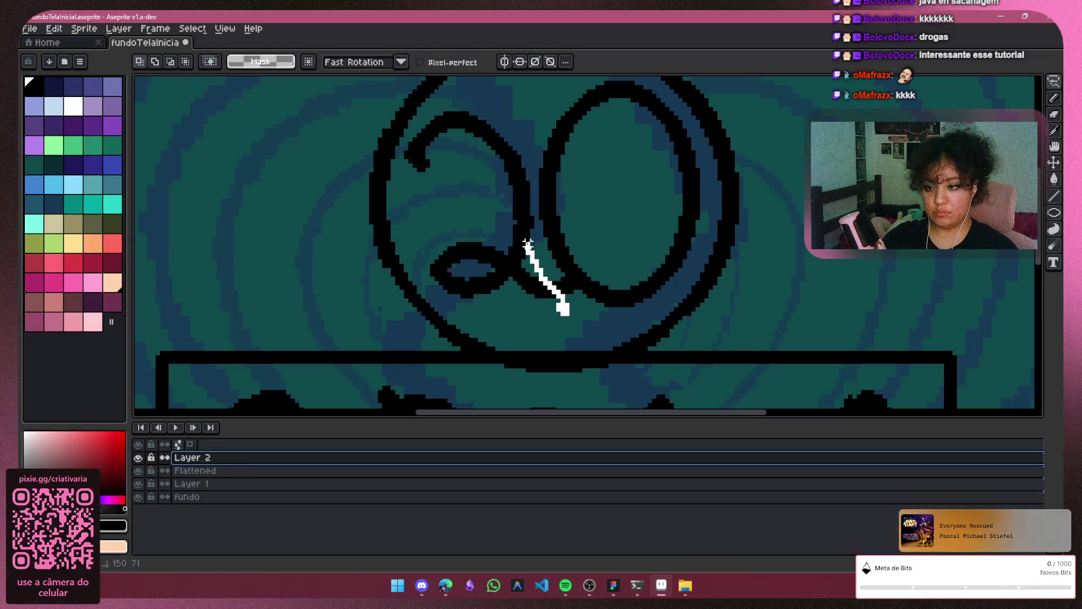
pyautogui.moveTo(531, 236); pyautogui.dragTo(532, 226)
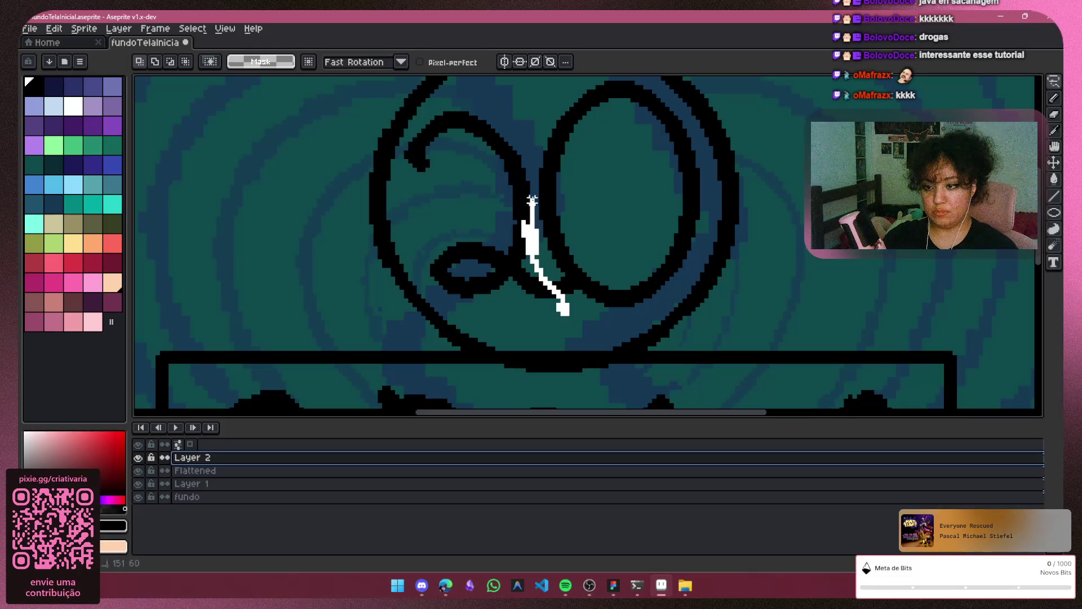
pyautogui.moveTo(445, 113)
pyautogui.mouseDown()
pyautogui.moveTo(411, 135)
pyautogui.moveTo(400, 160)
pyautogui.mouseUp()
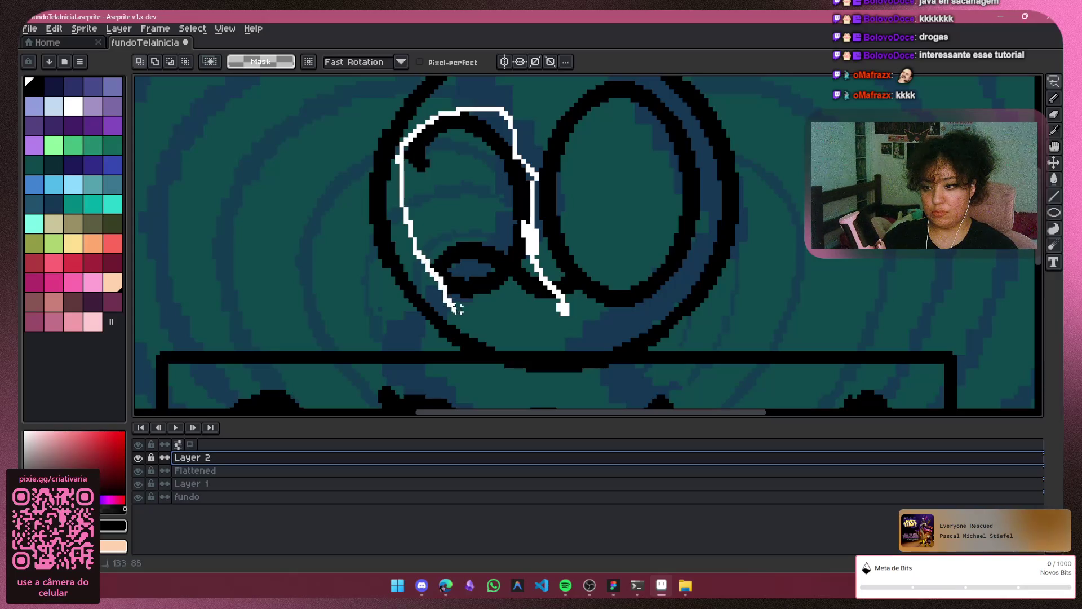
pyautogui.moveTo(535, 309); pyautogui.dragTo(535, 310)
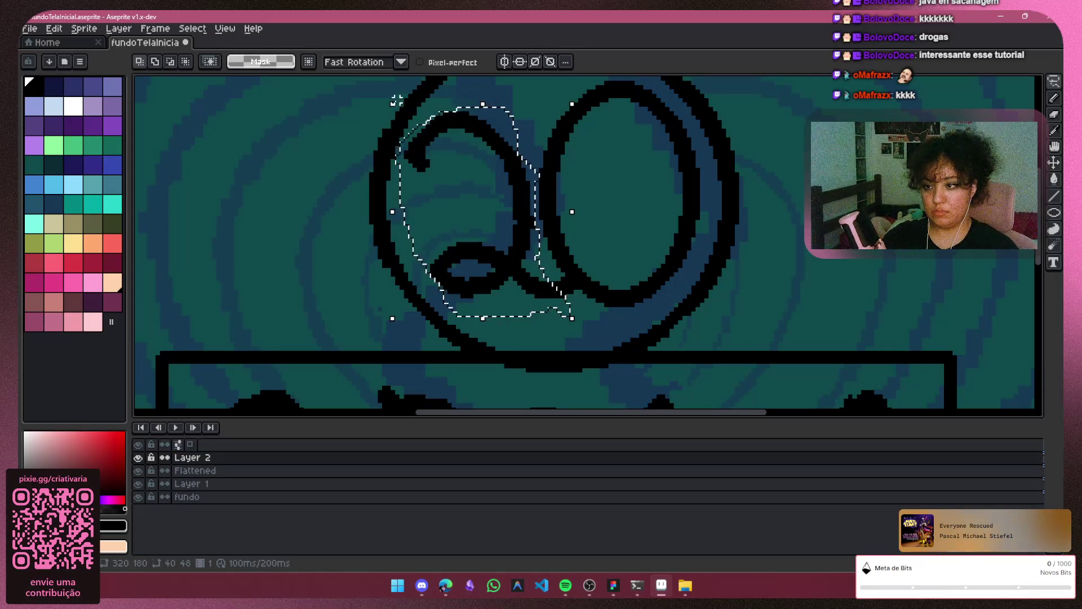
pyautogui.moveTo(392, 212); pyautogui.dragTo(370, 213)
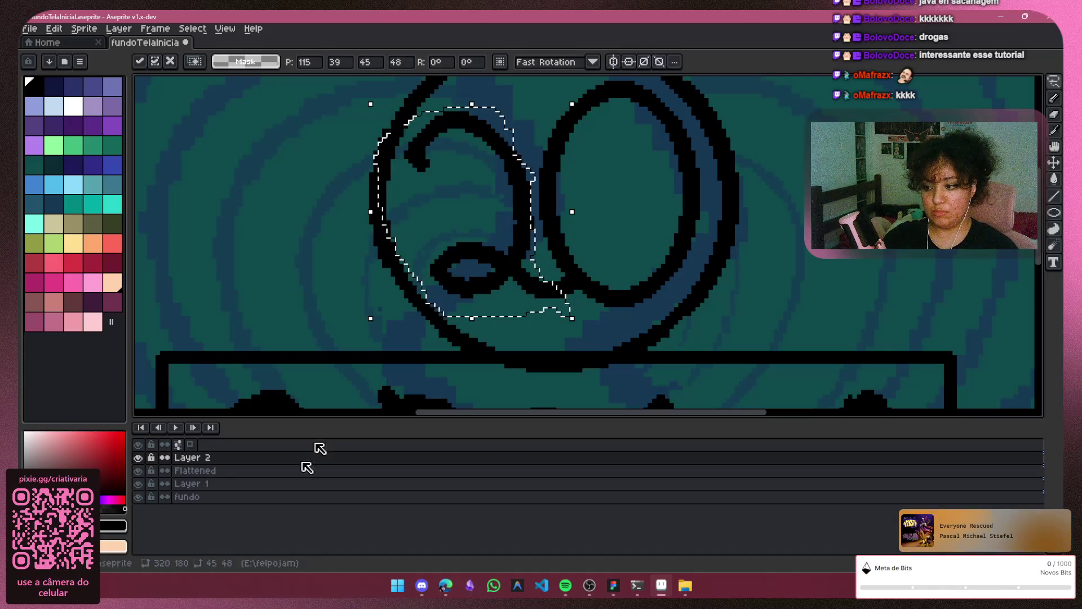
pyautogui.press('Return')
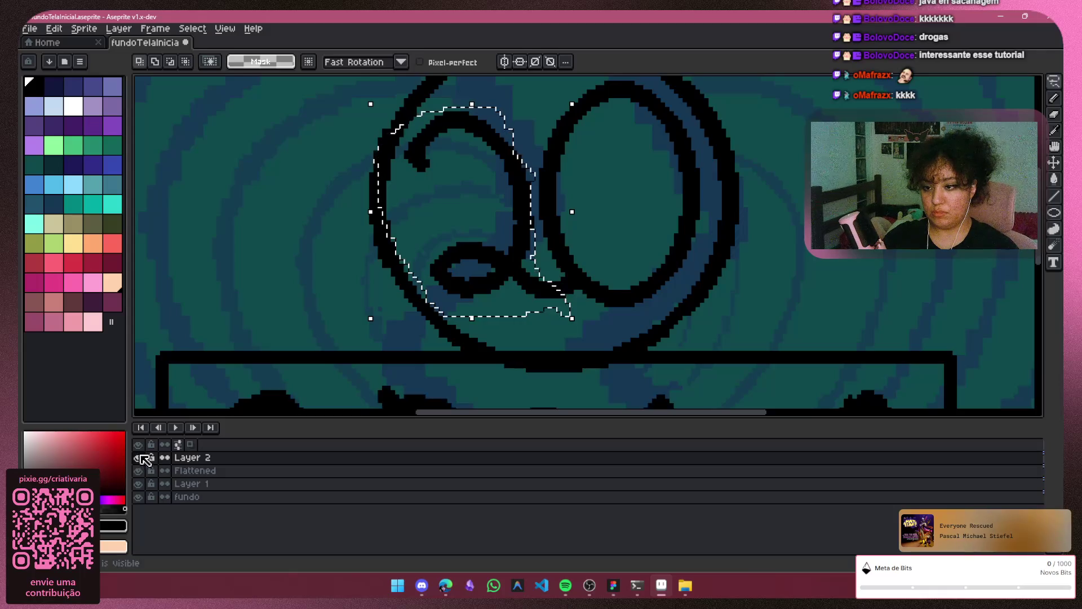
# On the Flattened layer, stretch the selected 2 wider to the left and deselect
pyautogui.click(138, 457)
pyautogui.click(138, 470)
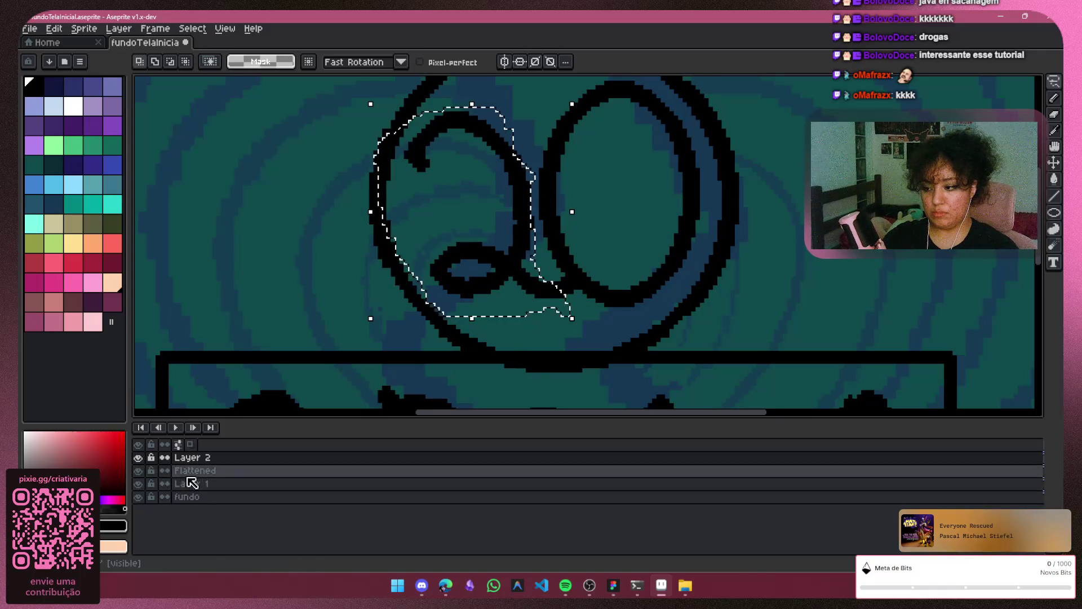
pyautogui.click(188, 471)
pyautogui.click(138, 470)
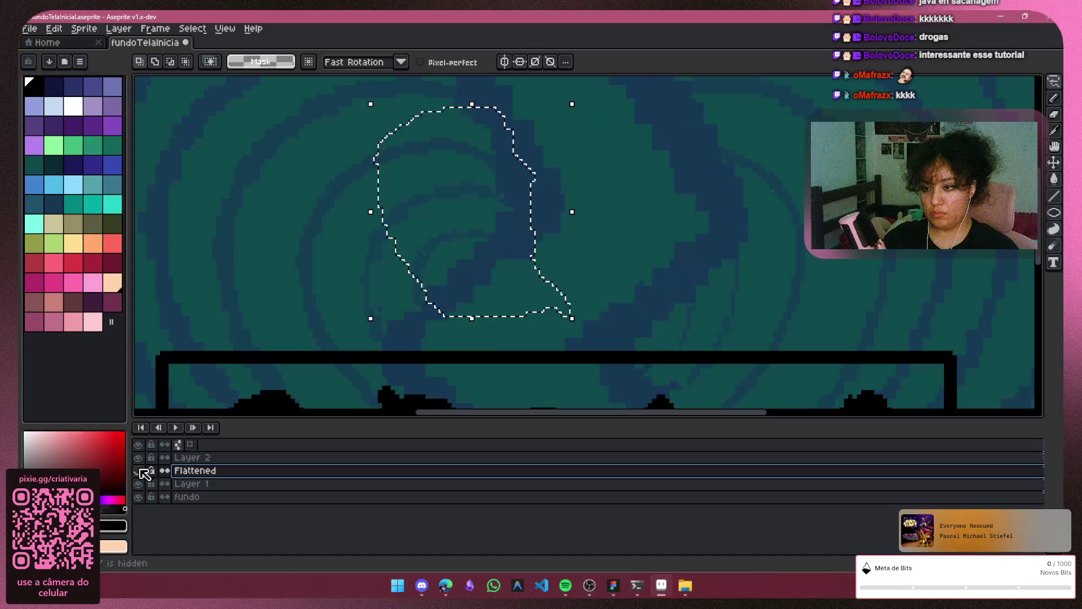
pyautogui.click(138, 470)
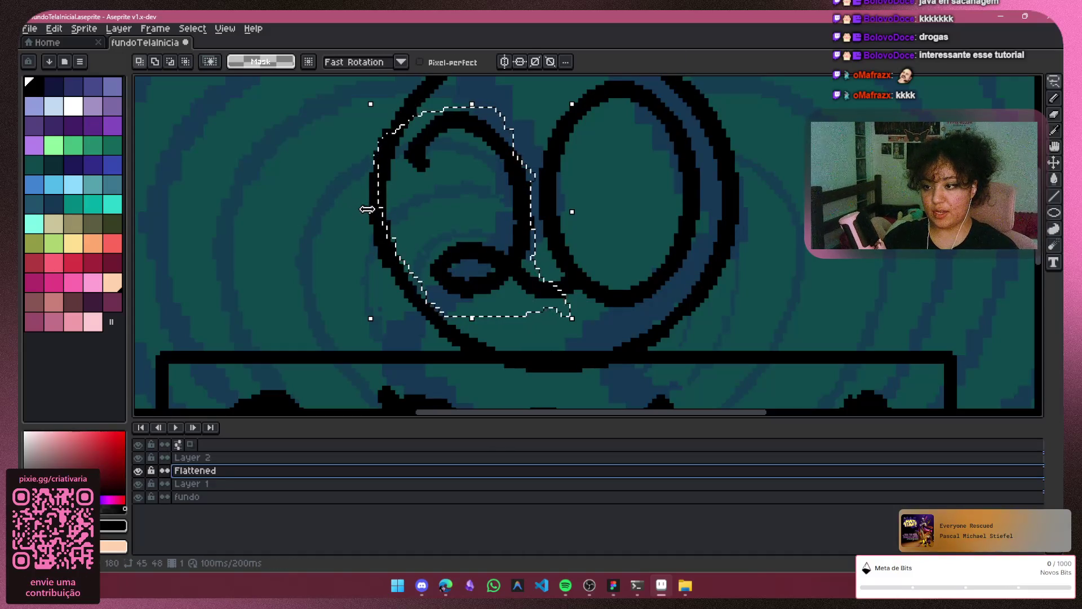
pyautogui.moveTo(367, 209); pyautogui.dragTo(370, 219)
pyautogui.press('Return')
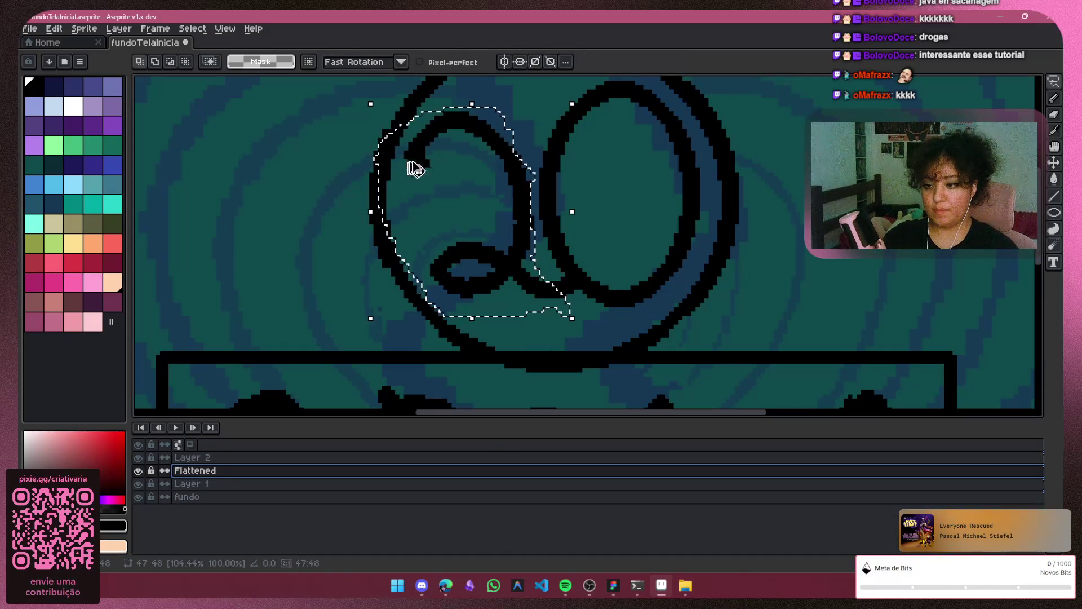
pyautogui.hotkey('ctrl', 'd')
# Pencil a 3px black line from the circle's lower right down to the CARIMBAR box
pyautogui.click(1055, 99)
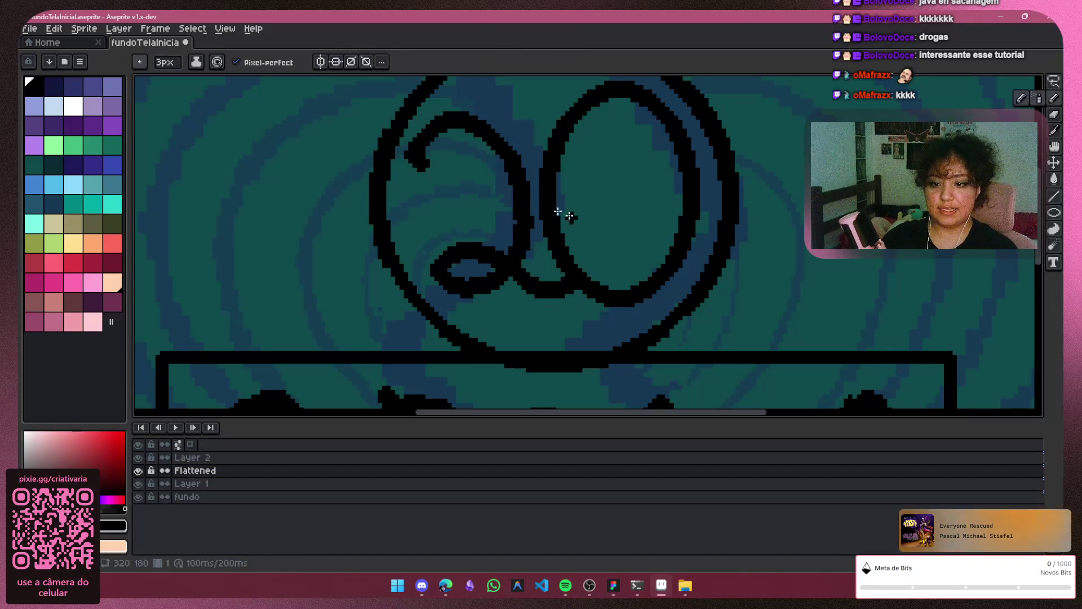
pyautogui.moveTo(696, 313); pyautogui.dragTo(711, 348)
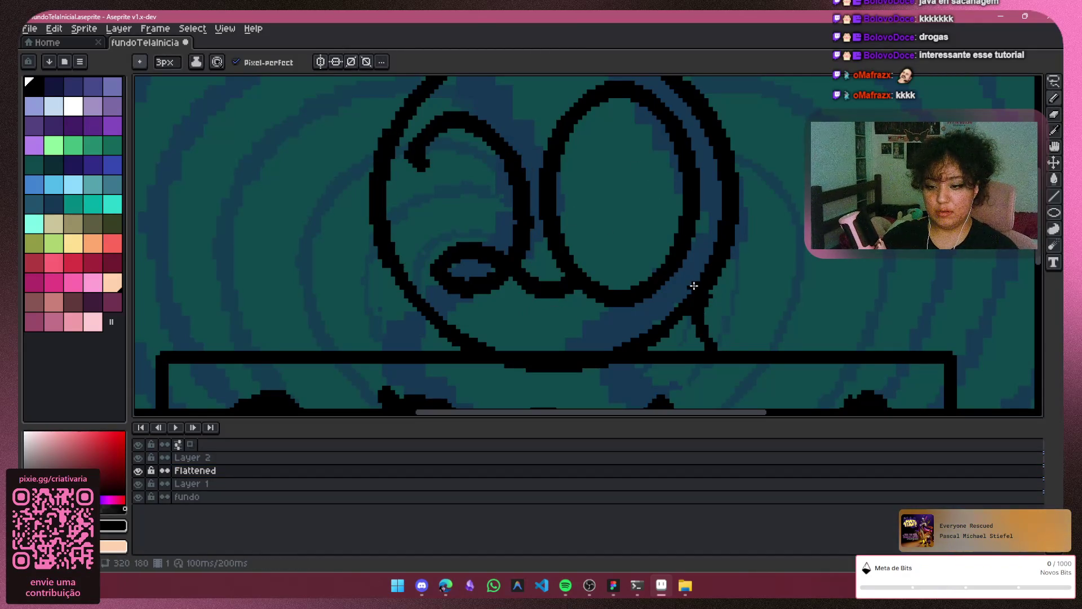
pyautogui.scroll(-5, 751, 216)
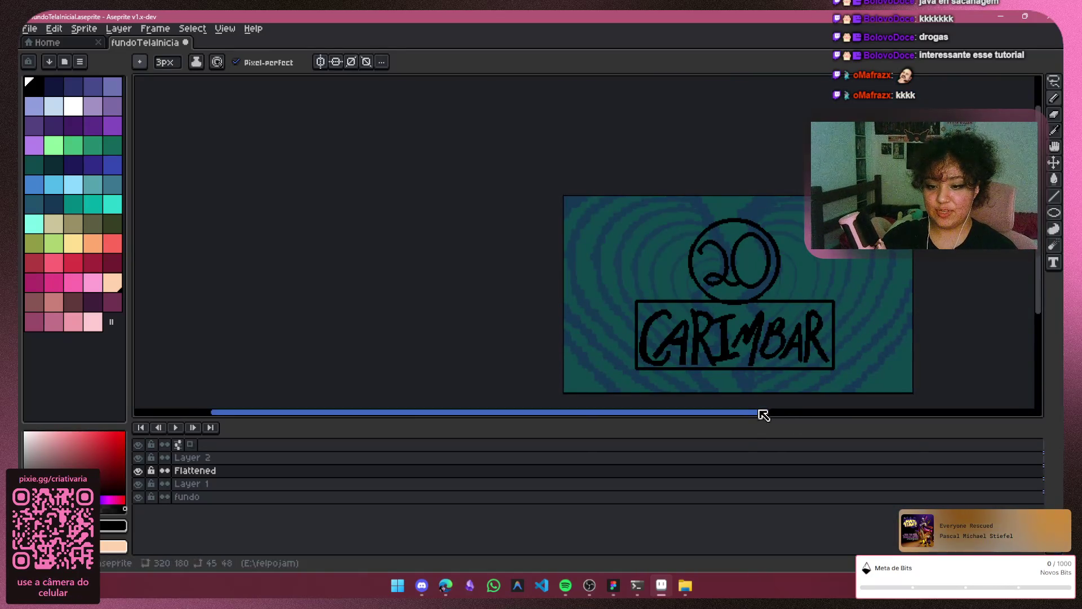
pyautogui.moveTo(763, 416); pyautogui.dragTo(864, 415)
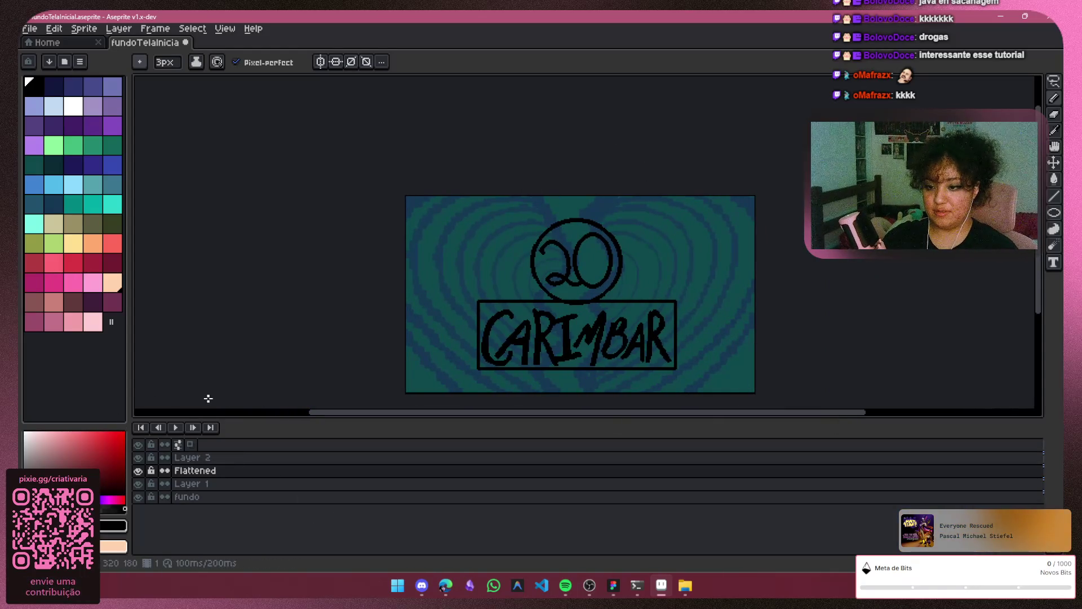
pyautogui.scroll(1, 648, 252)
pyautogui.scroll(1, 711, 241)
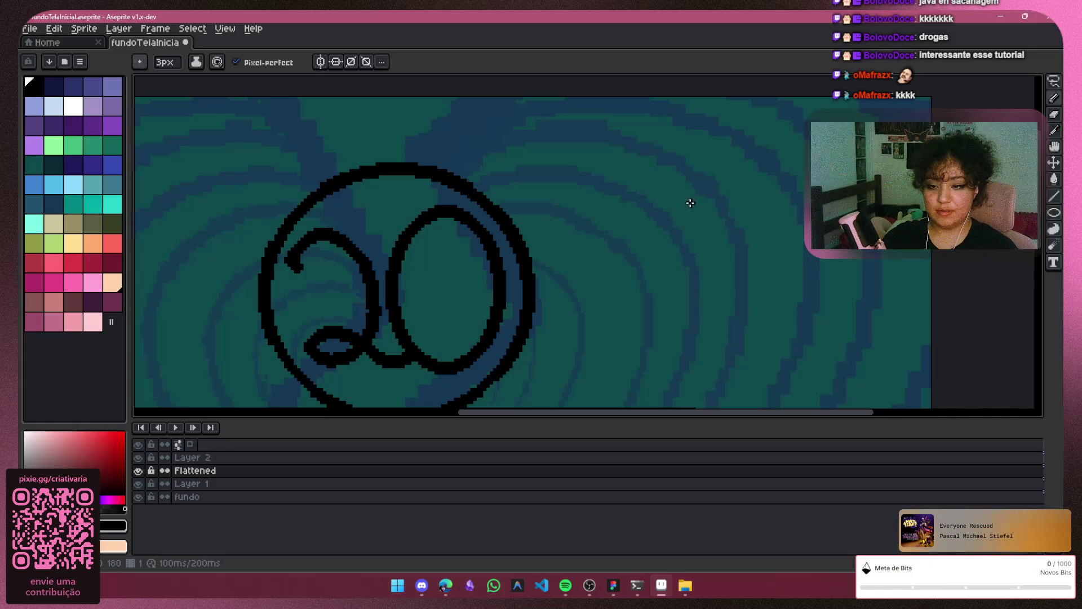
# Pencil a slanted box outline right of the 20 circle, redoing one misplaced stroke
pyautogui.moveTo(644, 213)
pyautogui.mouseDown()
pyautogui.moveTo(781, 170)
pyautogui.moveTo(649, 263)
pyautogui.moveTo(676, 262)
pyautogui.mouseUp()
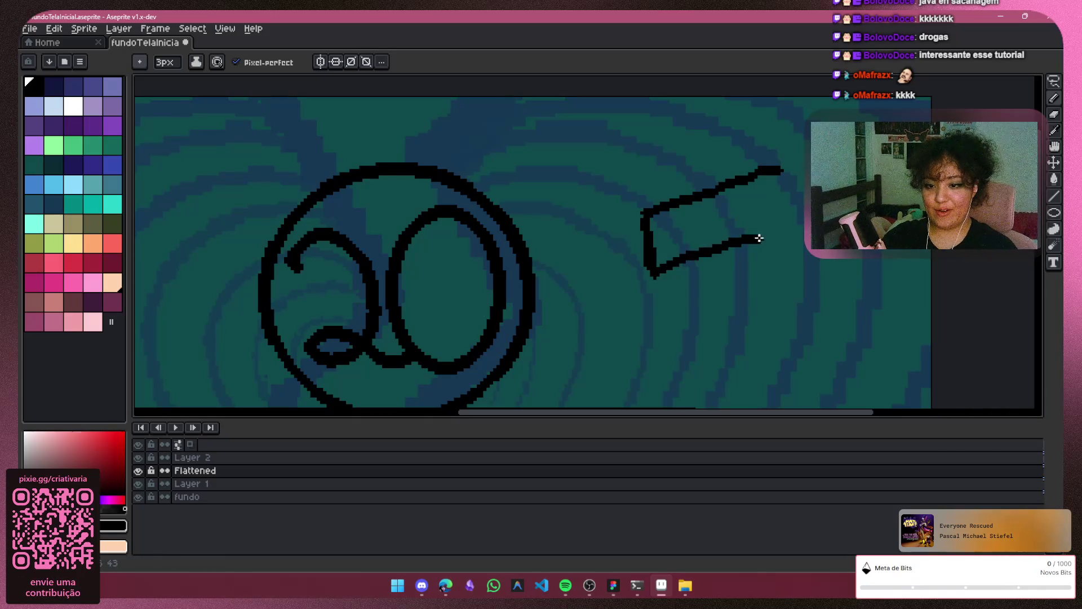
pyautogui.moveTo(778, 174); pyautogui.dragTo(776, 235)
pyautogui.moveTo(647, 217)
pyautogui.mouseDown()
pyautogui.moveTo(614, 206)
pyautogui.moveTo(659, 164)
pyautogui.mouseUp()
pyautogui.hotkey('ctrl', 'z')
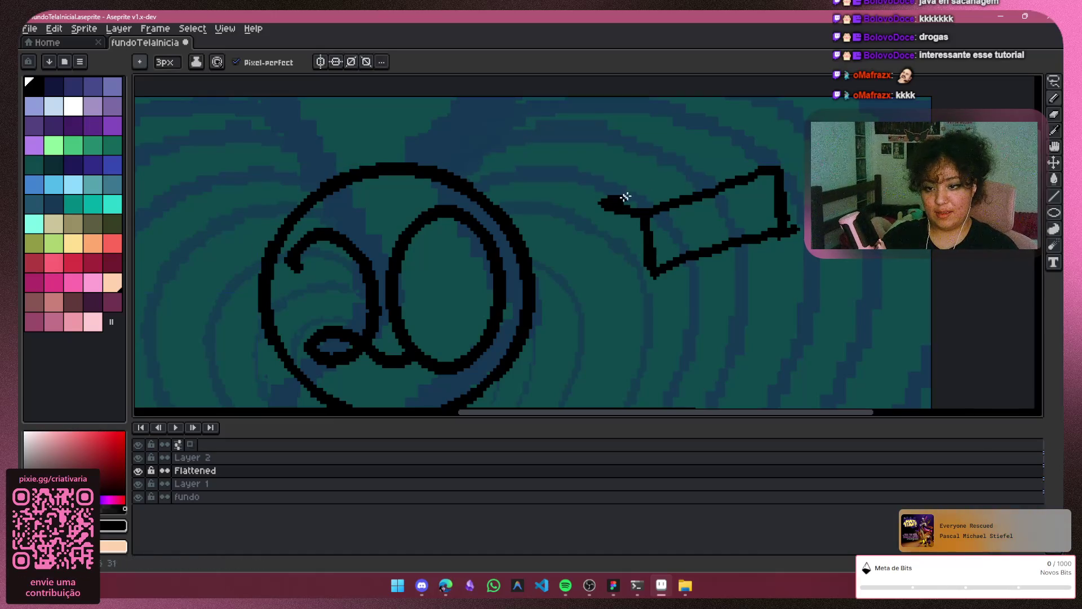
pyautogui.moveTo(624, 198); pyautogui.dragTo(692, 164)
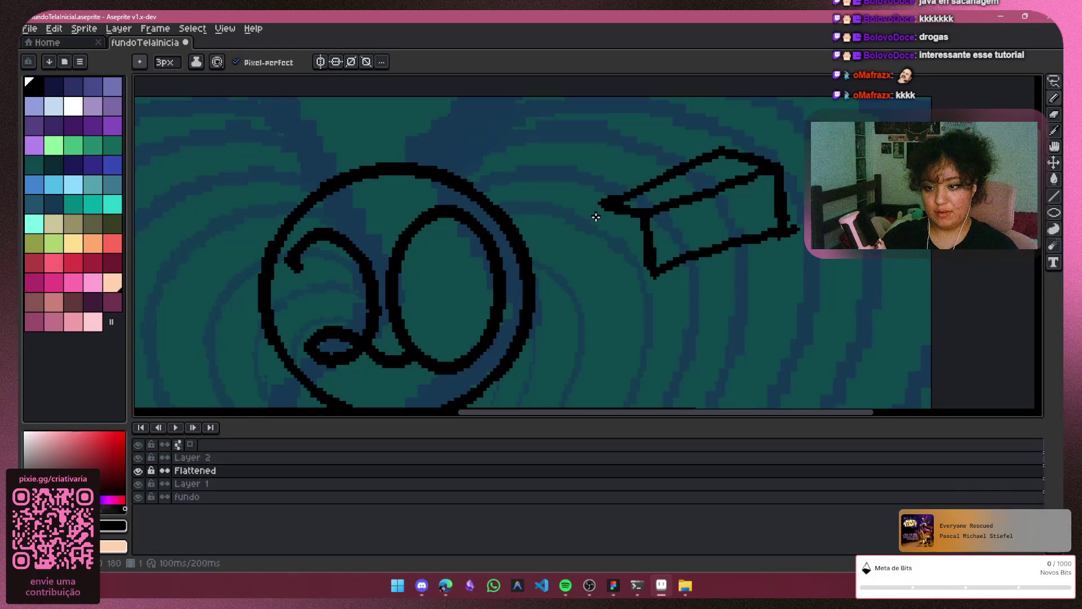